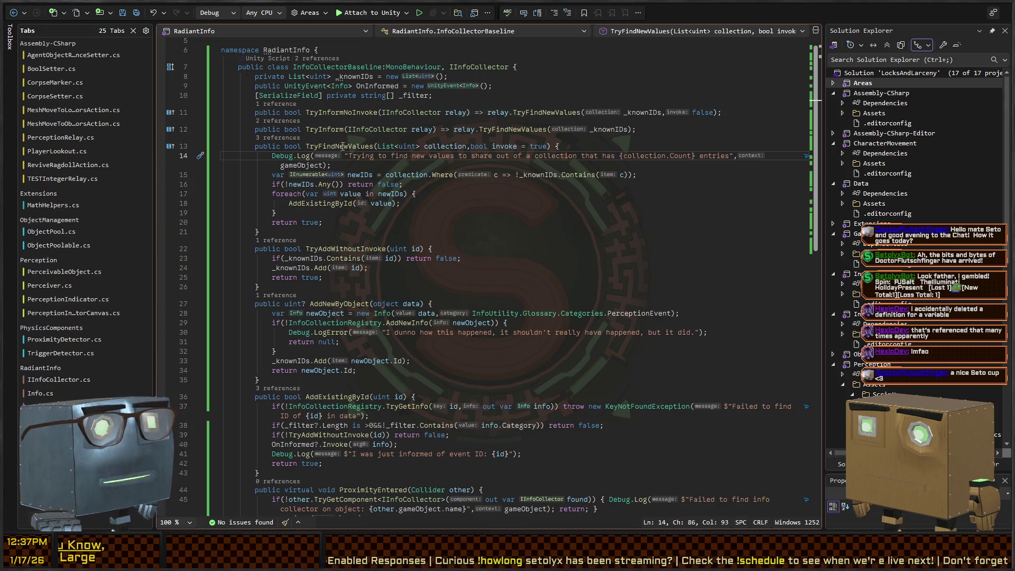
Step: Prefix the 'Trying to find new values' debug string in TryFindNewValues with $ to interpolate the count
click(451, 176)
click(330, 146)
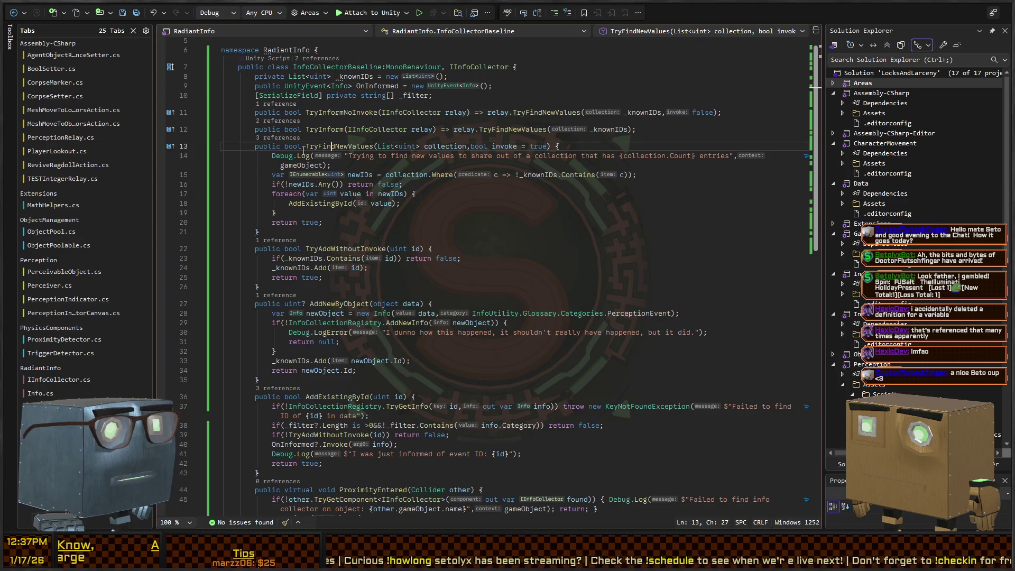
click(394, 164)
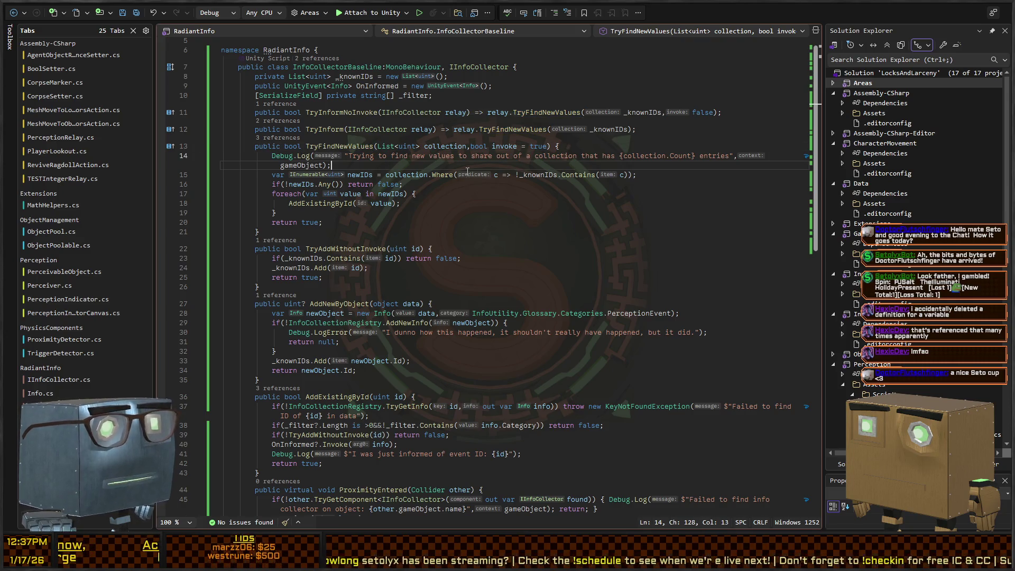
click(334, 156)
text($)
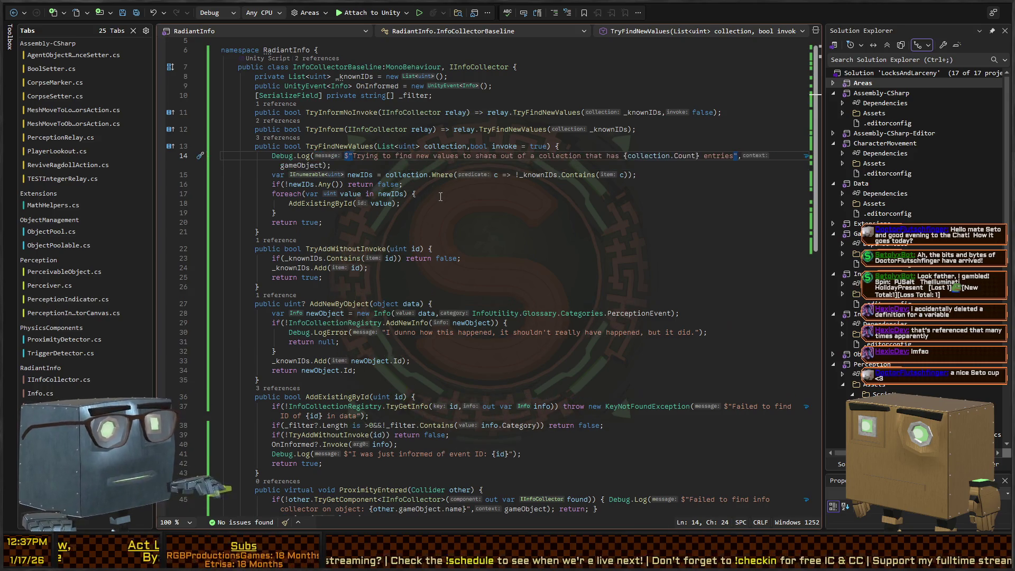
key(alt+Tab)
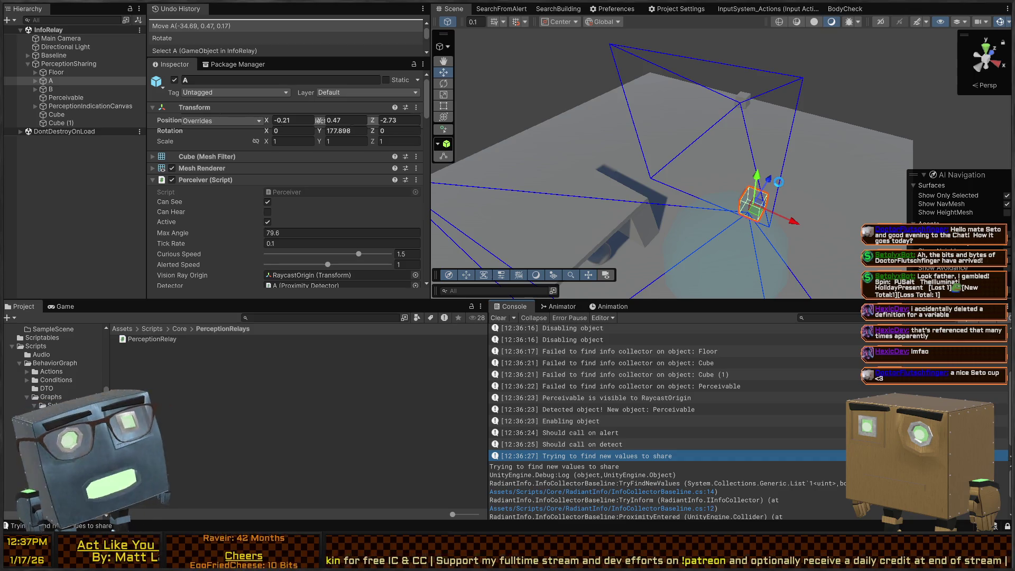
Step: Play-test by dragging object A toward the perceivable, then check the 0-entries log's stack trace
key(ctrl+p)
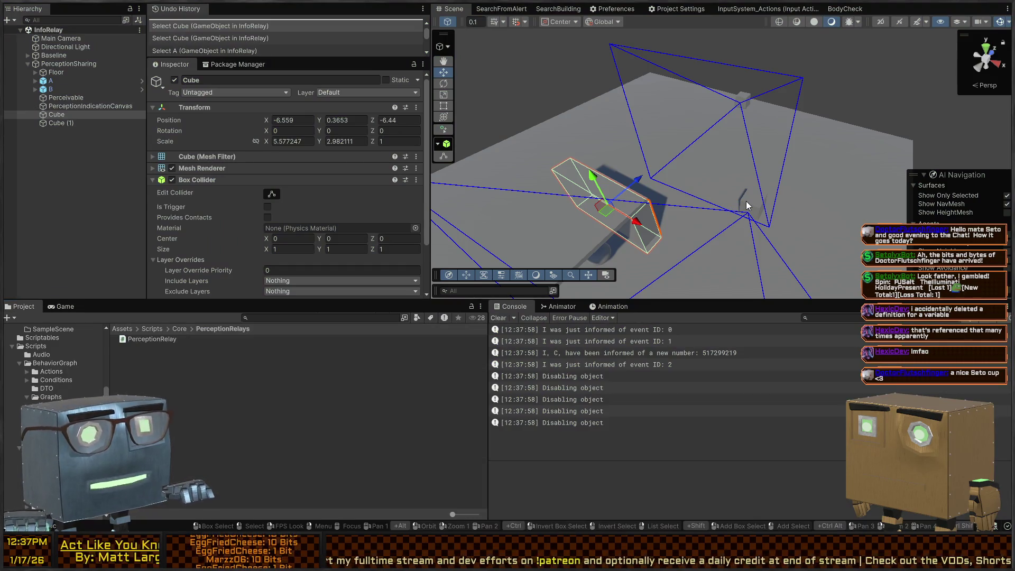
click(746, 201)
mouse_move(750, 221)
mouse_down()
mouse_move(793, 102)
mouse_move(763, 79)
mouse_move(742, 237)
mouse_move(671, 249)
mouse_move(670, 235)
mouse_move(815, 87)
mouse_move(764, 86)
mouse_up()
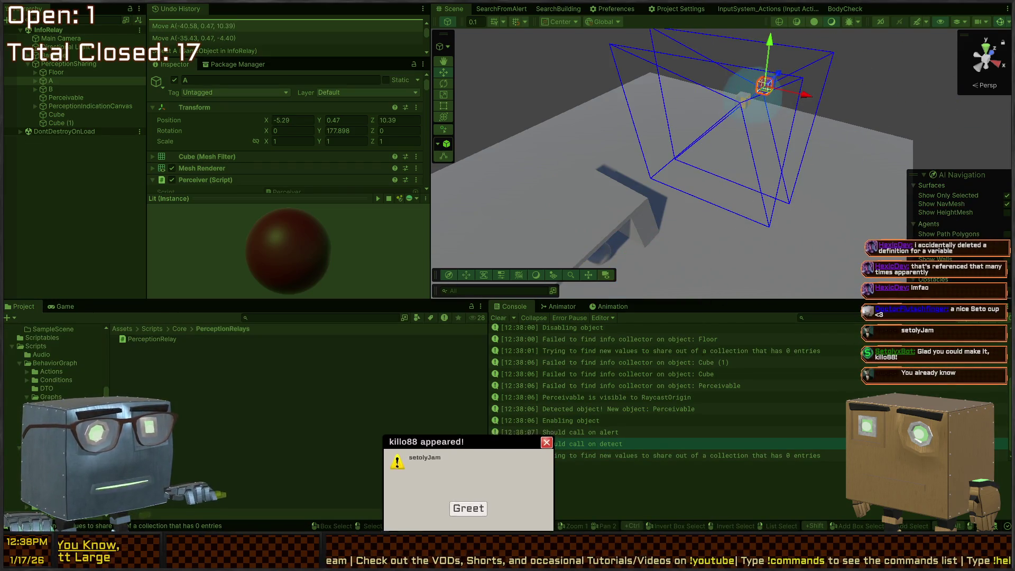
click(468, 502)
click(709, 453)
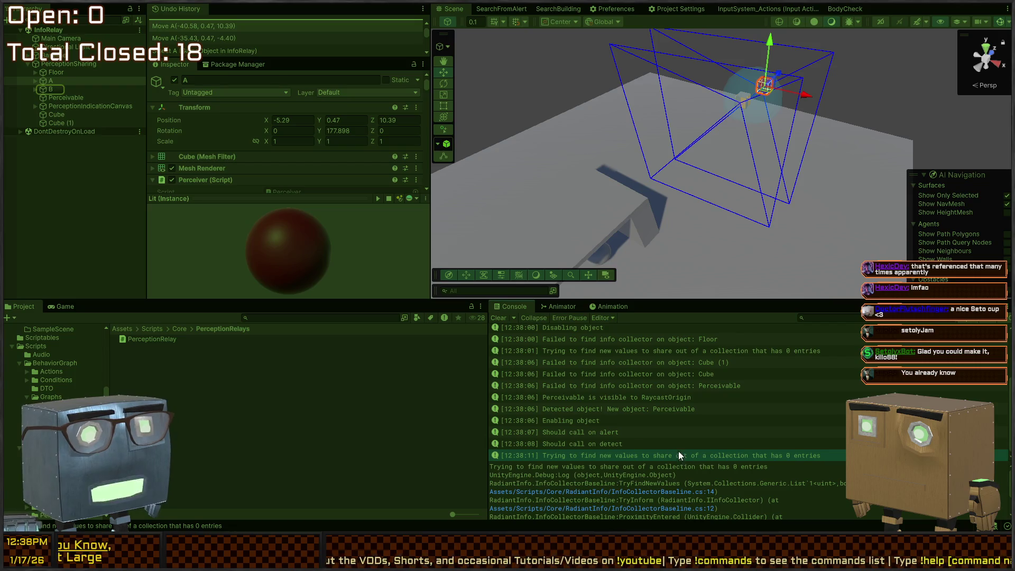
key(ctrl+p)
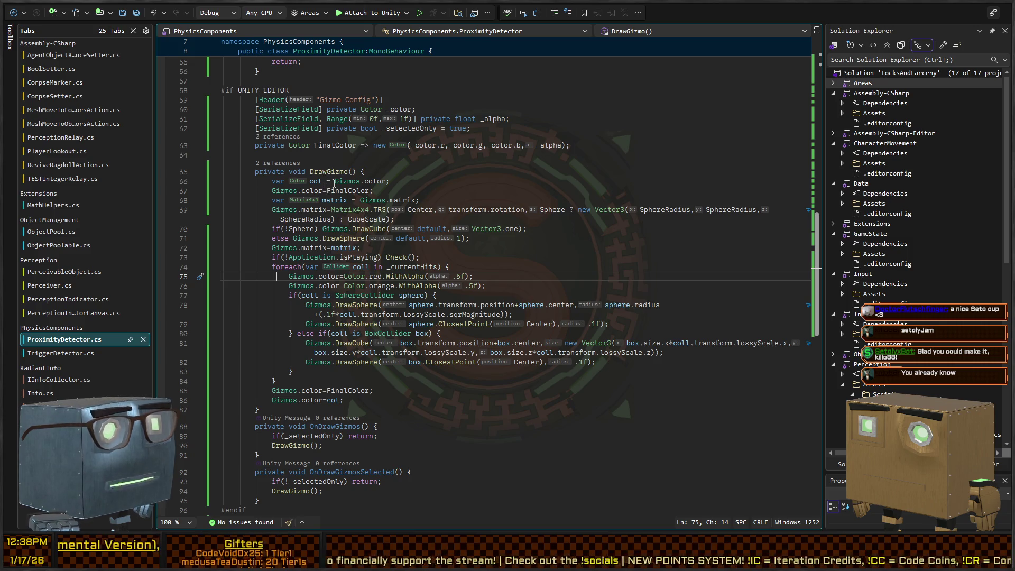
Step: Review Perceiver.cs and search it for 'relay' to see how it links to the detector
scroll(334, 183, up, 15)
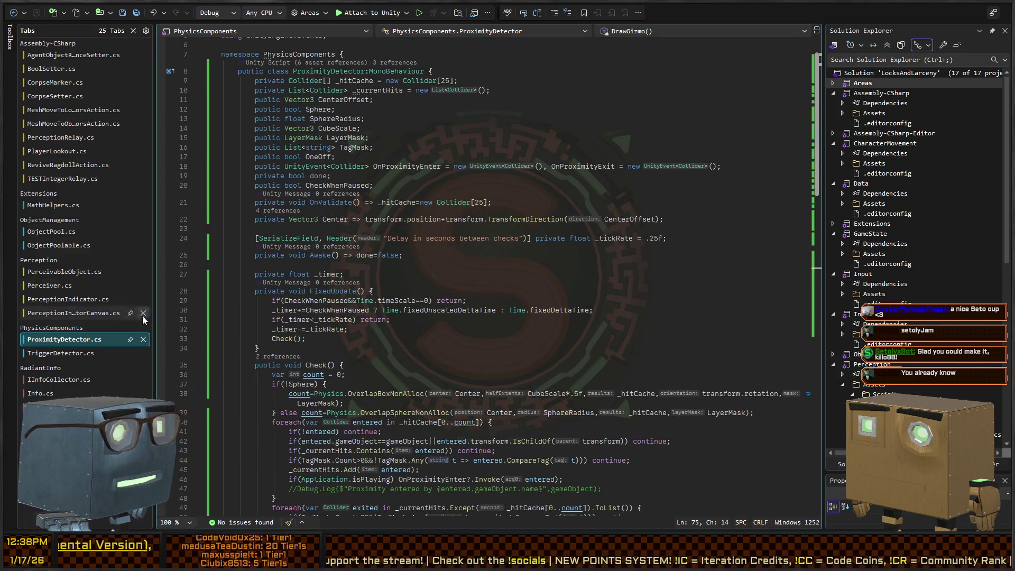
click(49, 285)
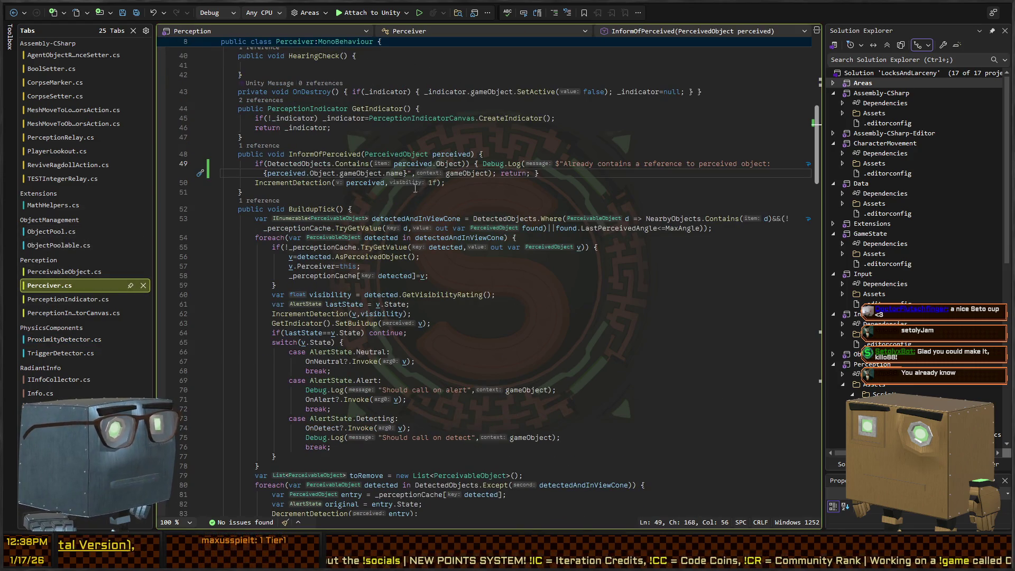
scroll(362, 271, up, 10)
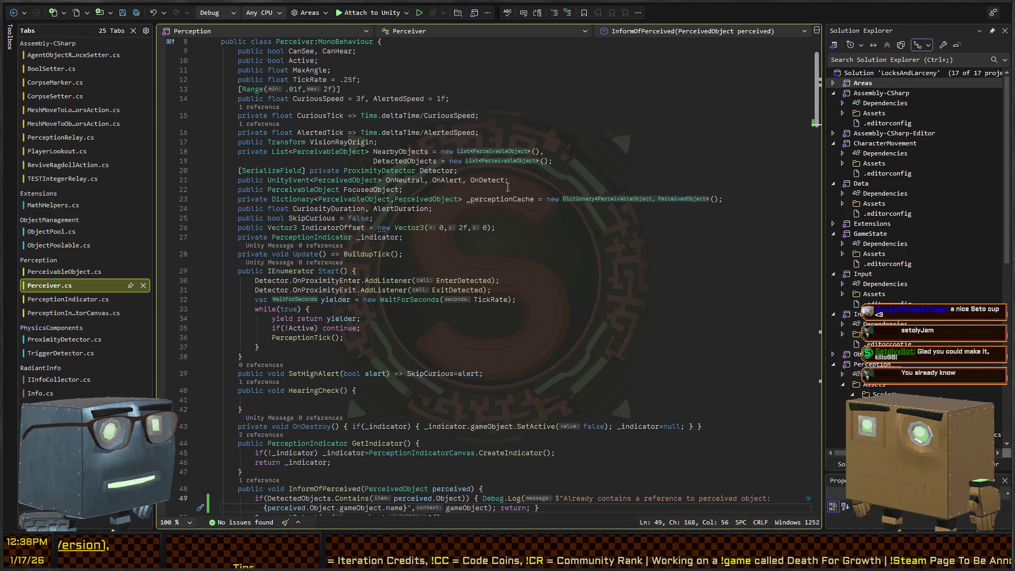
click(525, 232)
key(ctrl+f)
text(relay)
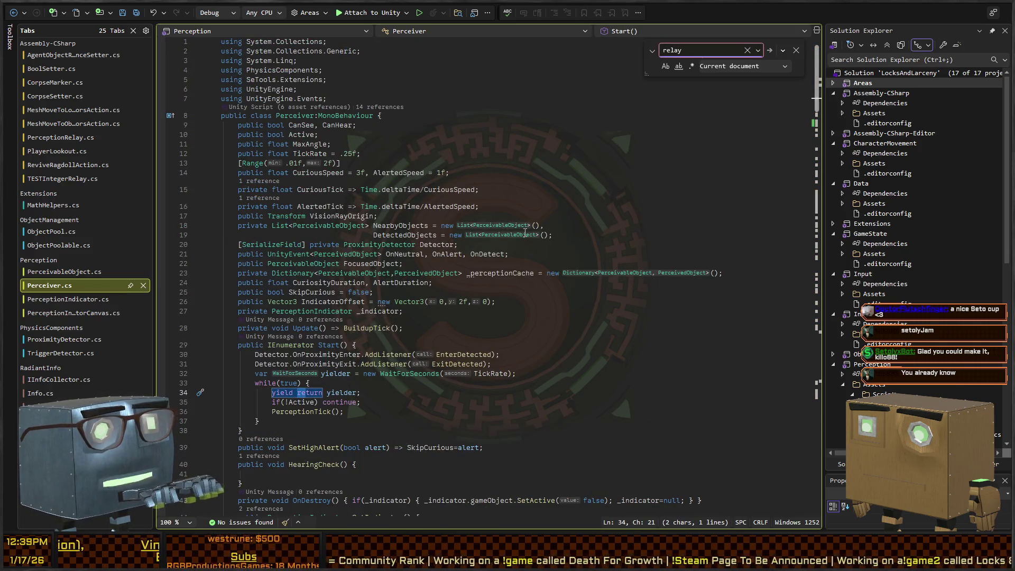
key(Escape)
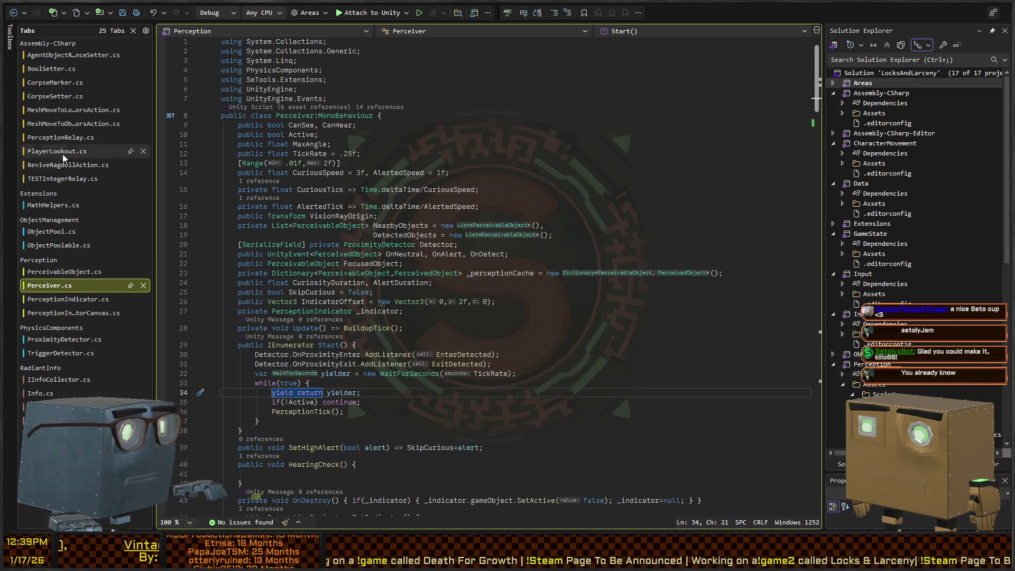
Step: Inspect PerceptionRelay.cs's Perceiver field, AddExistingById call and ObjectPerceived method
click(73, 140)
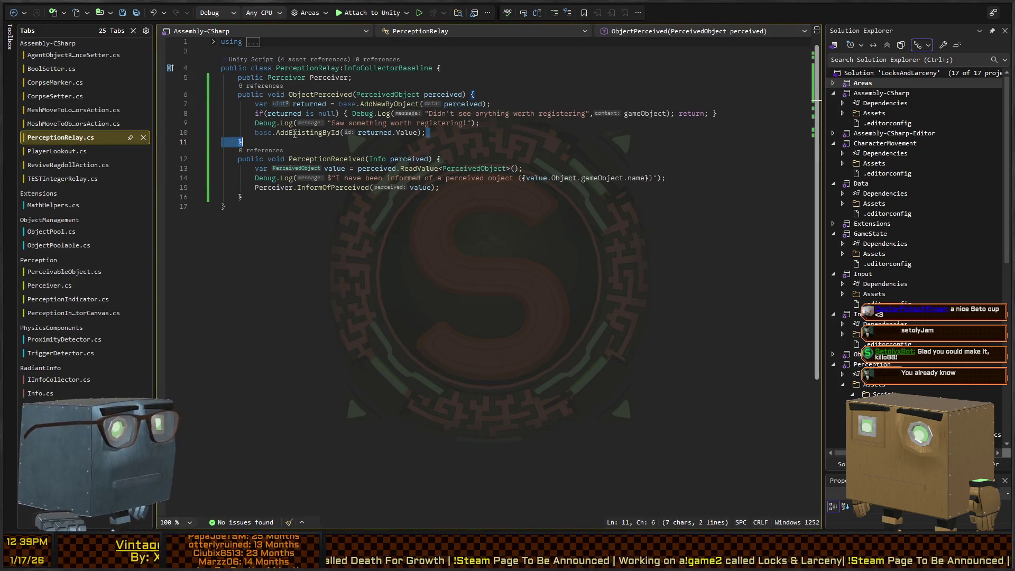
click(315, 78)
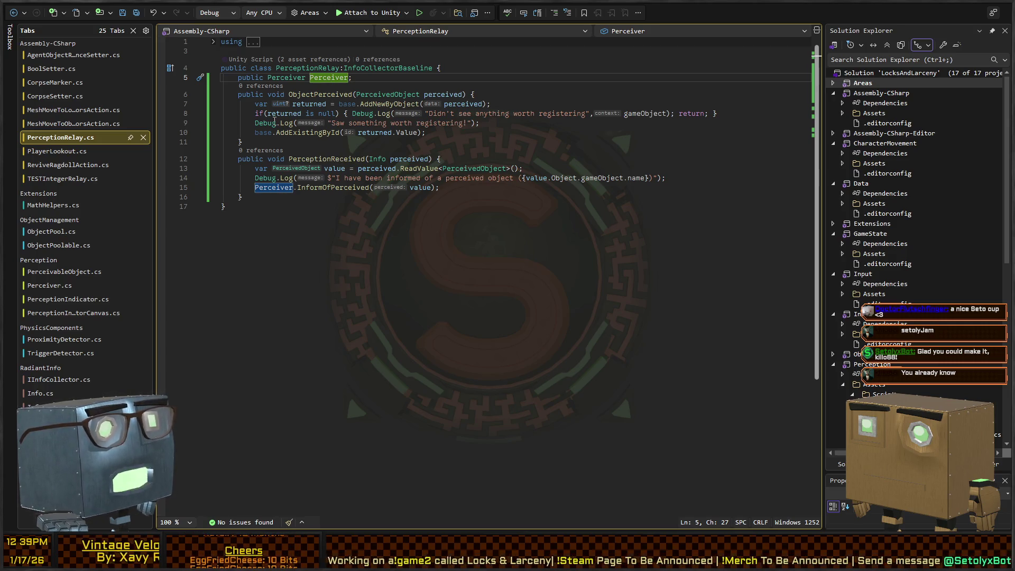
click(298, 134)
click(355, 96)
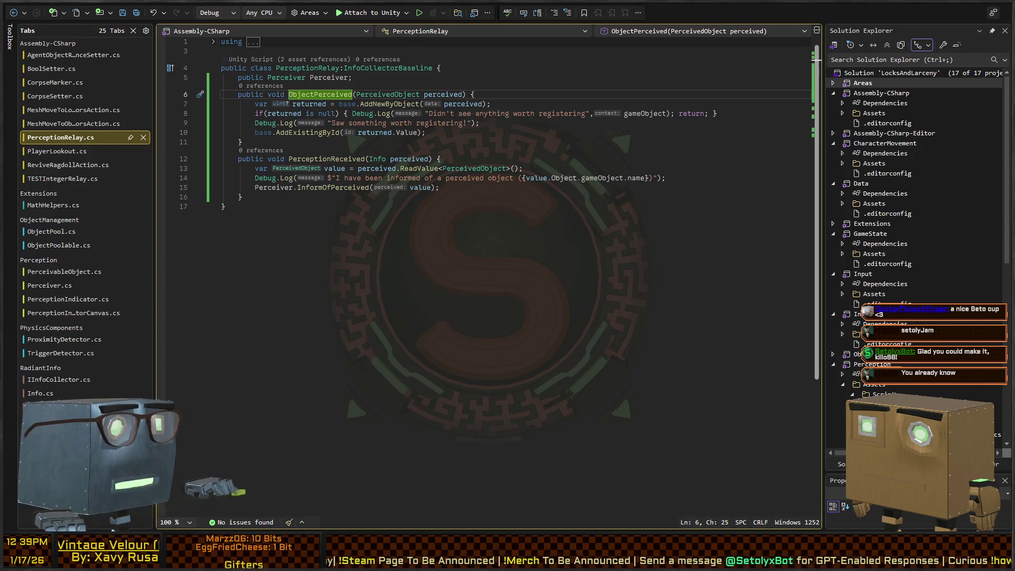
key(alt+Tab)
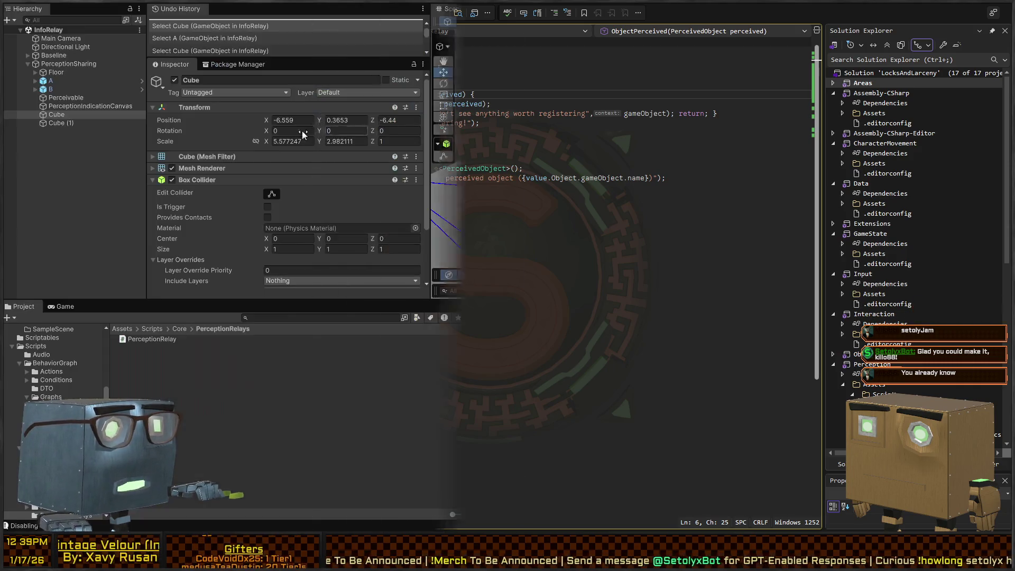
Step: Open object A's TestPerceptionRelay prefab and remove its On Proximity Exit event entry
click(59, 73)
click(62, 81)
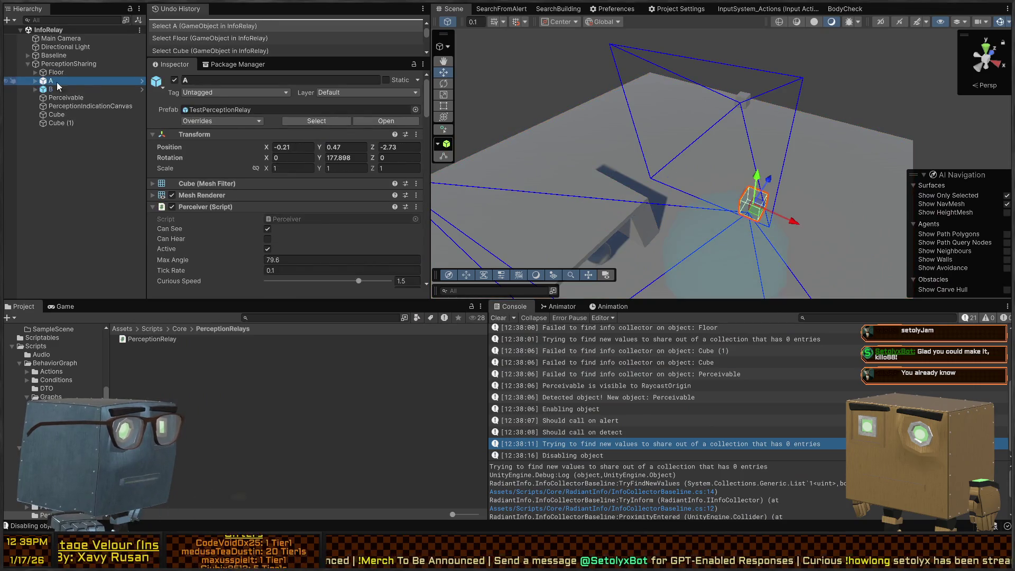
click(141, 81)
scroll(201, 132, down, 10)
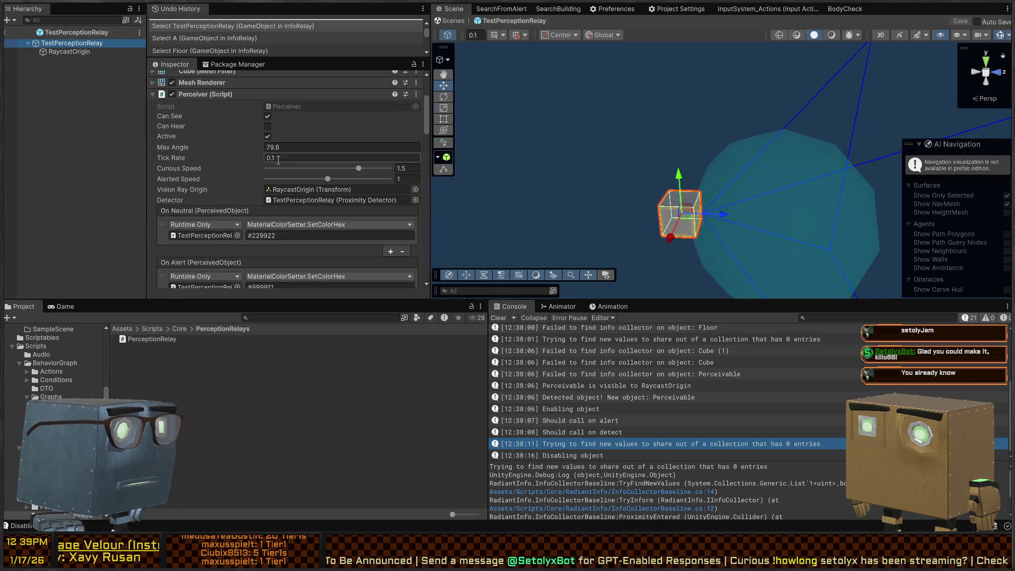
scroll(205, 156, down, 6)
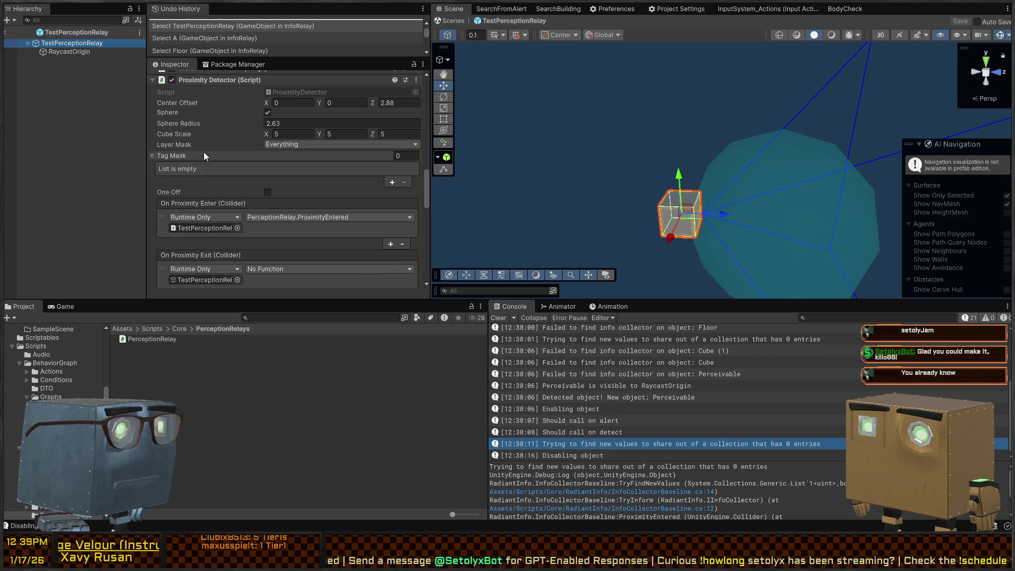
scroll(317, 224, down, 3)
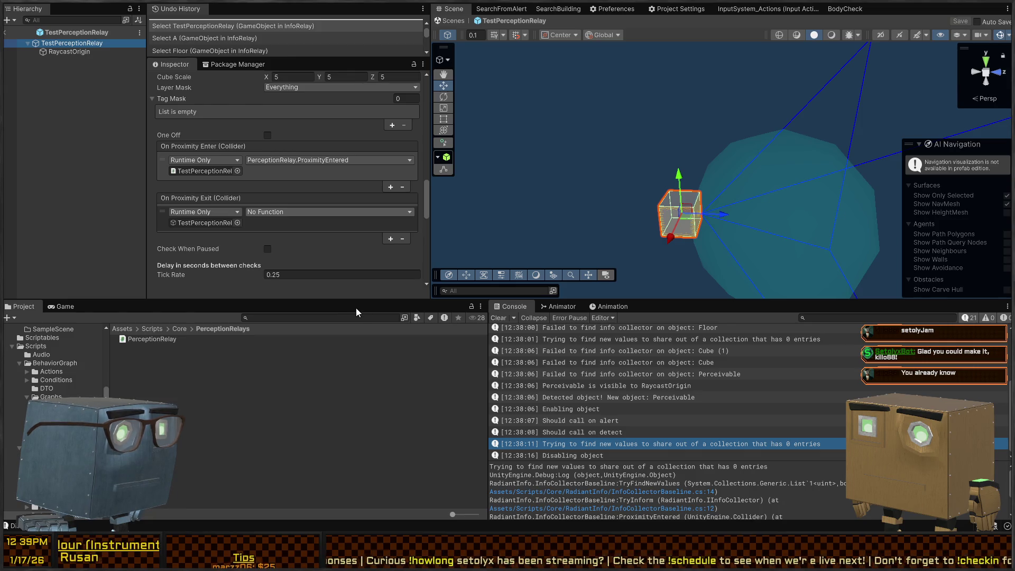
click(357, 224)
click(402, 239)
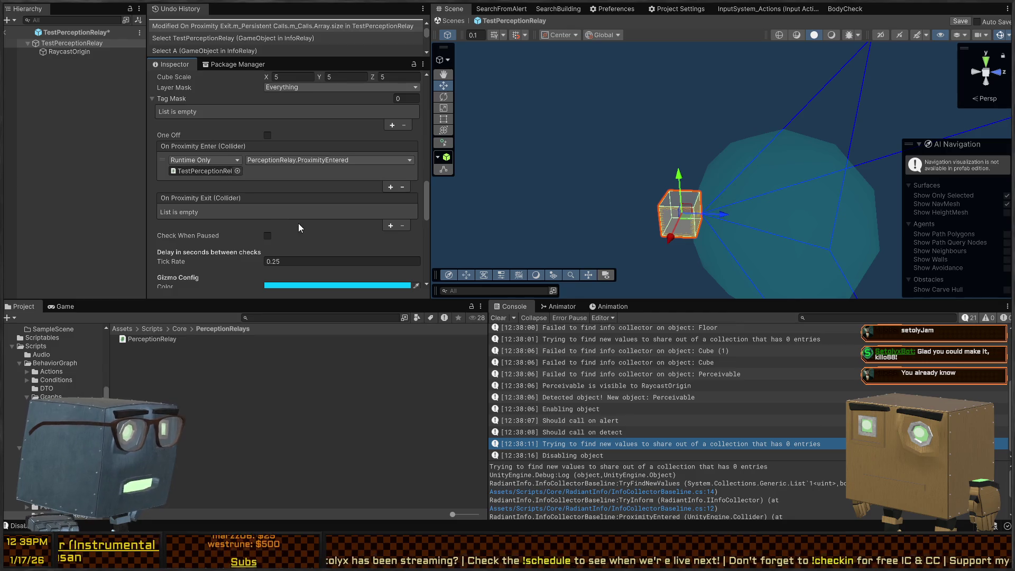
Step: Select the On Informed event entry and compare it against the relay code in Visual Studio
scroll(263, 212, down, 5)
scroll(271, 216, down, 3)
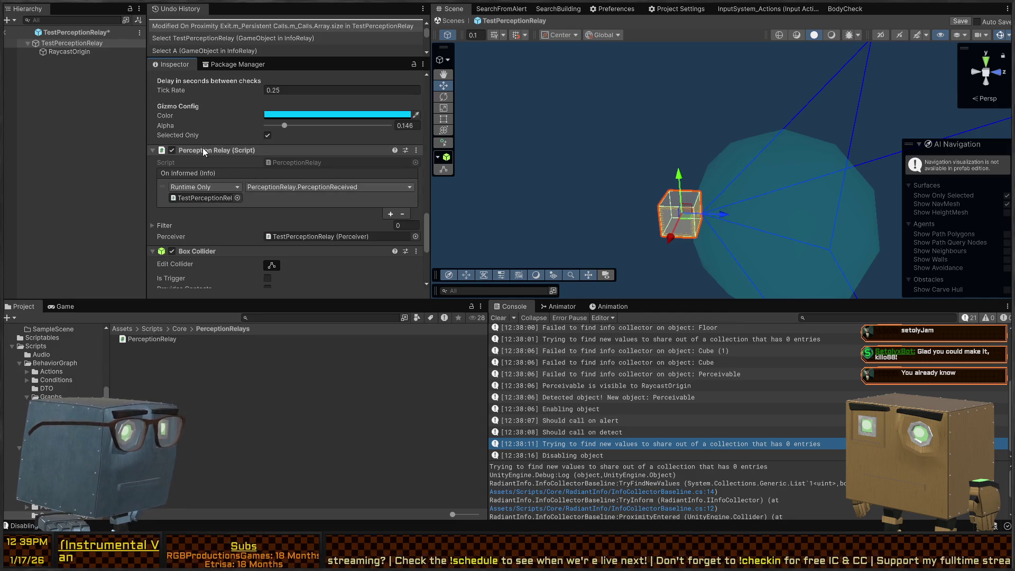
click(313, 199)
key(alt+Tab)
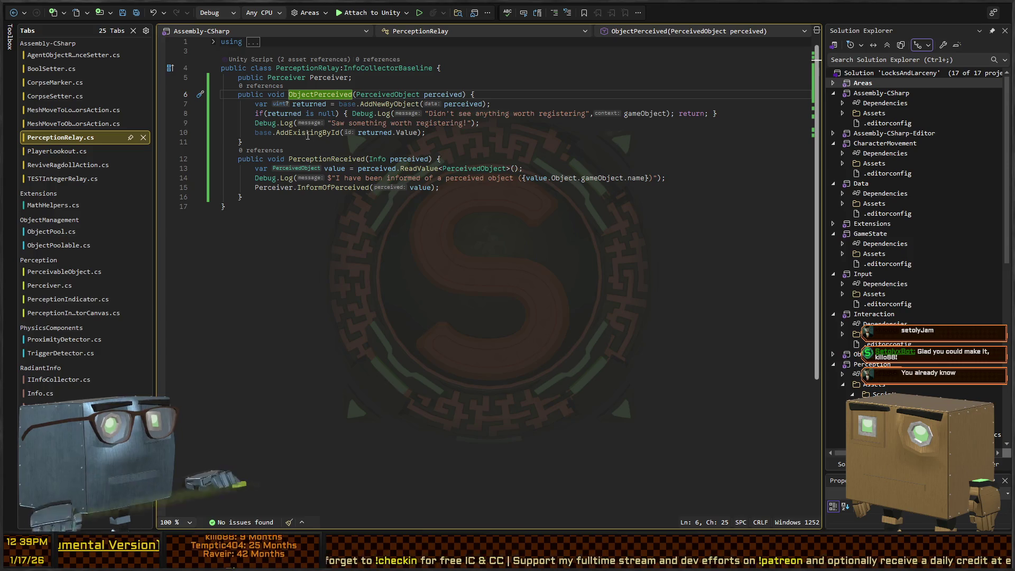
key(alt+Tab)
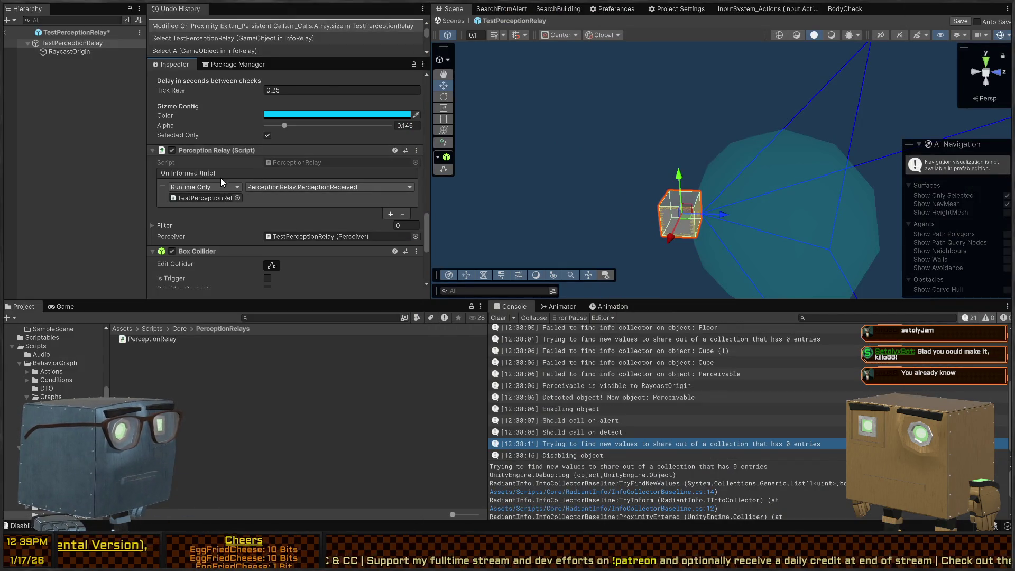
scroll(265, 186, down, 5)
scroll(248, 187, up, 10)
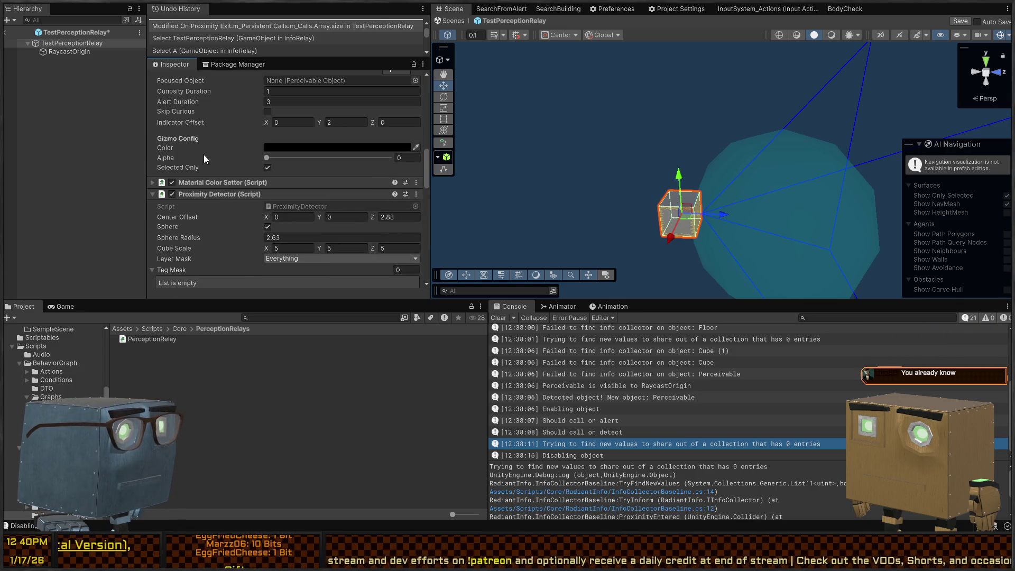
scroll(207, 185, up, 8)
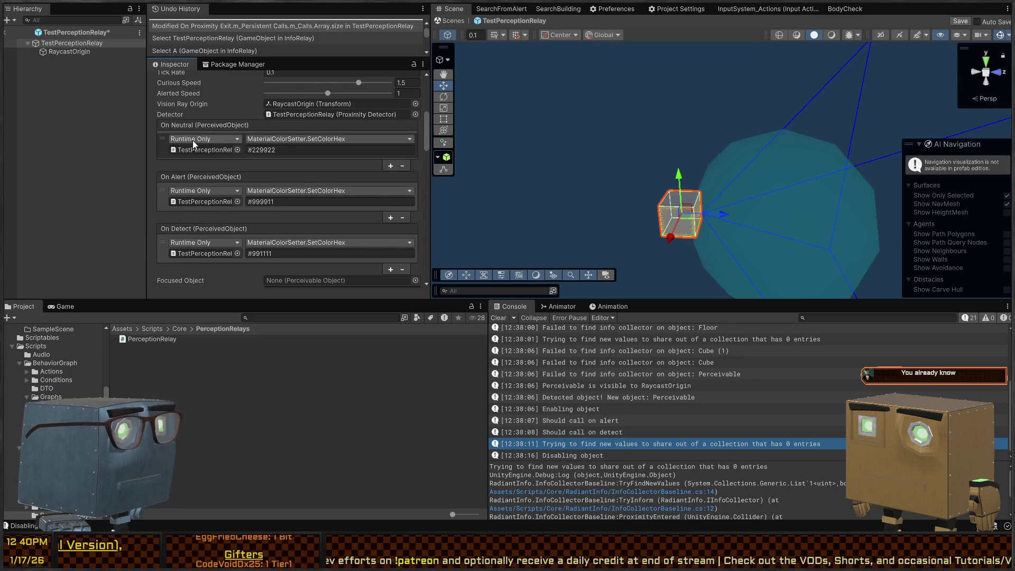
scroll(199, 184, down, 3)
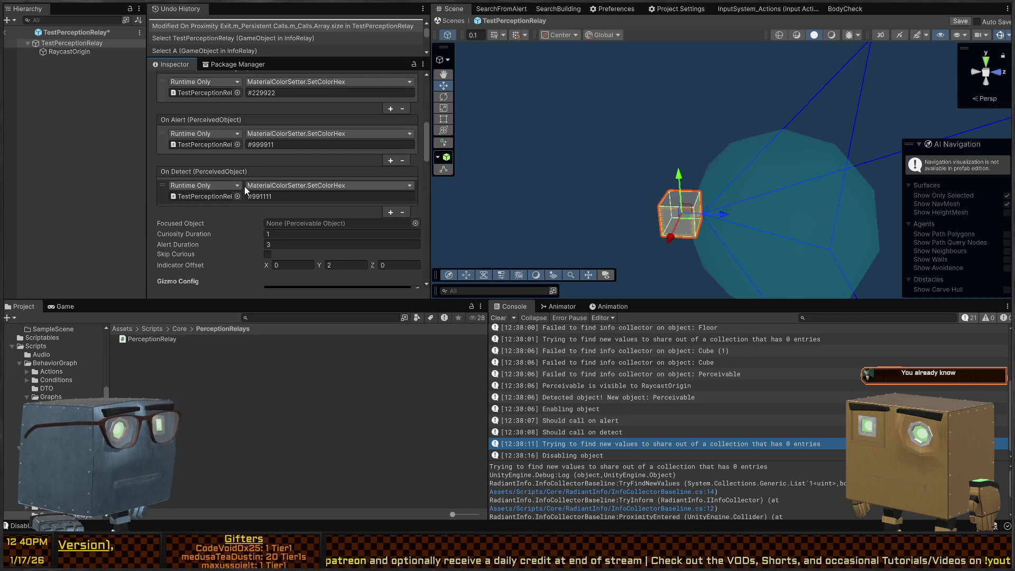
Step: Add a second On Detect response calling PerceptionRelay.ObjectPerceived, collapsing the Proximity Detector settings
click(390, 212)
scroll(293, 216, down, 10)
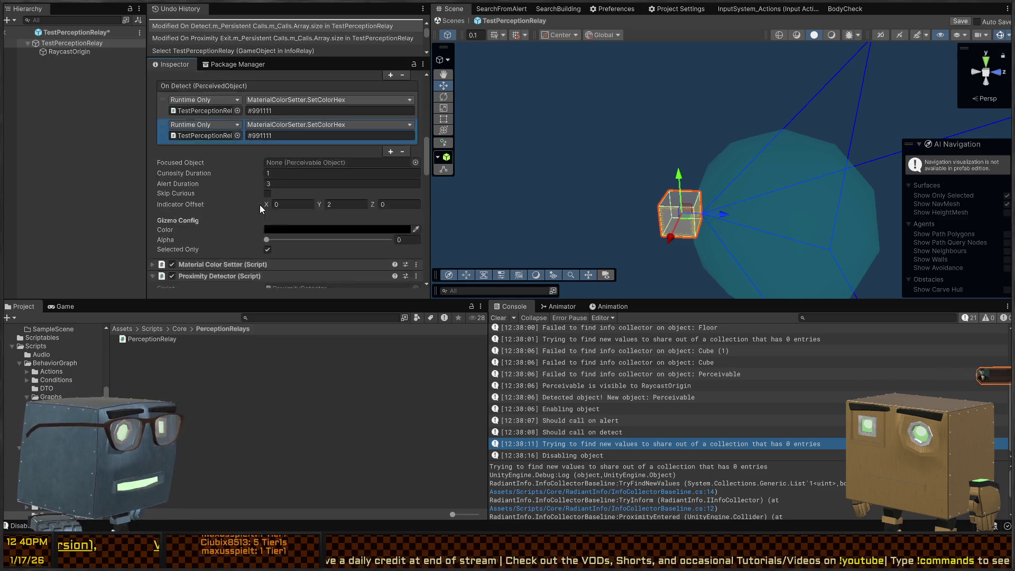
scroll(232, 199, up, 2)
click(204, 190)
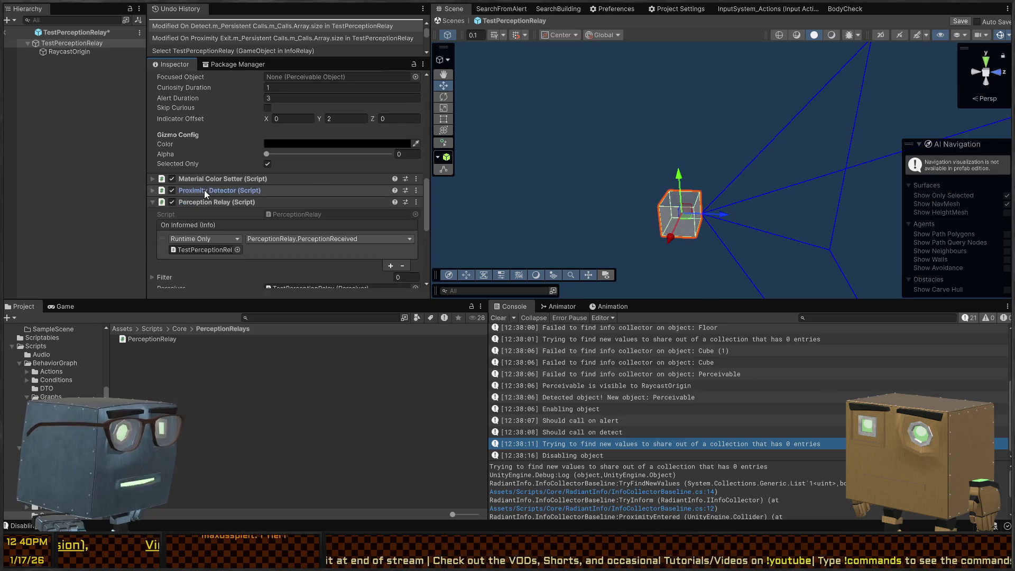
scroll(214, 205, up, 3)
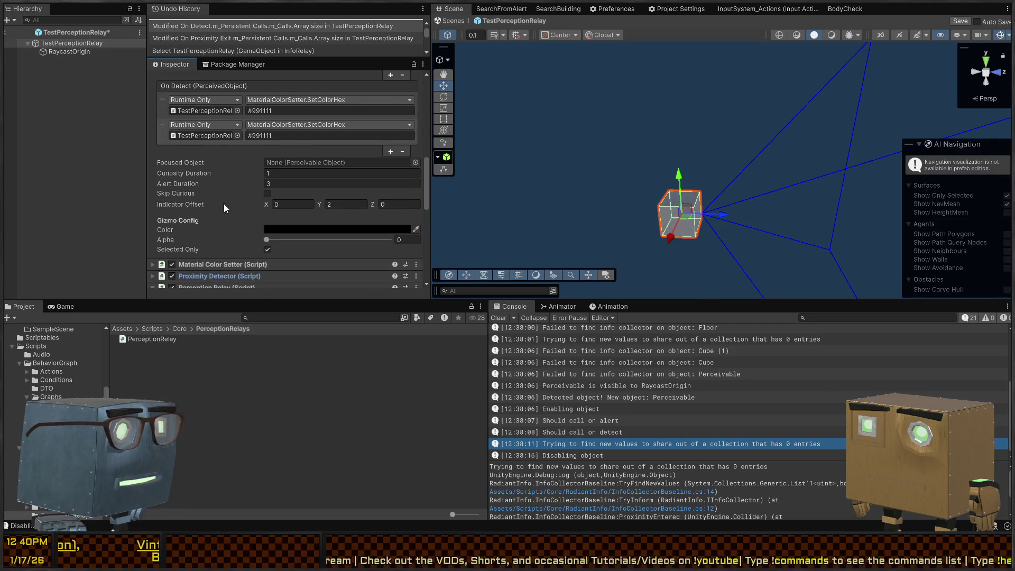
scroll(225, 223, down, 1)
click(213, 103)
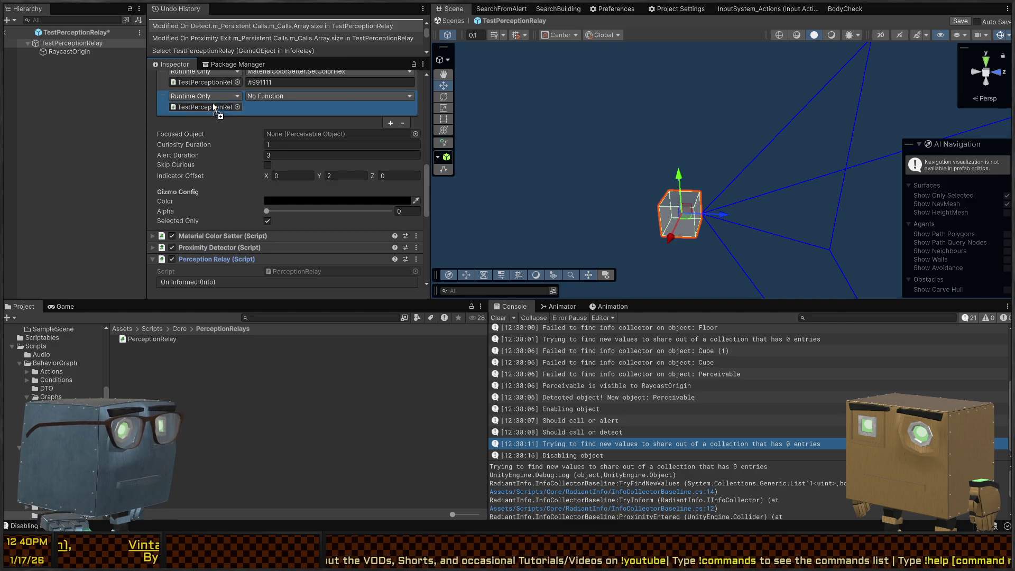
click(386, 217)
Step: Save the TestPerceptionRelay prefab and return to the InfoRelay scene
scroll(248, 190, down, 7)
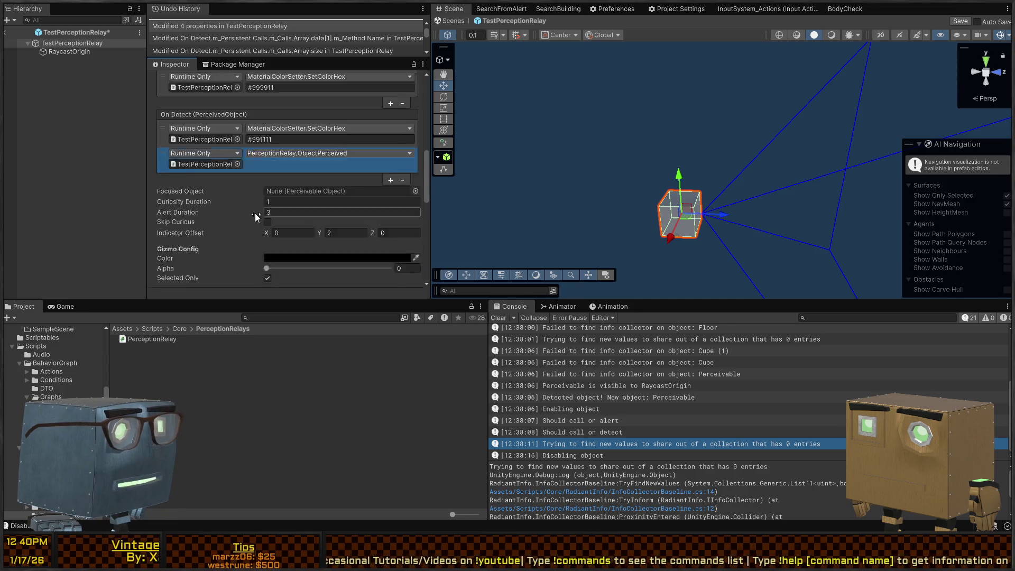
scroll(222, 186, down, 2)
key(ctrl+s)
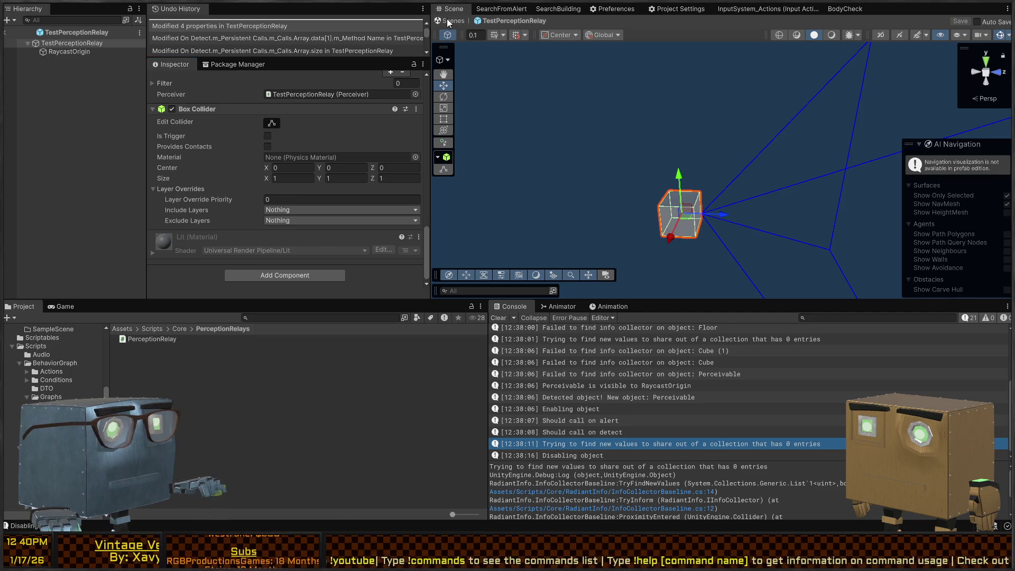
click(447, 22)
key(ctrl+p)
Step: Drag object A into the guard's view frustum, then open the perceived-object log's code in PerceptionRelay.cs
mouse_move(749, 217)
mouse_down()
mouse_move(667, 235)
mouse_move(668, 260)
mouse_up()
key(e)
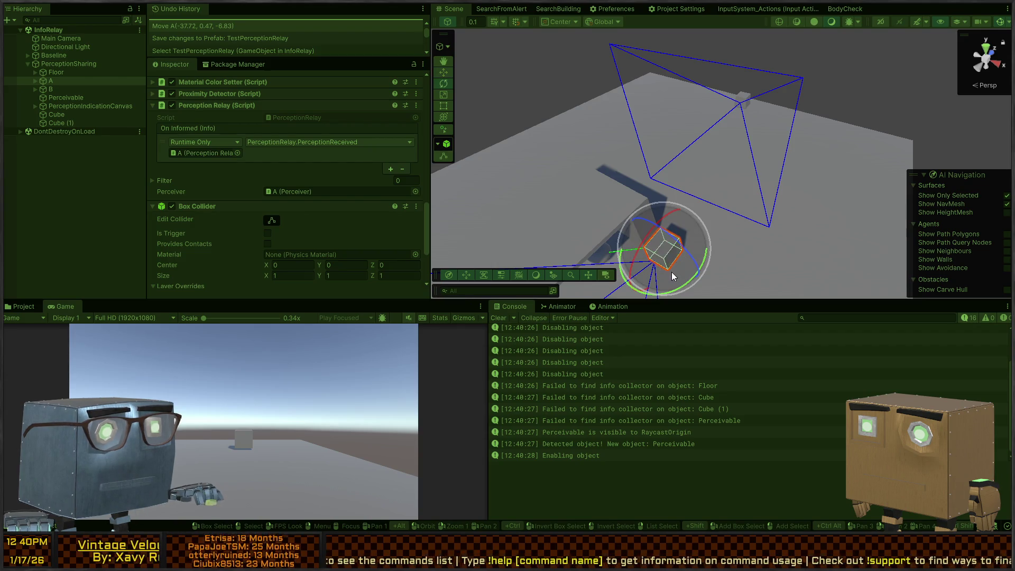
key(w)
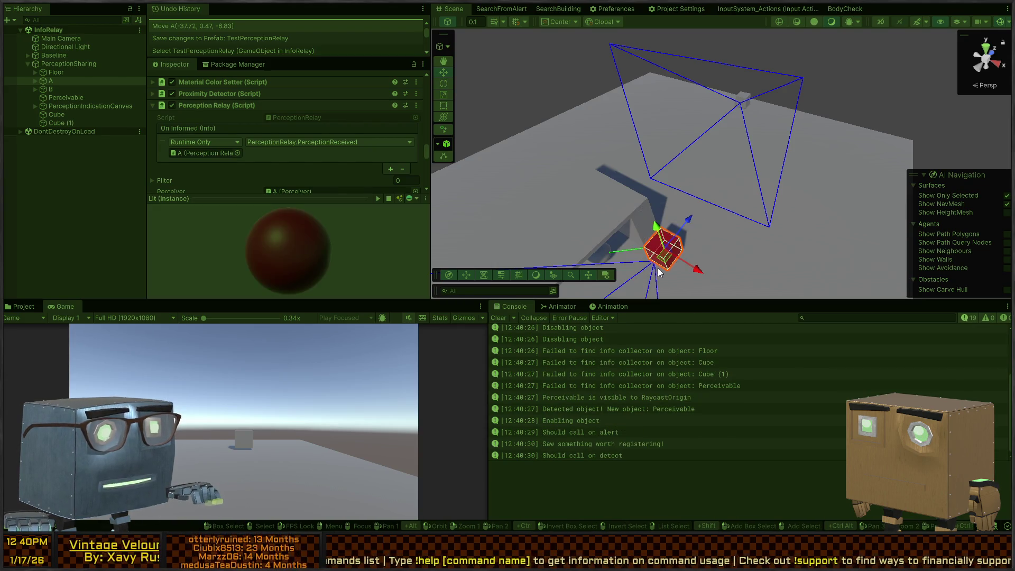
mouse_move(663, 259)
mouse_down()
mouse_move(795, 120)
mouse_move(777, 87)
mouse_move(755, 90)
mouse_move(795, 104)
mouse_move(812, 174)
mouse_up()
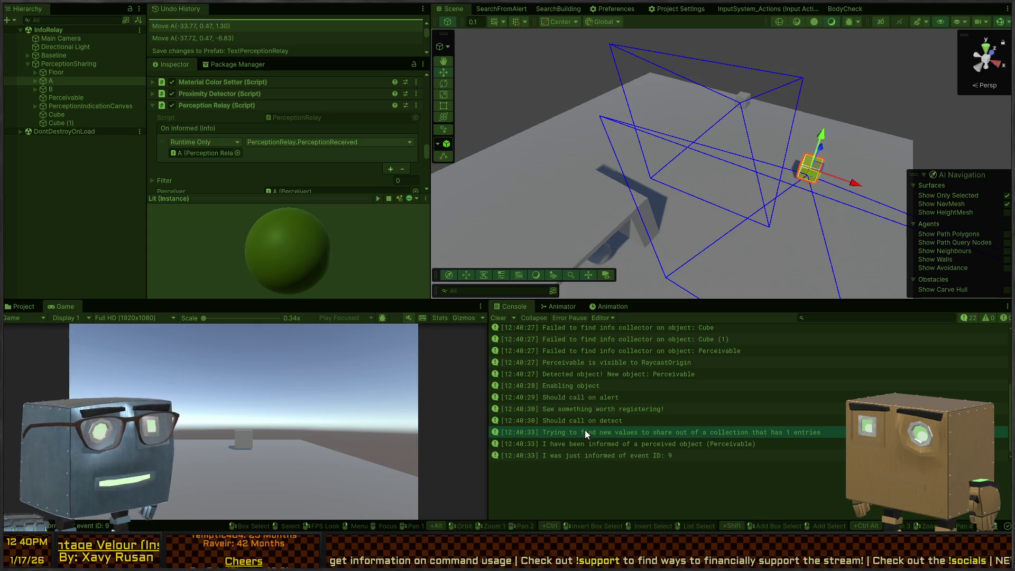
key(ctrl+p)
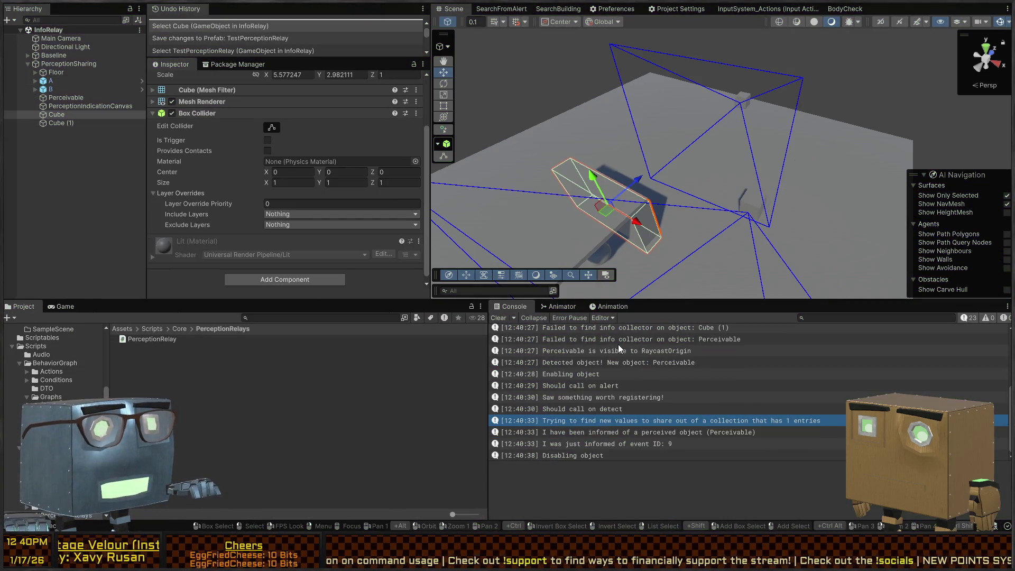
double_click(602, 434)
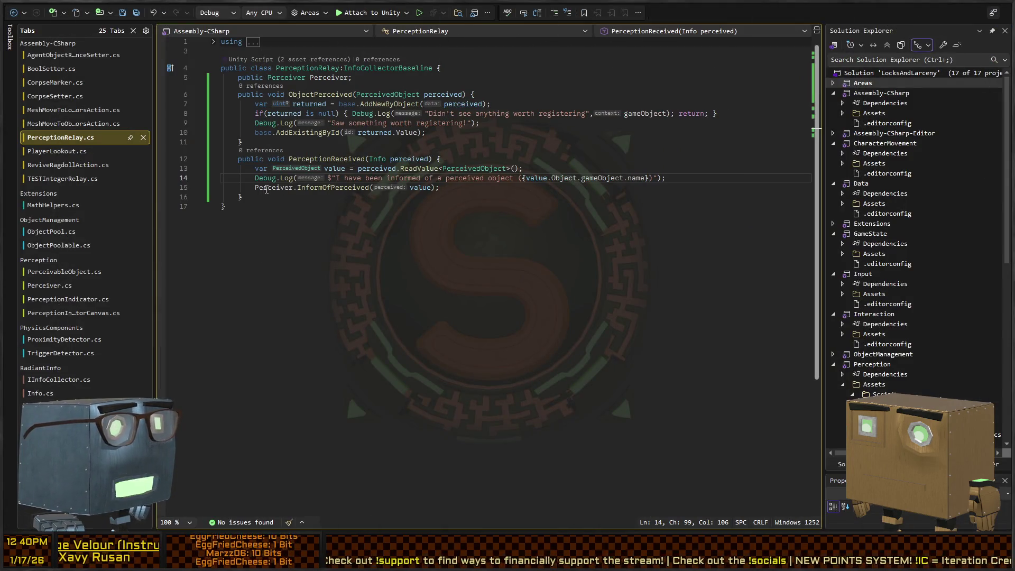
click(329, 187)
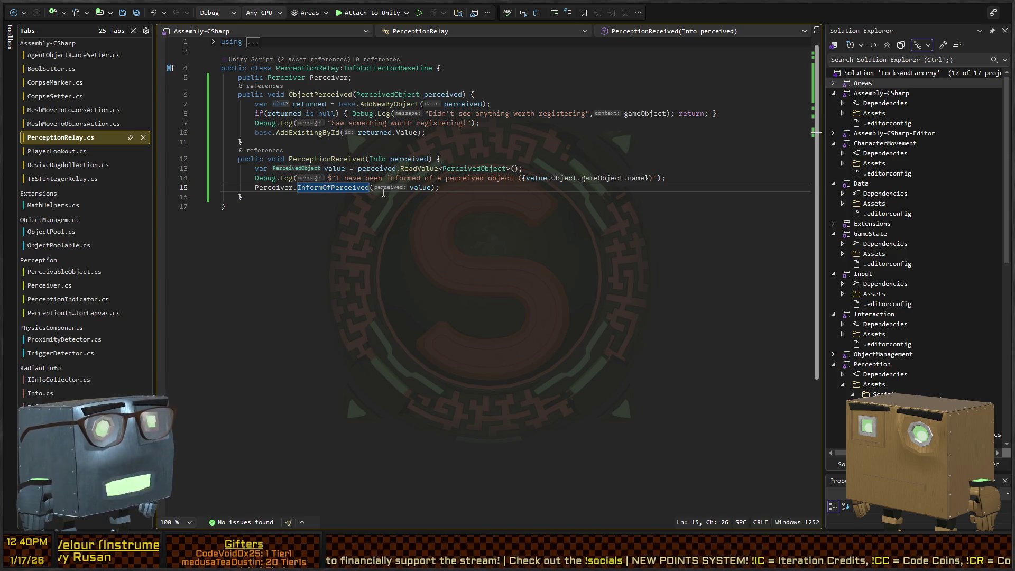
key(alt+Tab)
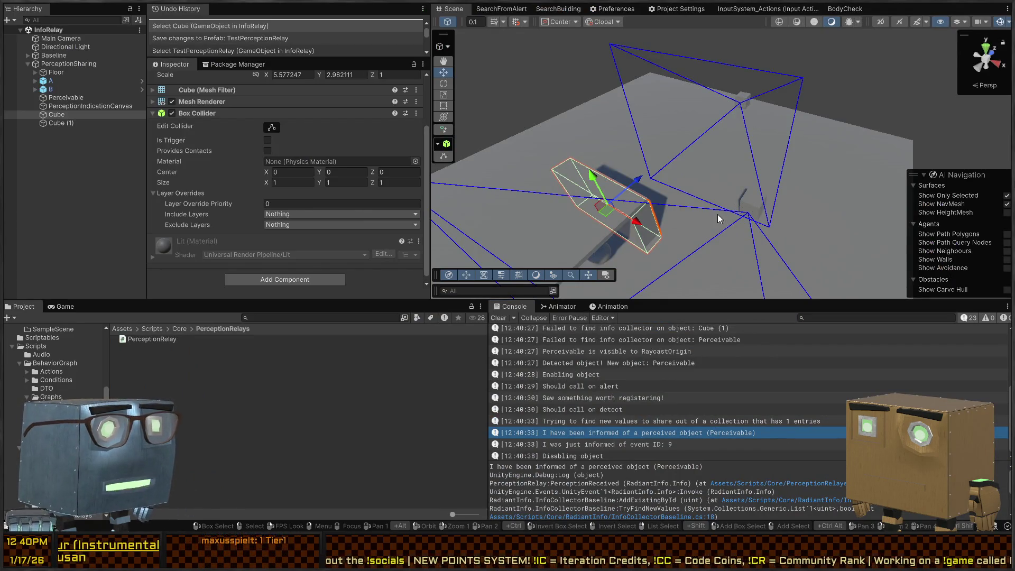
key(alt)
key(alt+Tab)
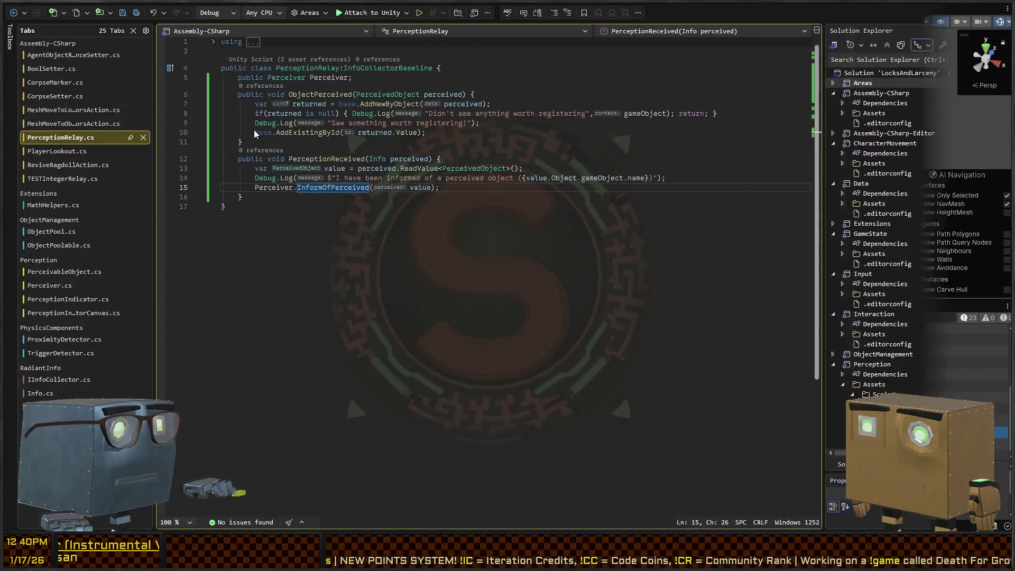
key(ctrl+Tab)
scroll(410, 155, down, 10)
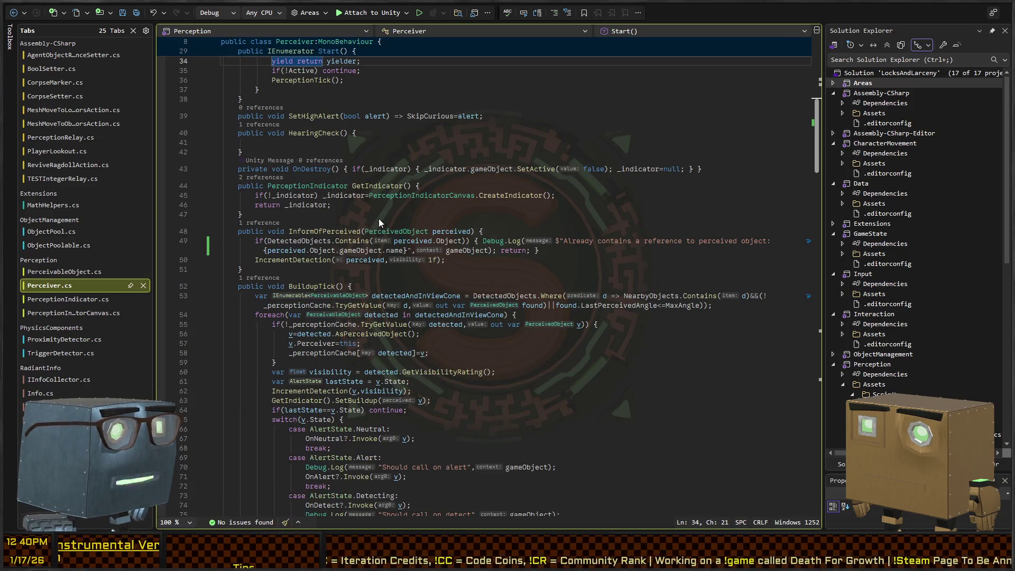
click(417, 232)
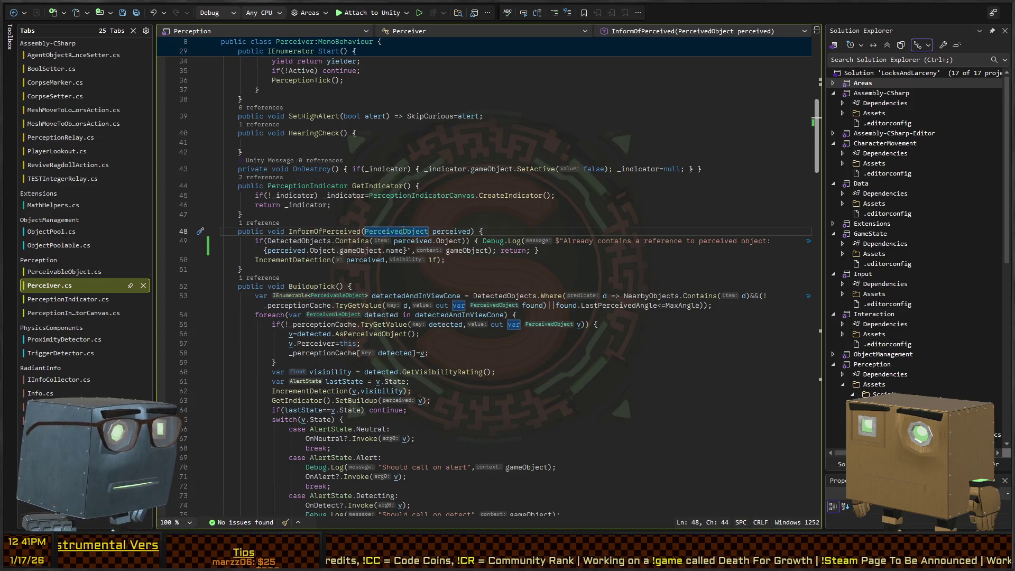
scroll(489, 236, down, 2)
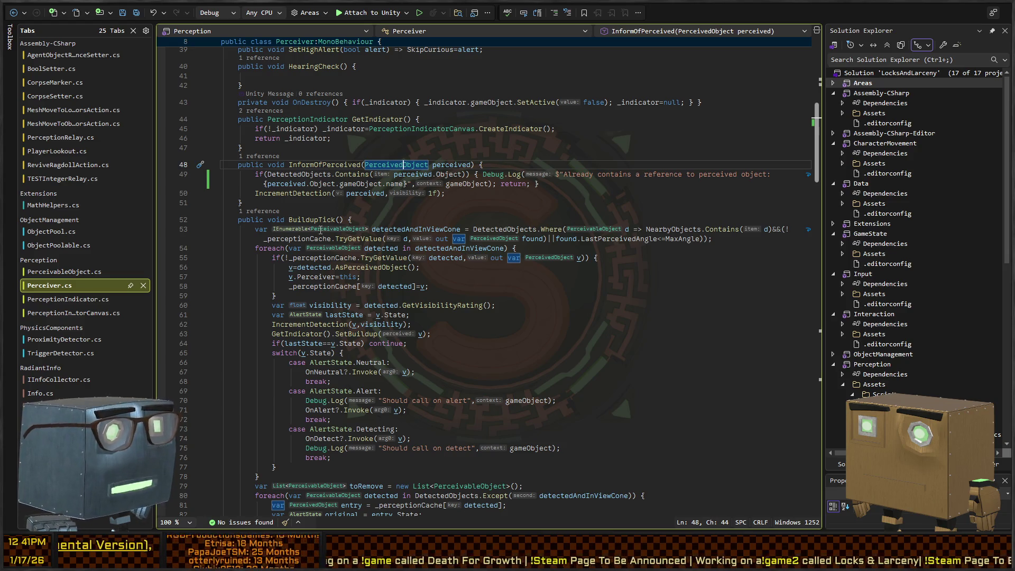
scroll(369, 287, down, 6)
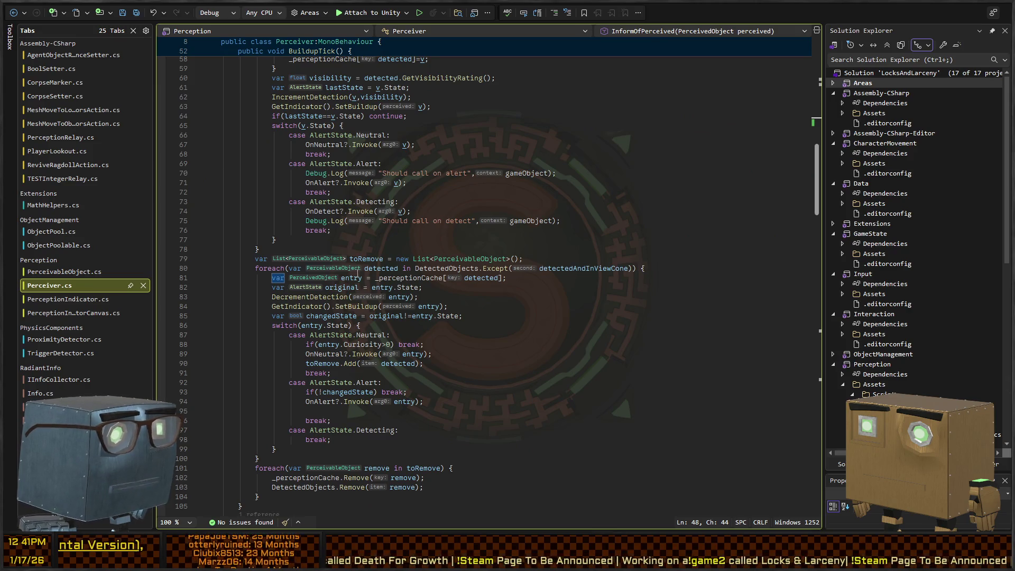
scroll(358, 276, down, 12)
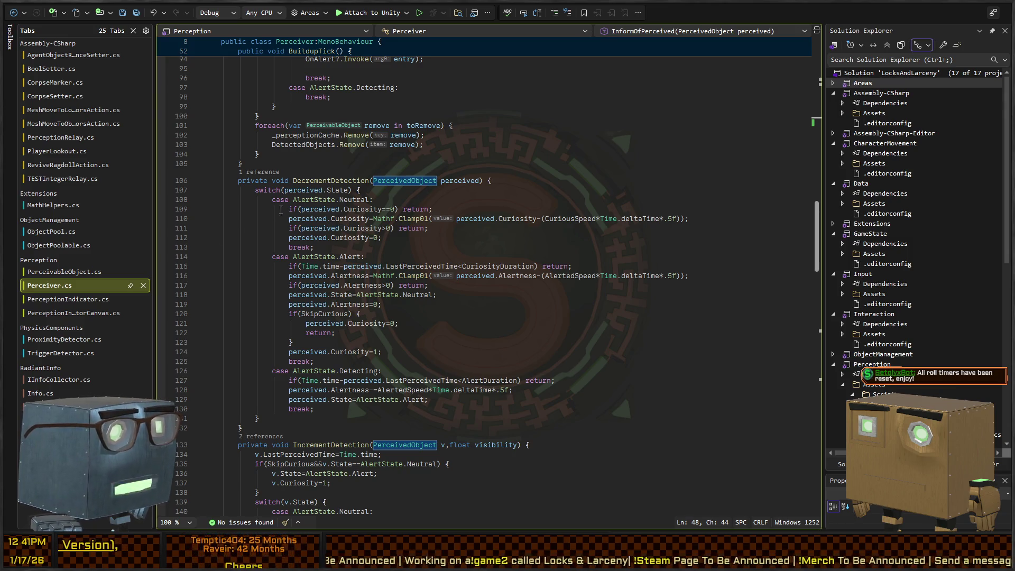
scroll(338, 238, down, 4)
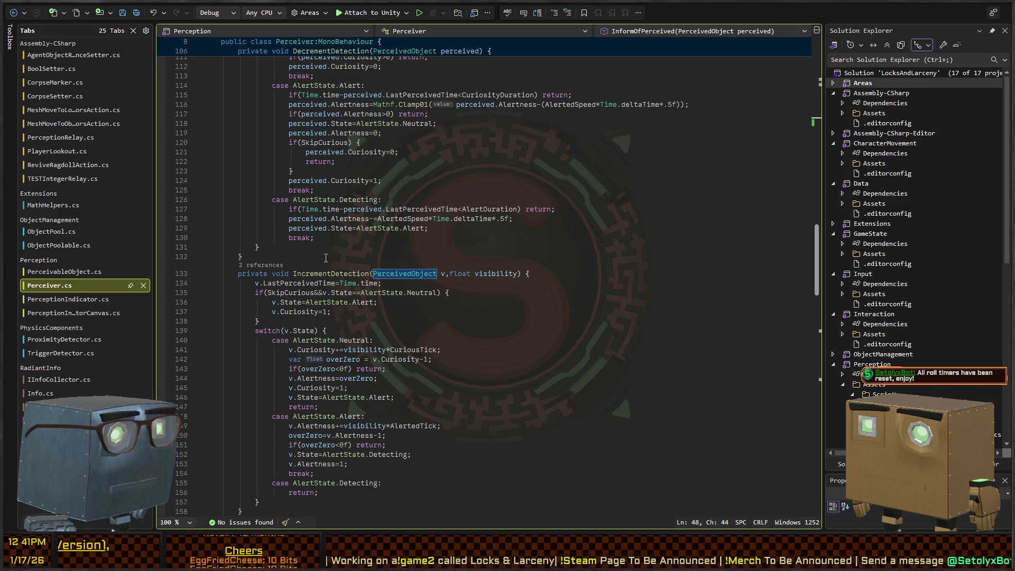
scroll(319, 263, up, 20)
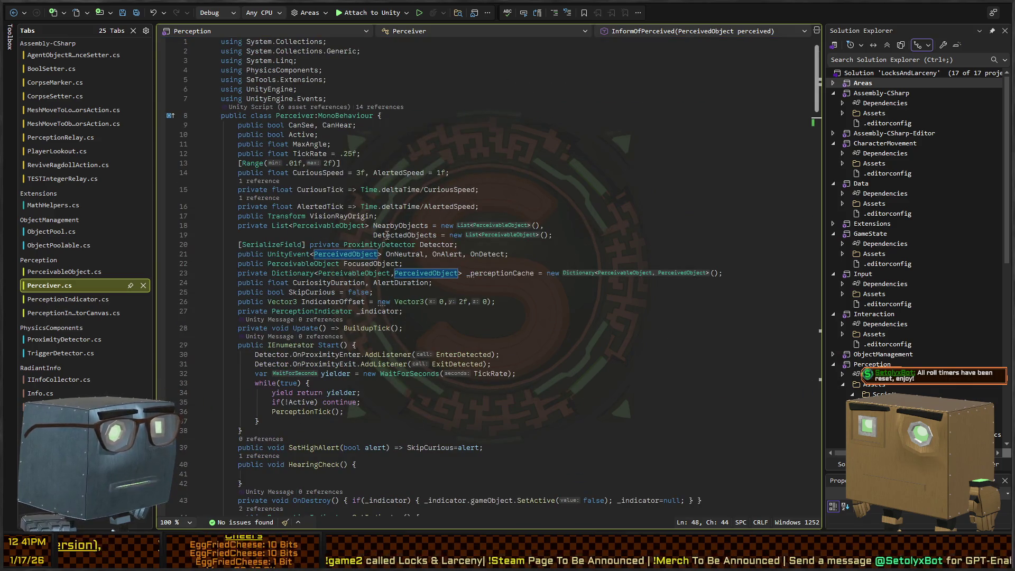
ctrl+click(479, 254)
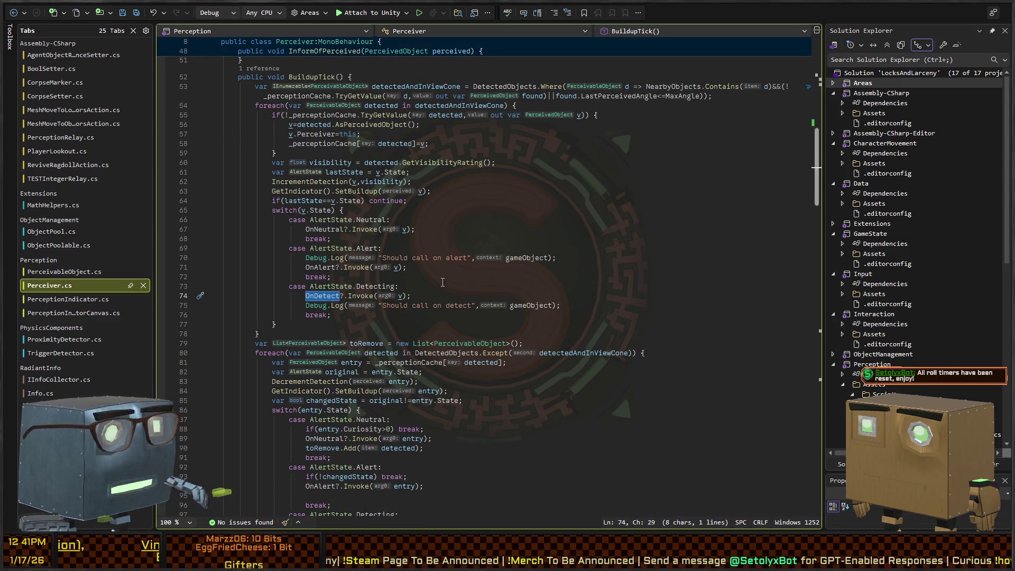
click(400, 296)
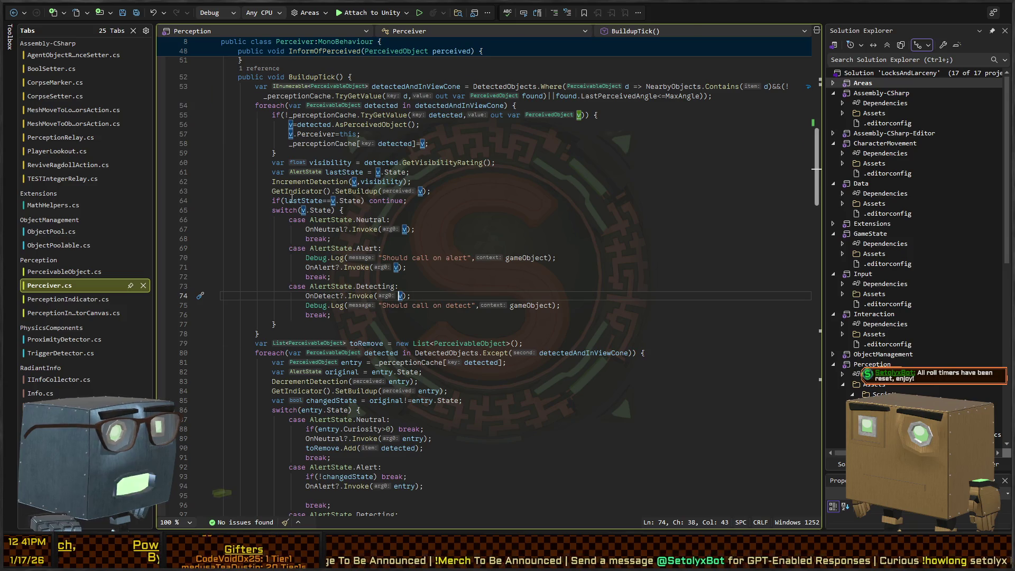
scroll(257, 220, up, 4)
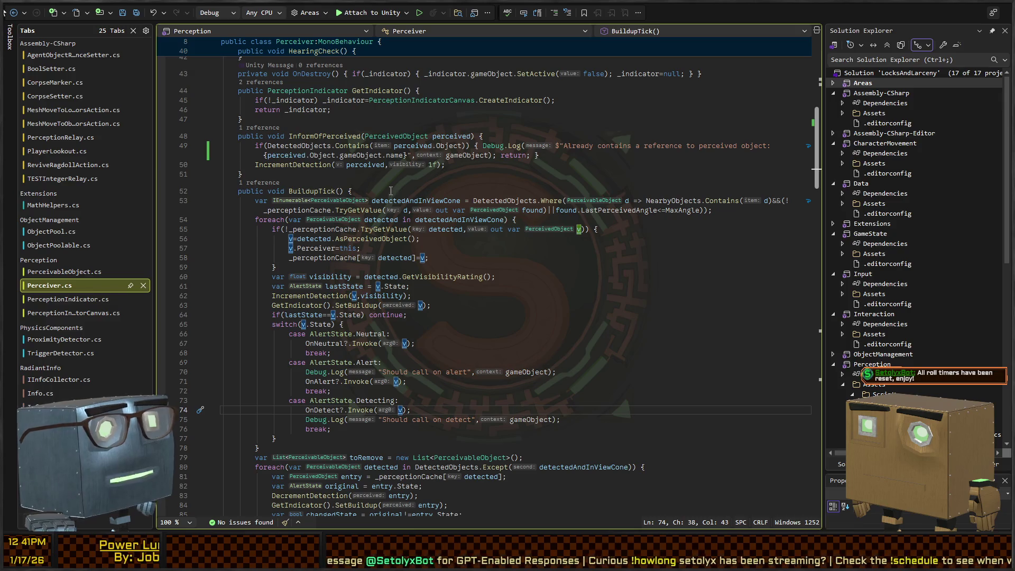
key(ctrl+minus)
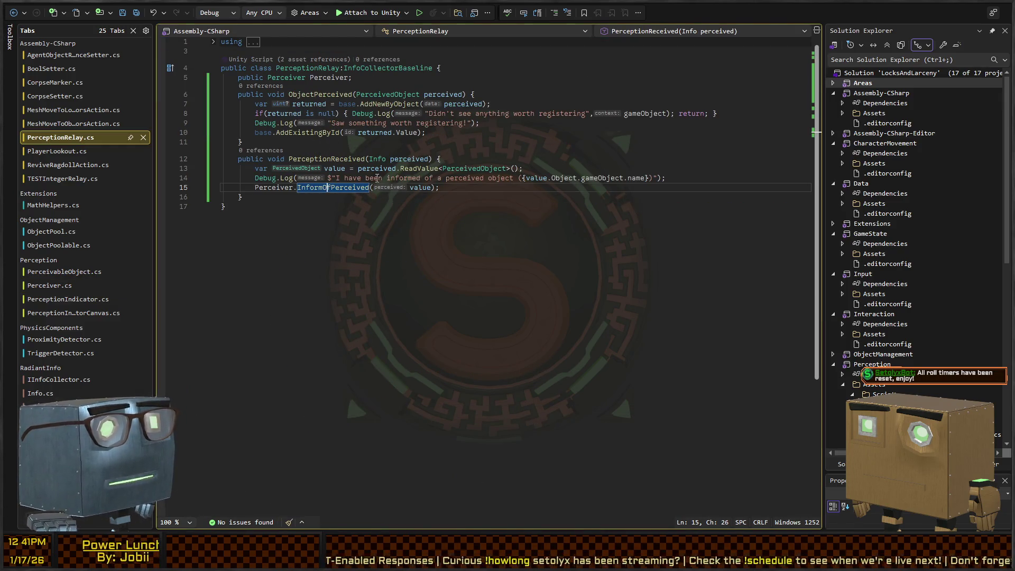
key(End)
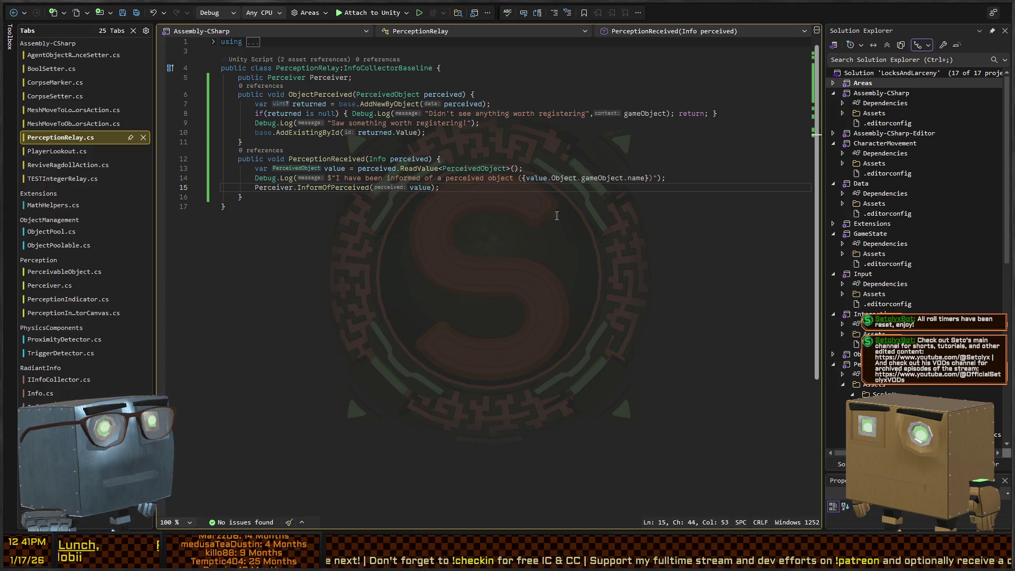
ctrl+click(482, 168)
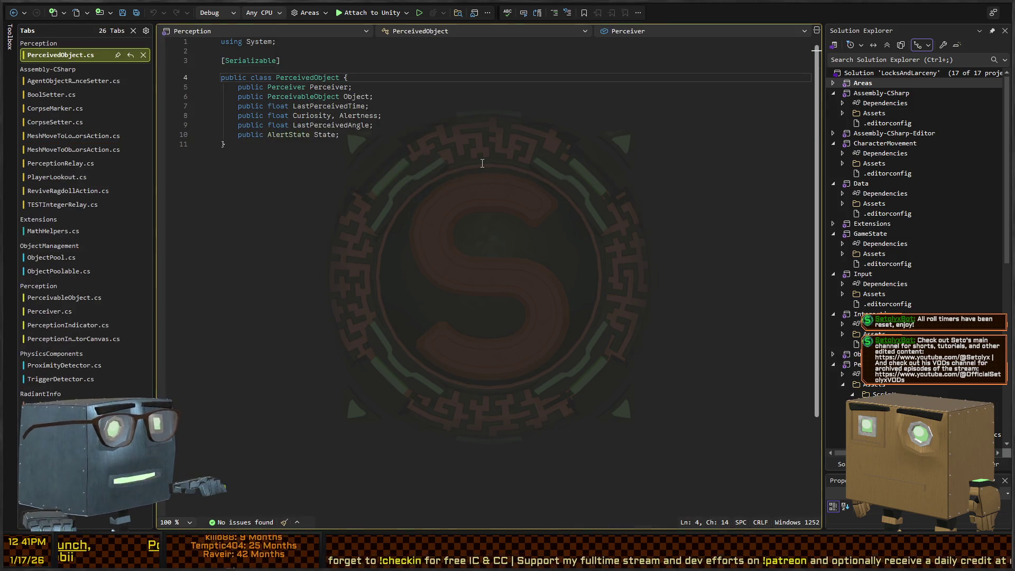
click(322, 134)
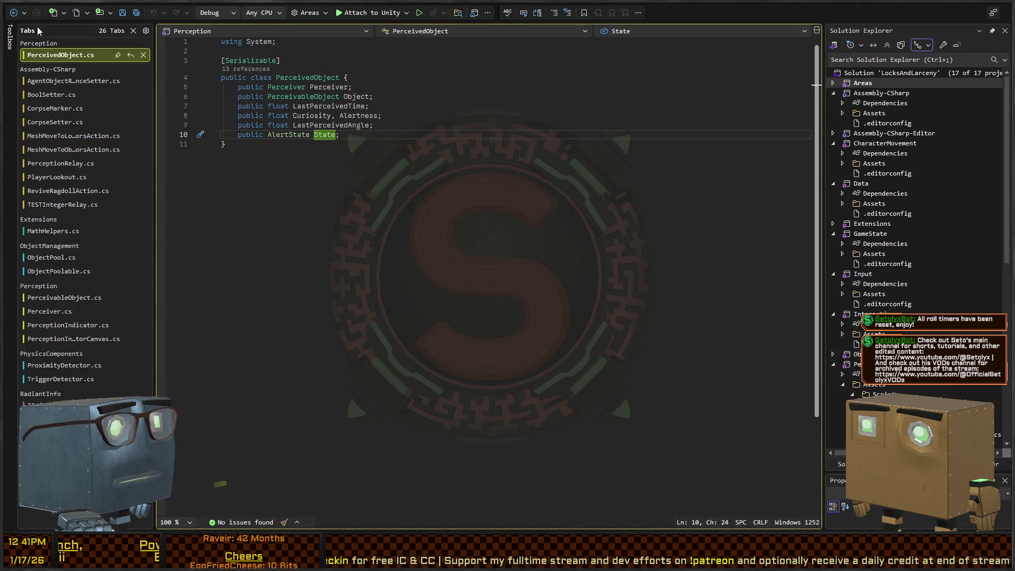
click(13, 12)
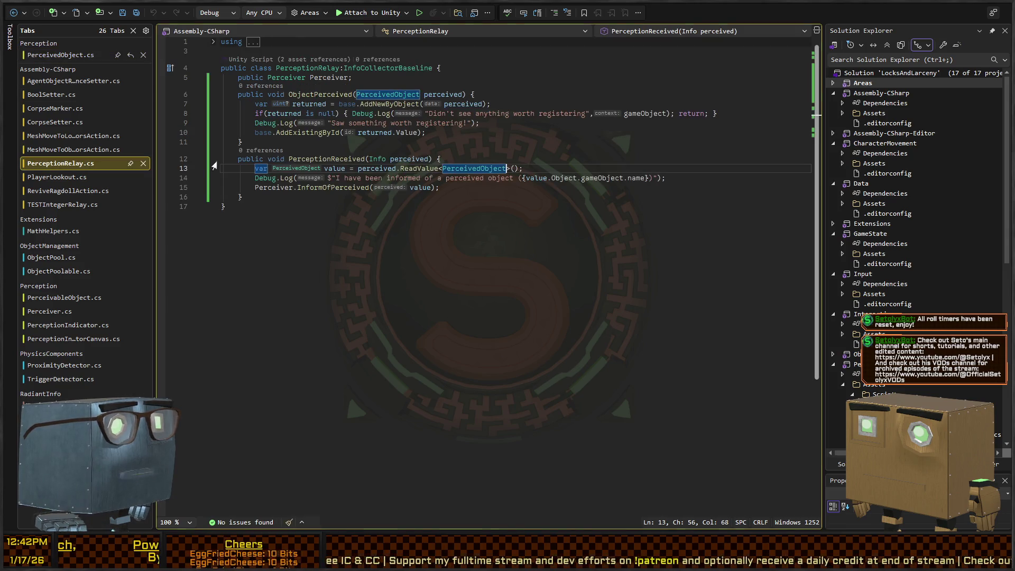
Step: Add an if(value.state == AlertState.Detecting) block above the InformOfPerceived call
click(464, 185)
key(Home)
key(Return)
key(Up)
text(if()
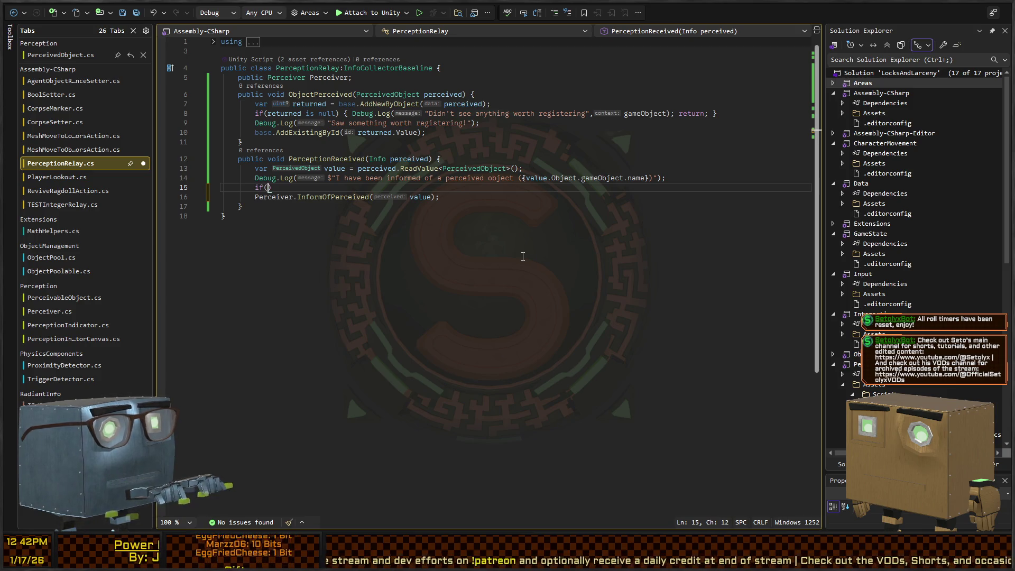
text(value.state== AlertState.)
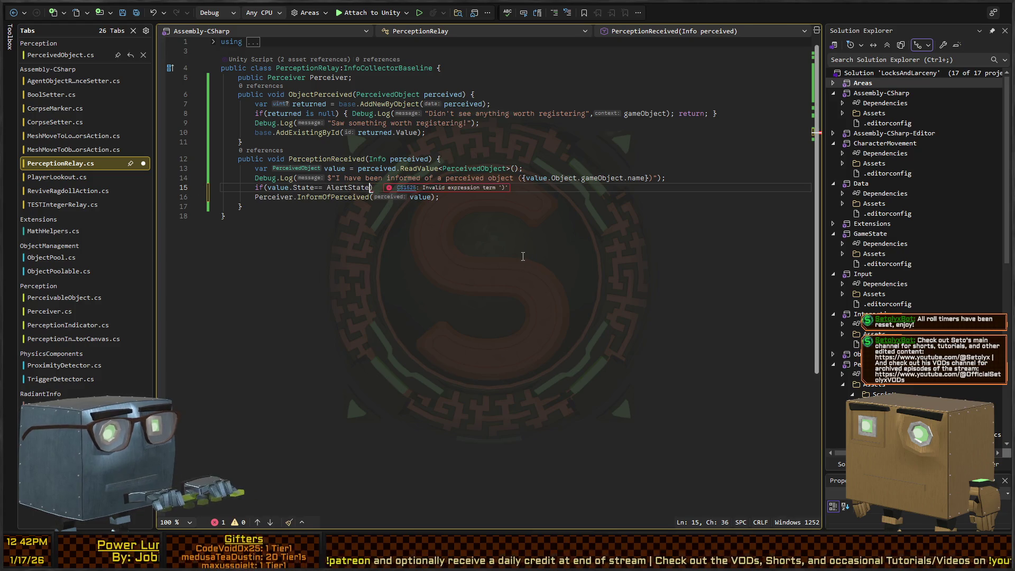
text(Detecting)
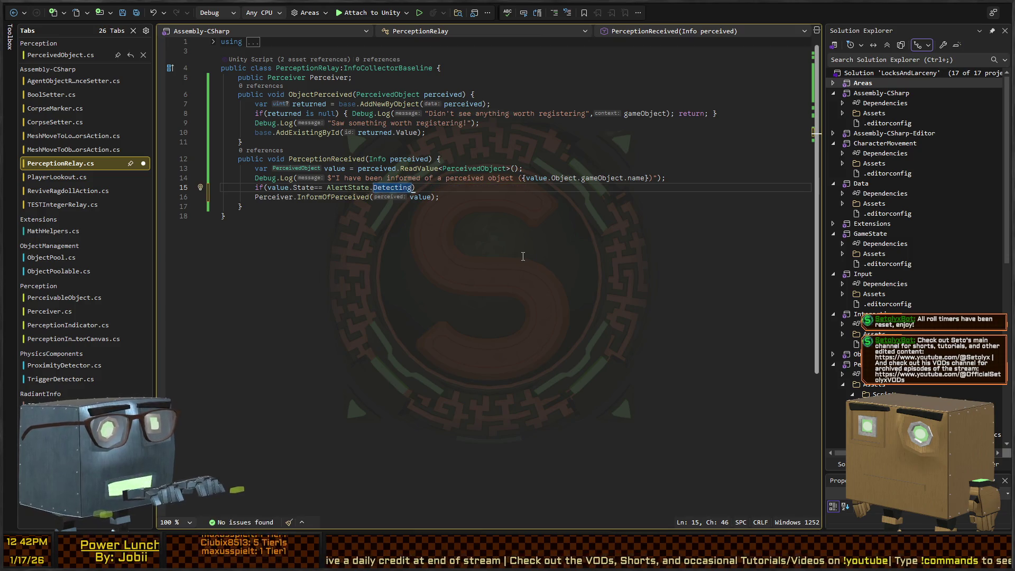
text())
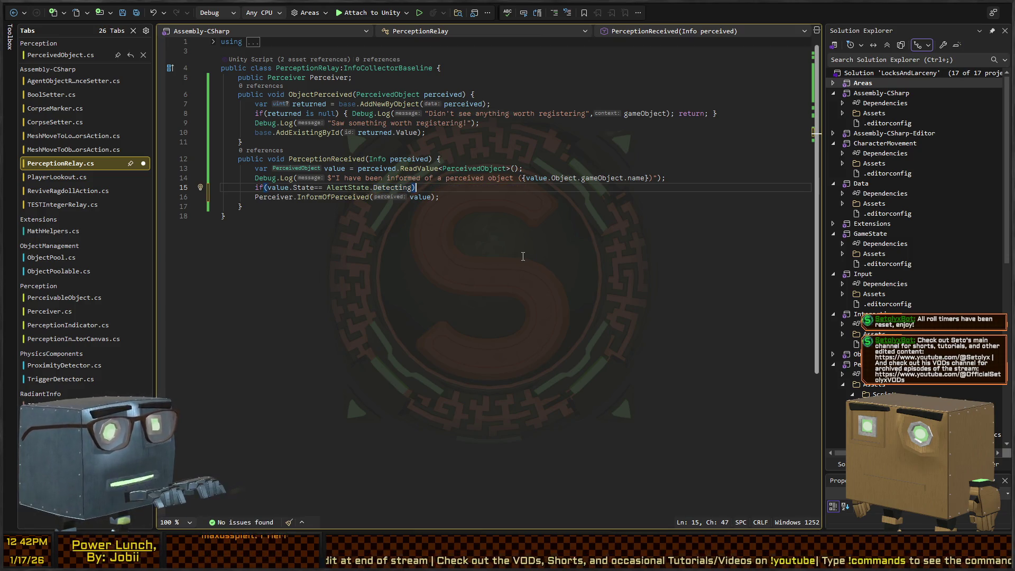
text( {)
key(Return)
text(})
key(Up)
Step: Write a comment in the block explaining it signals chasing for actively detected units
text(//if we're cure)
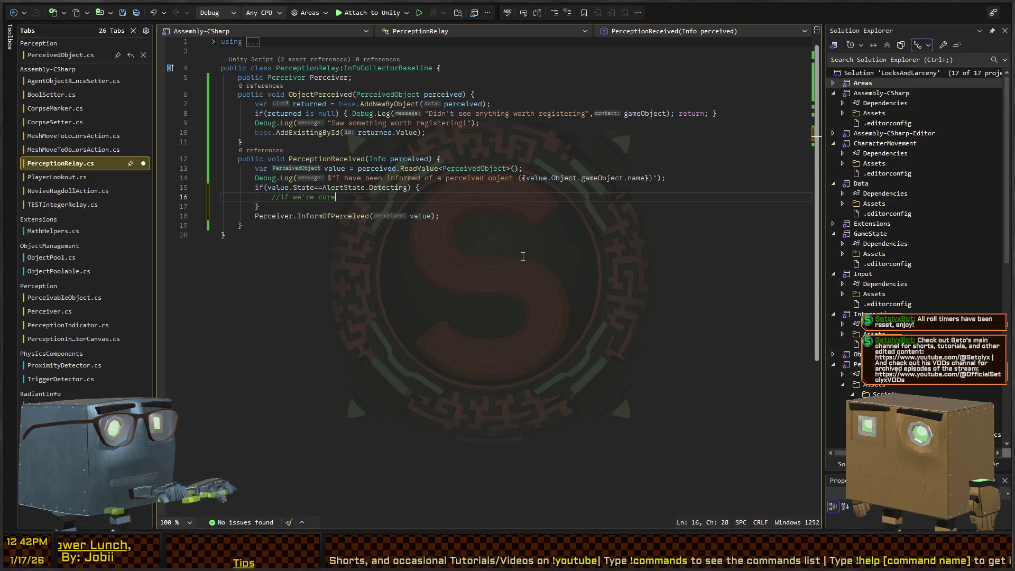
key(BackSpace)
text(rently hearing )
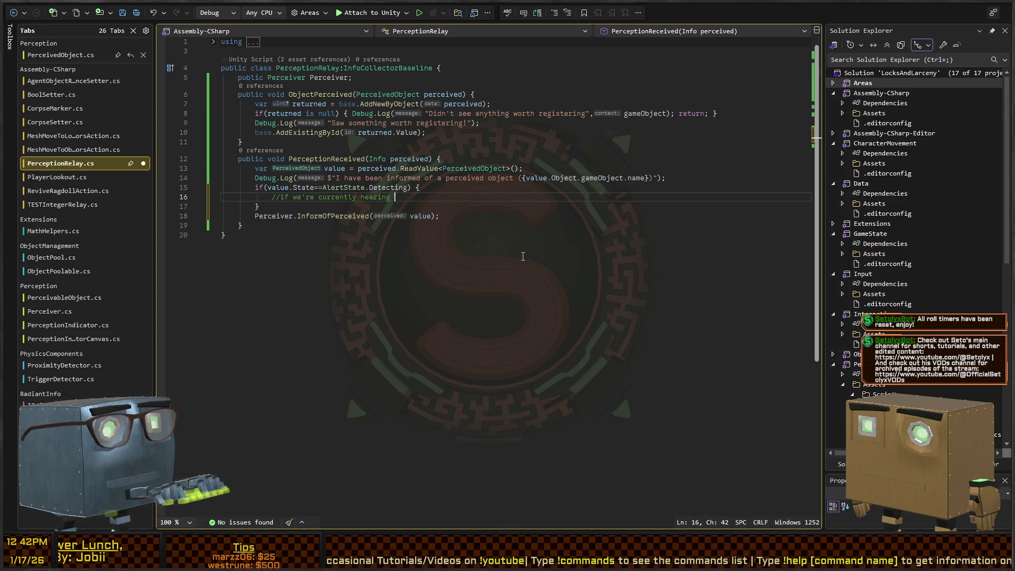
text(about an actively detec)
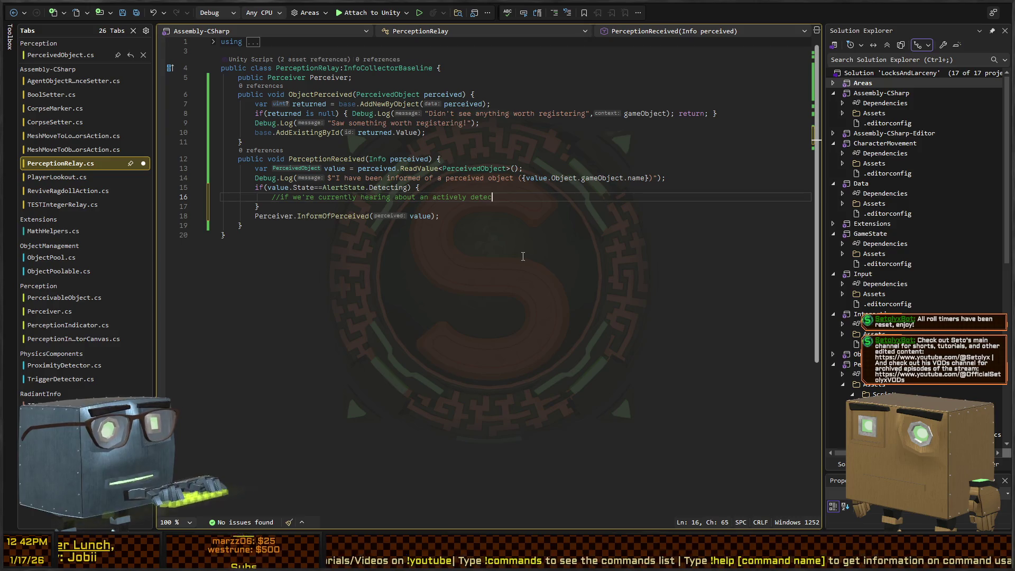
text(ted unit, signal )
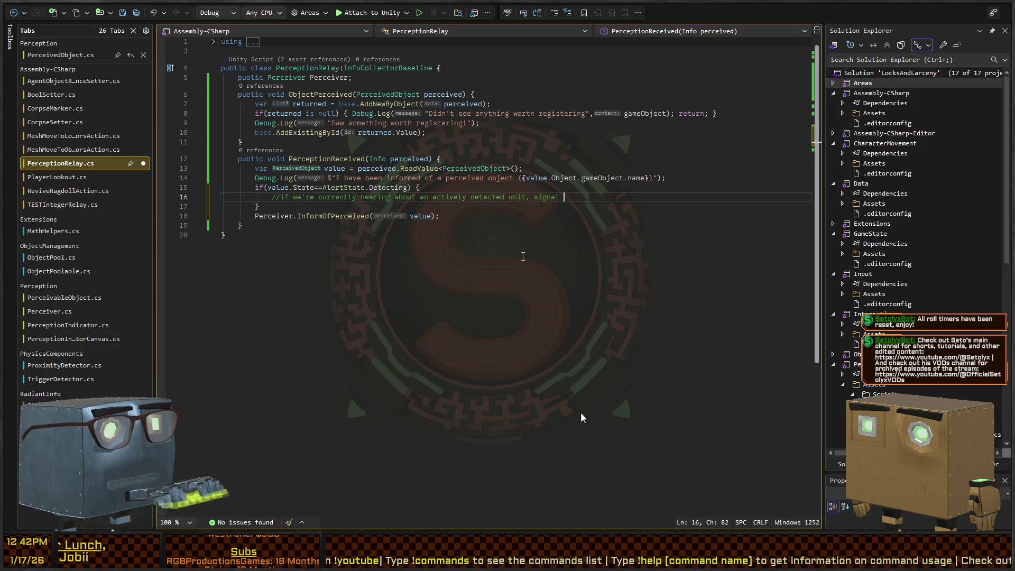
text(for chasin)
text(egin.)
key(Down)
key(Down)
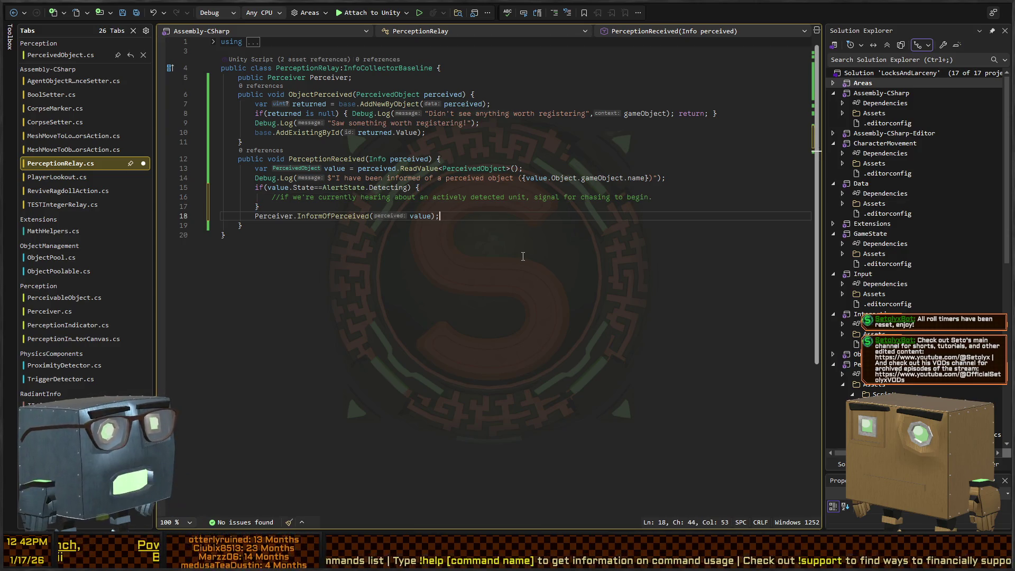
key(Up)
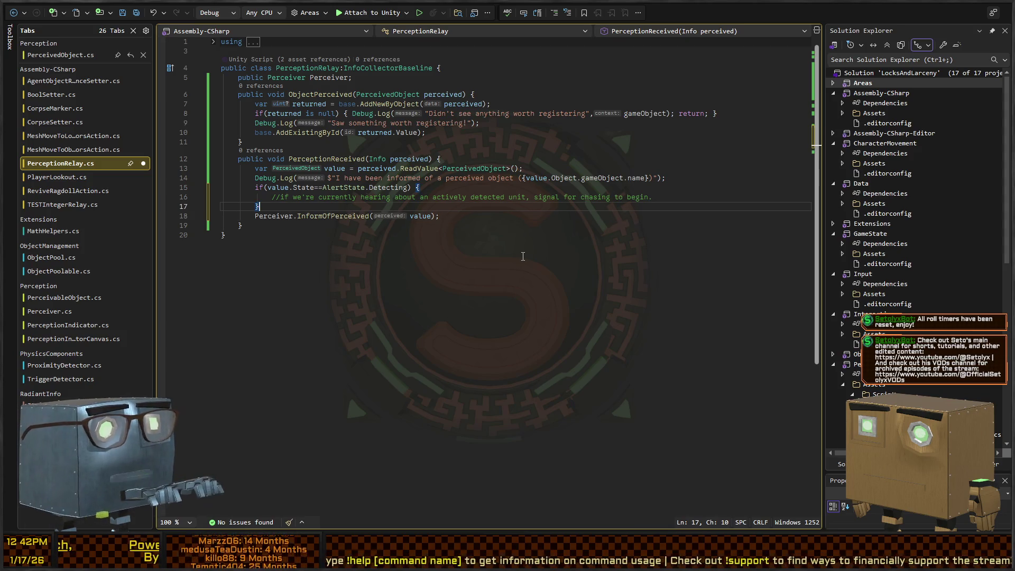
key(Up)
key(End)
key(Return)
Step: Add Debug.Log($"I should start chasing {value.Object.gameObject.name}"); and save PerceptionRelay.cs
text(Deb)
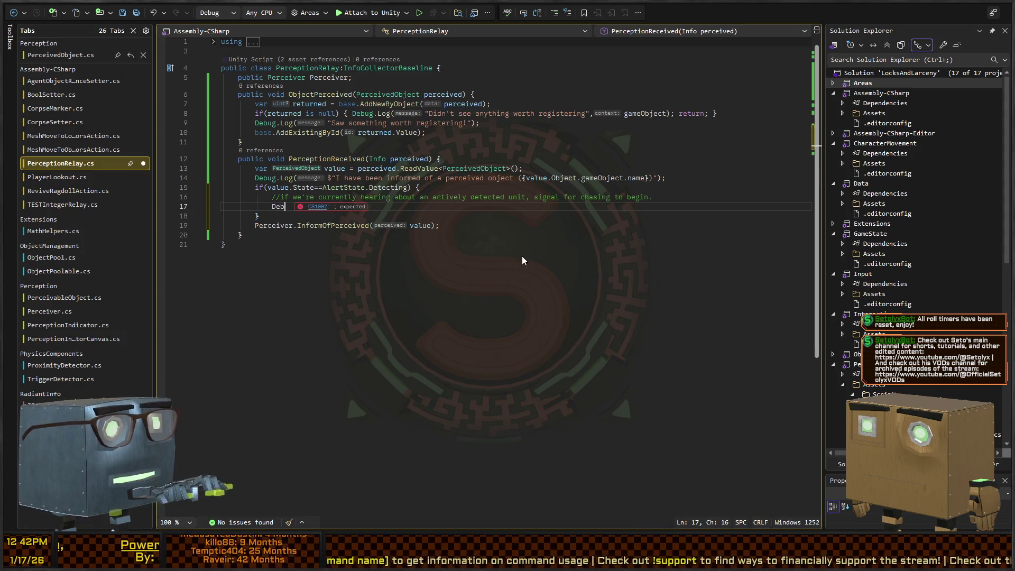
text(ug.Log)
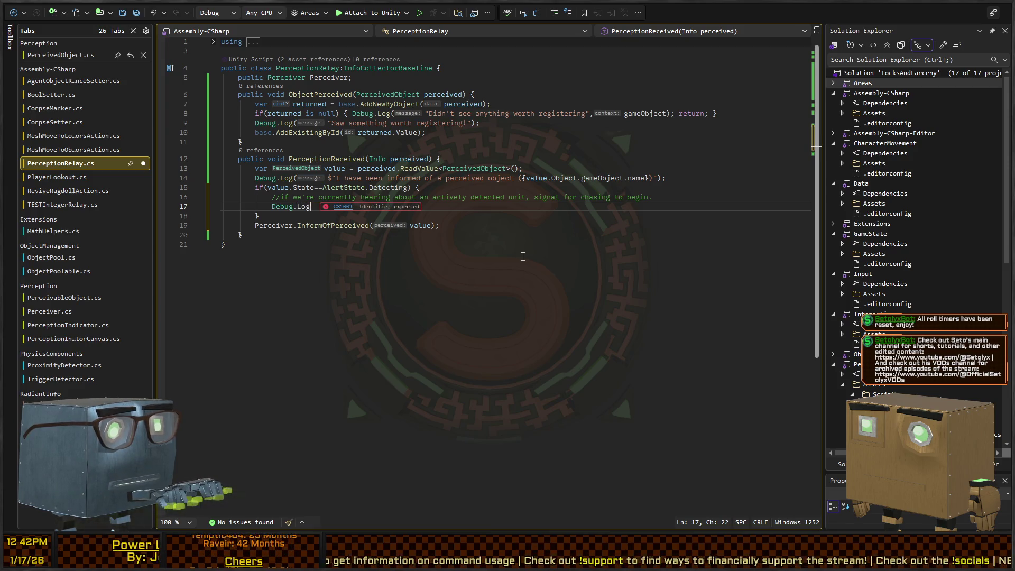
text(($"I should start chasing {)
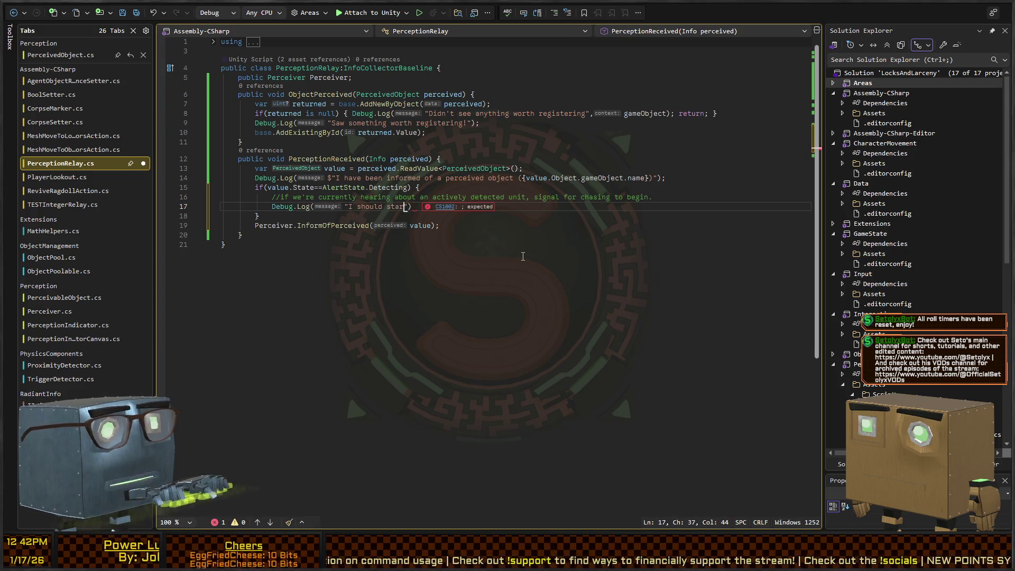
text(value.)
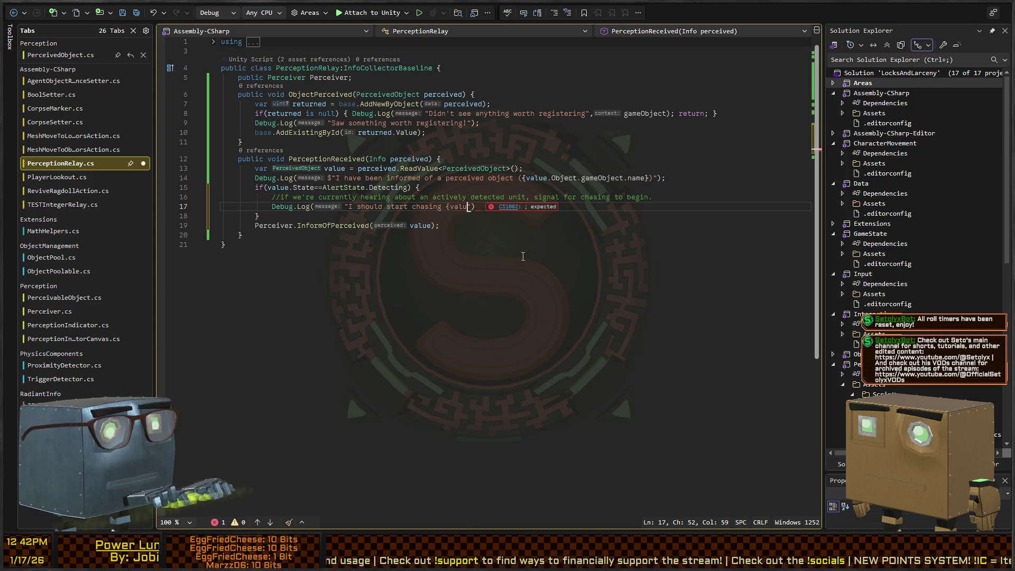
text(Object.gameO)
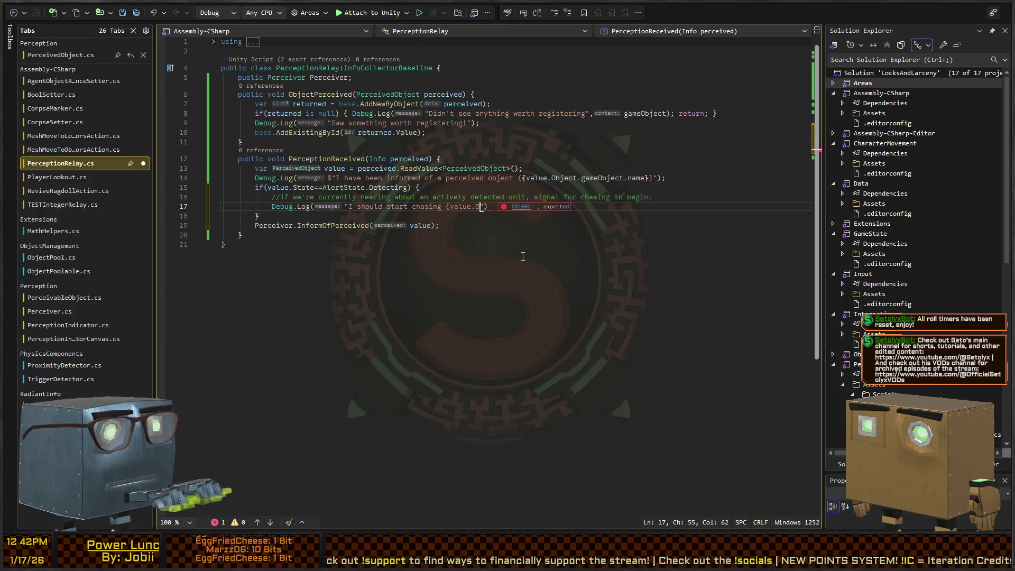
text(bject.name})
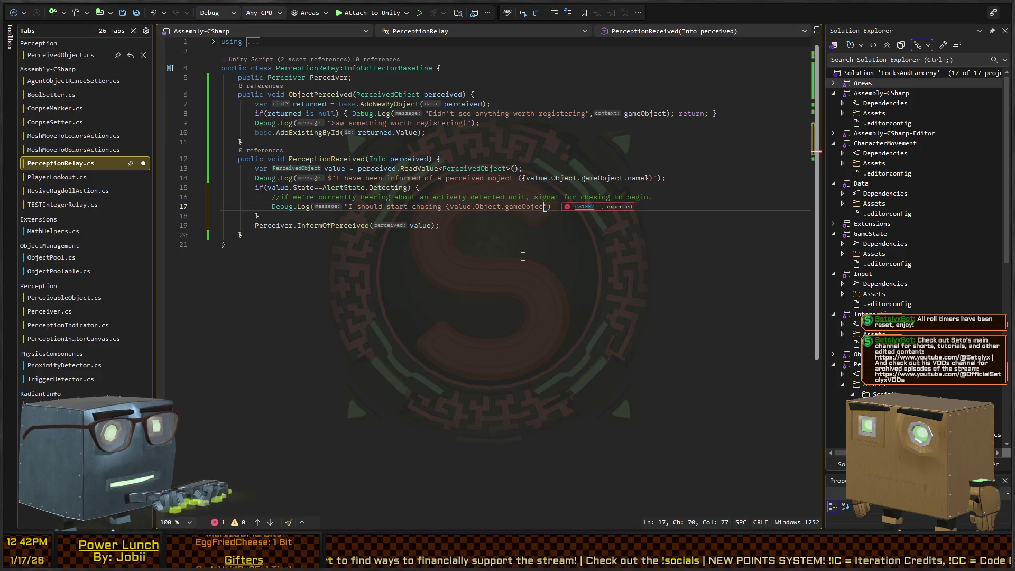
key(Home)
key(ctrl+Right)
key(ctrl+Right)
key(ctrl+Right)
text($)
key(End)
text(;)
key(ctrl+s)
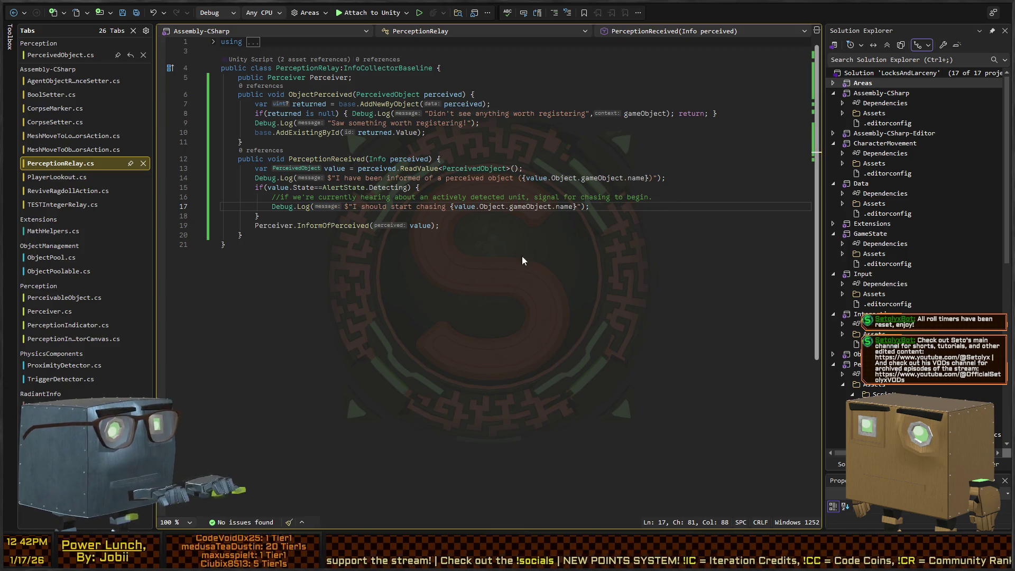
key(alt+Tab)
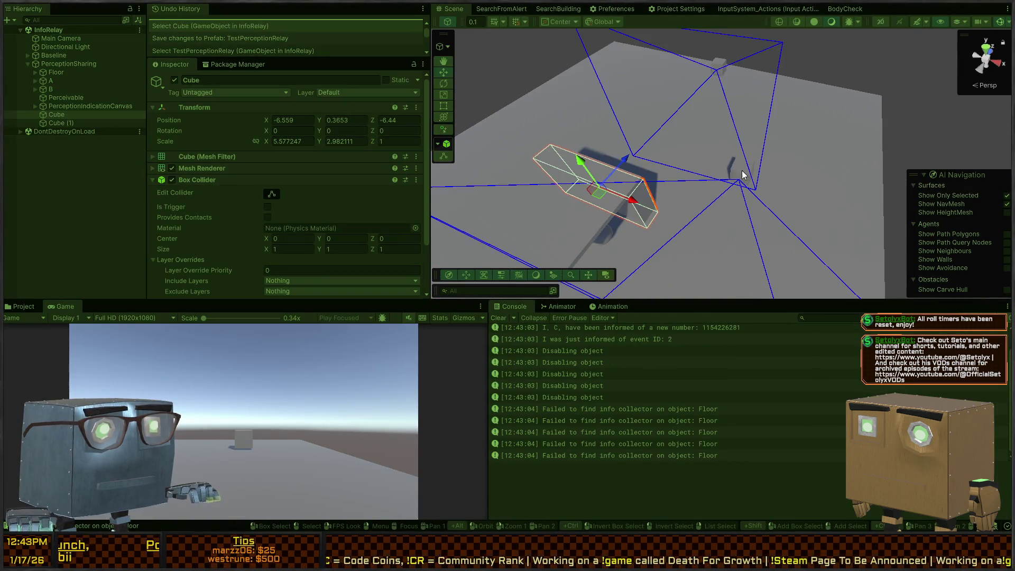
Step: Rotate object A to about 227 degrees, move it near Perceivable, and check the chase log entry
click(746, 180)
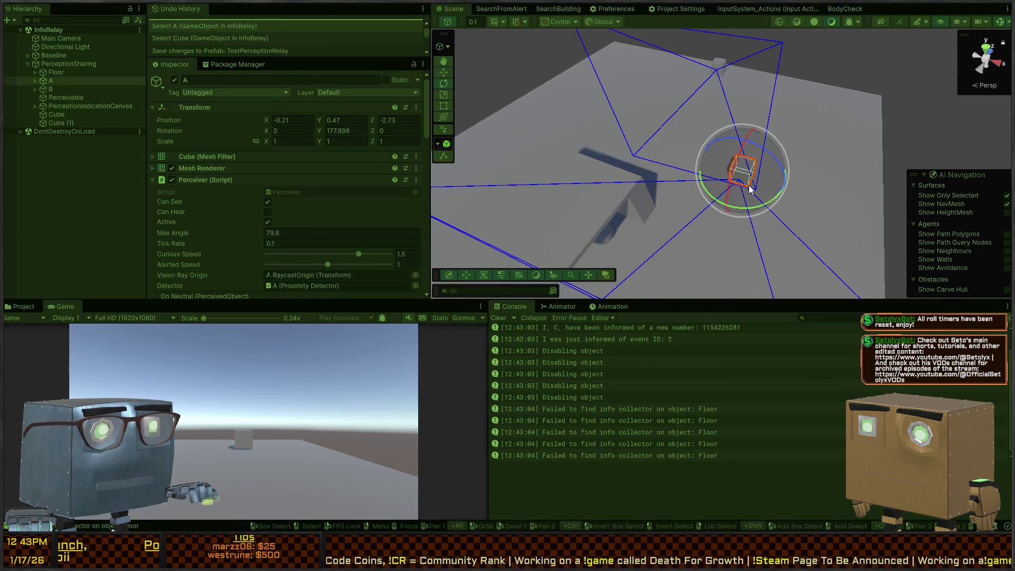
drag(756, 209, 667, 248)
key(w)
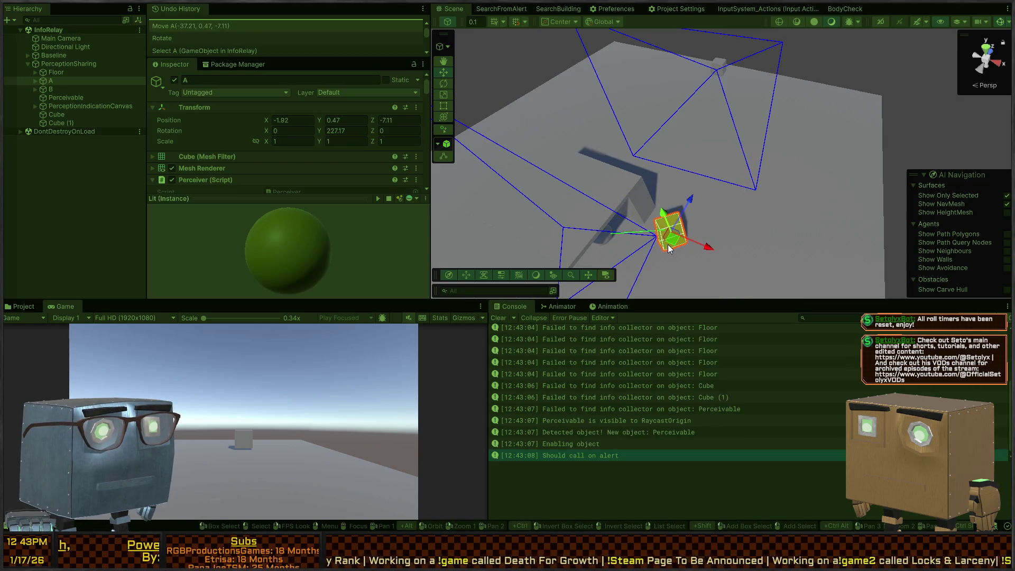
mouse_move(668, 248)
mouse_down()
mouse_move(761, 156)
mouse_move(741, 73)
mouse_up()
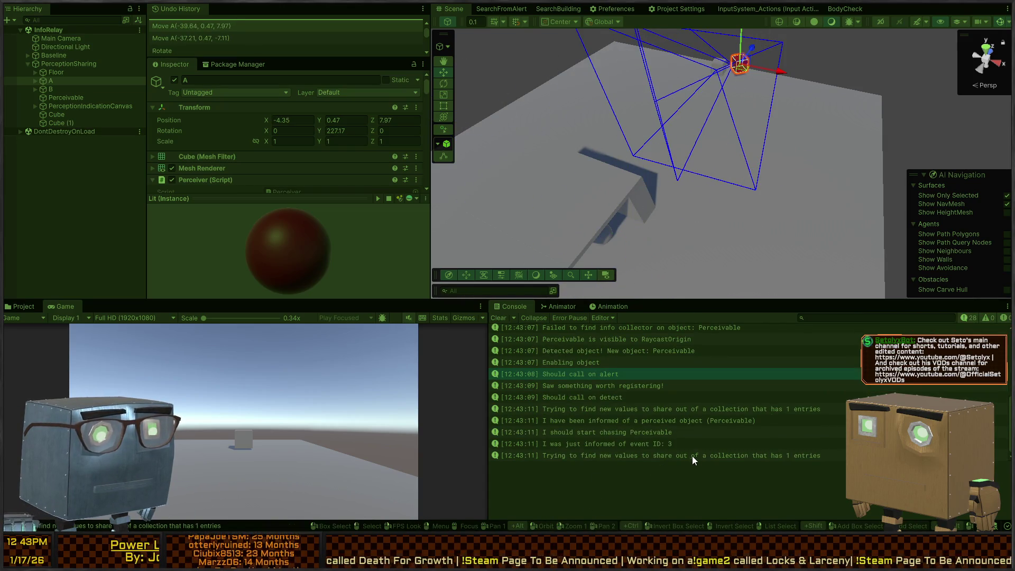
click(618, 433)
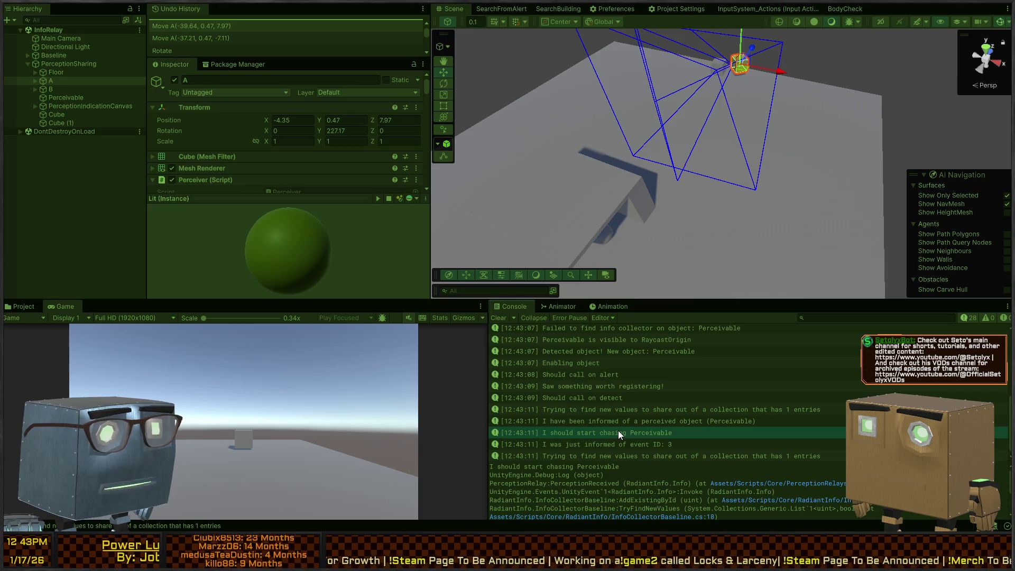
key(ctrl+p)
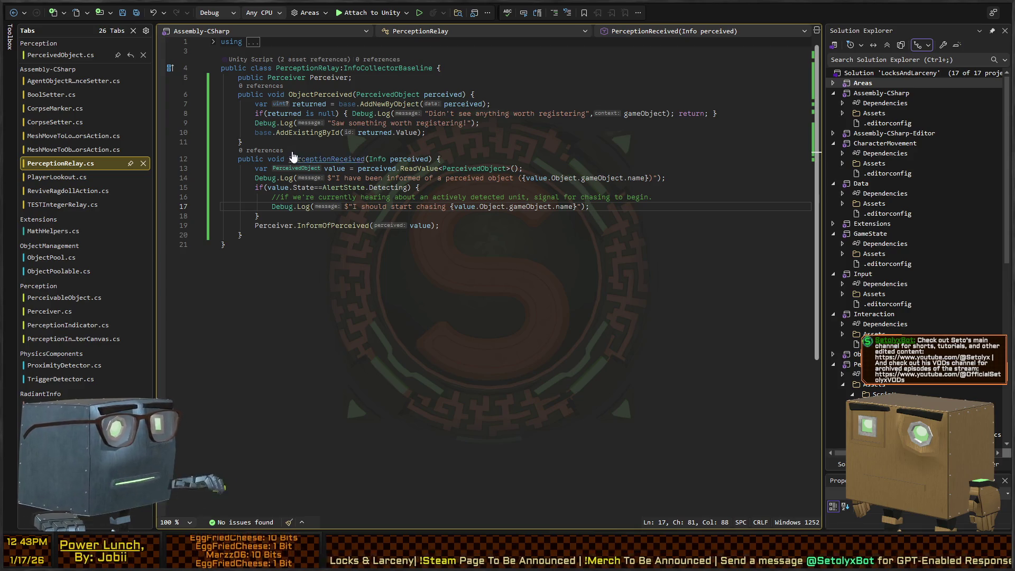
Step: Find the references to Perceiver's InformOfPerceived method
click(61, 55)
key(ctrl+minus)
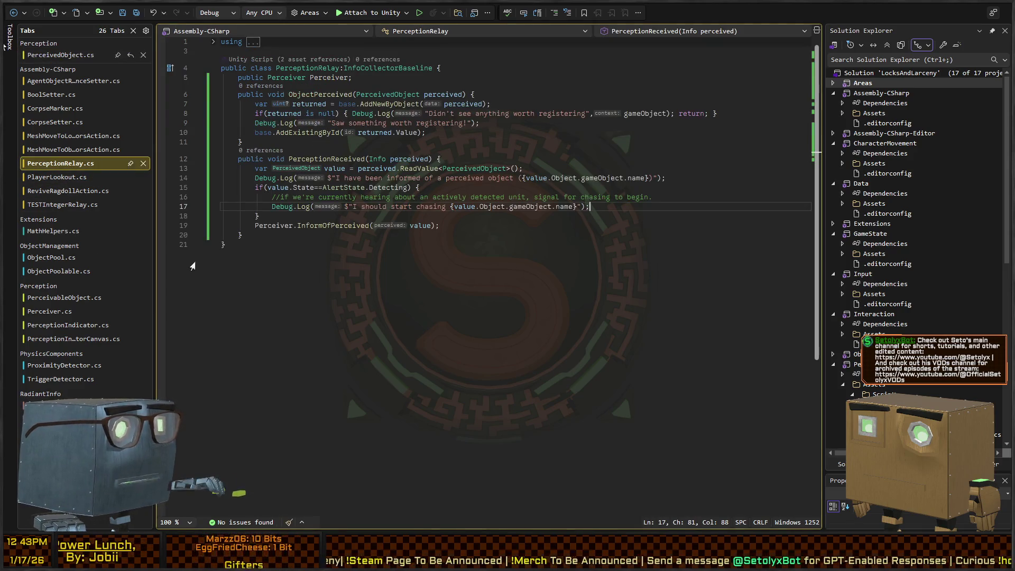
key(ctrl+minus)
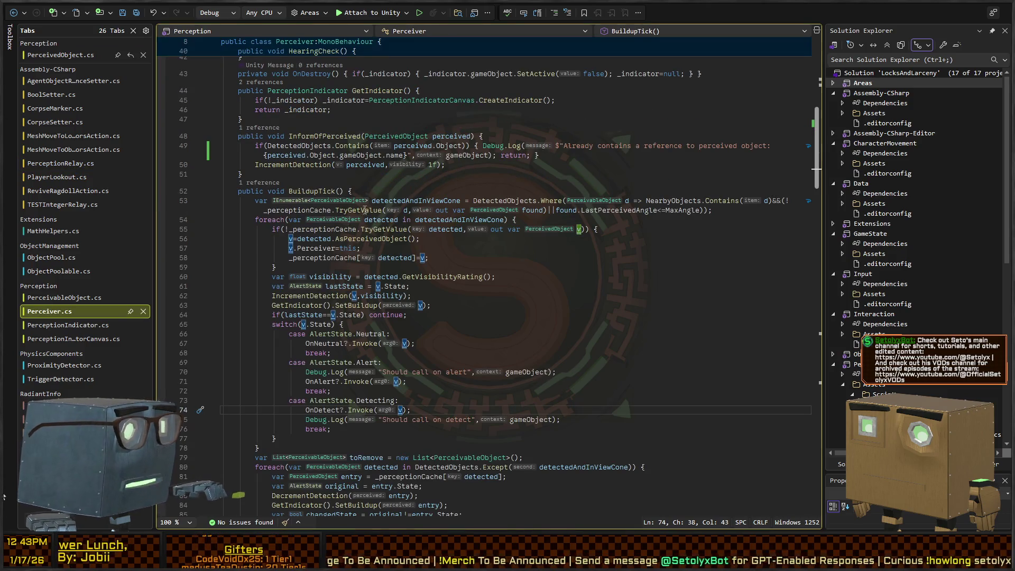
scroll(389, 196, up, 4)
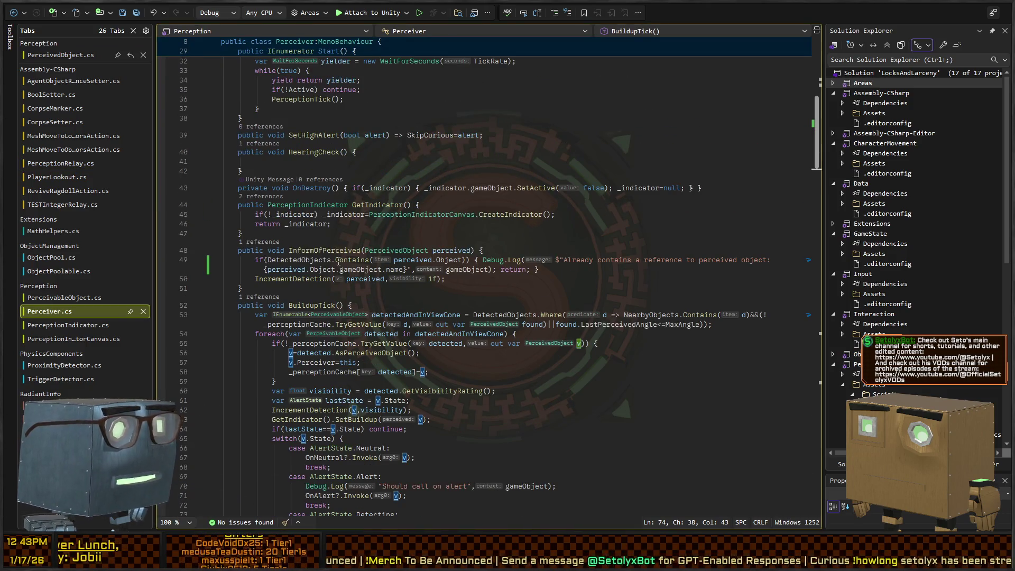
click(326, 249)
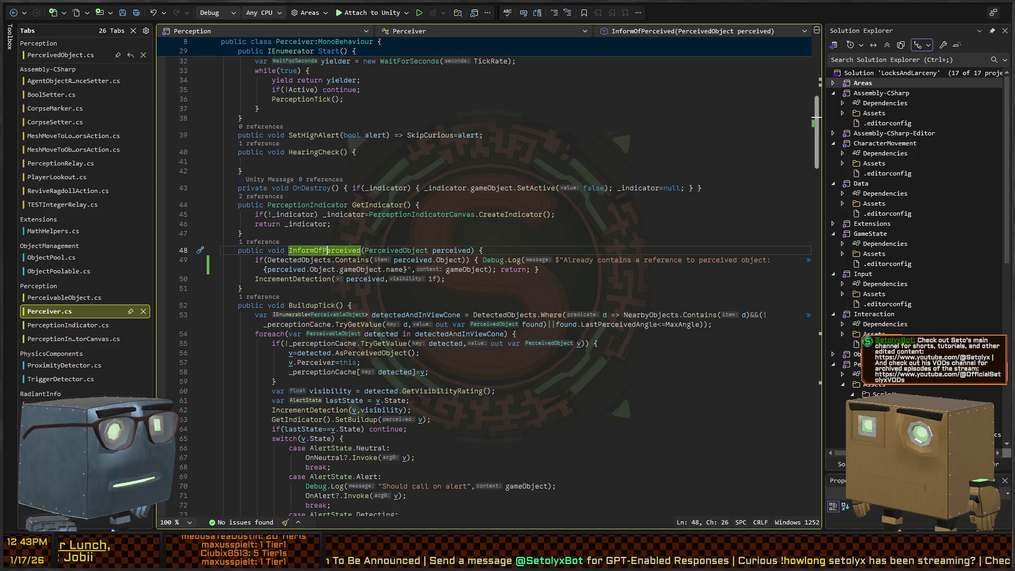
key(shift+F12)
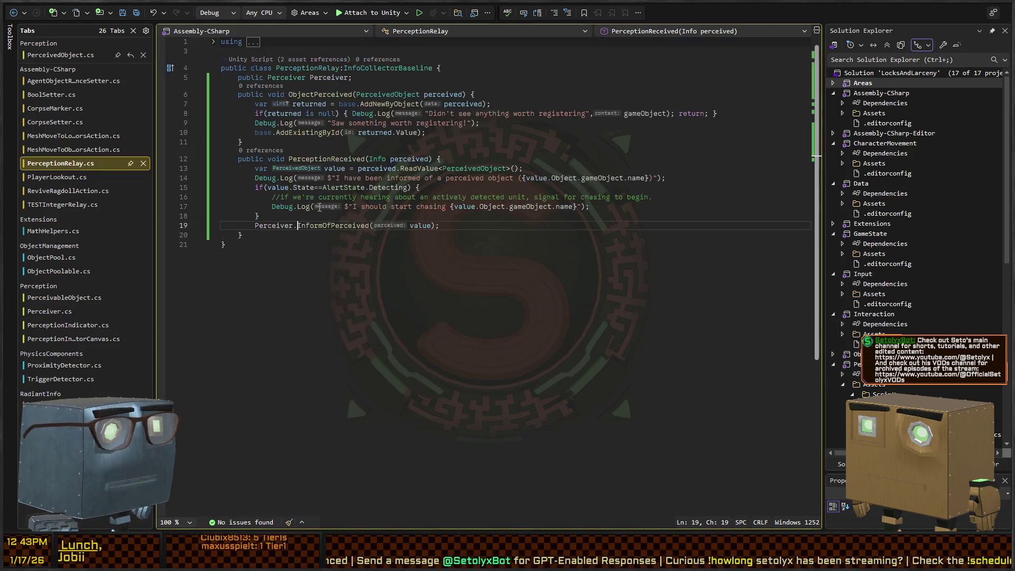
Step: Move the InformOfPerceived call into the indented Detecting block, then view its definition
click(348, 226)
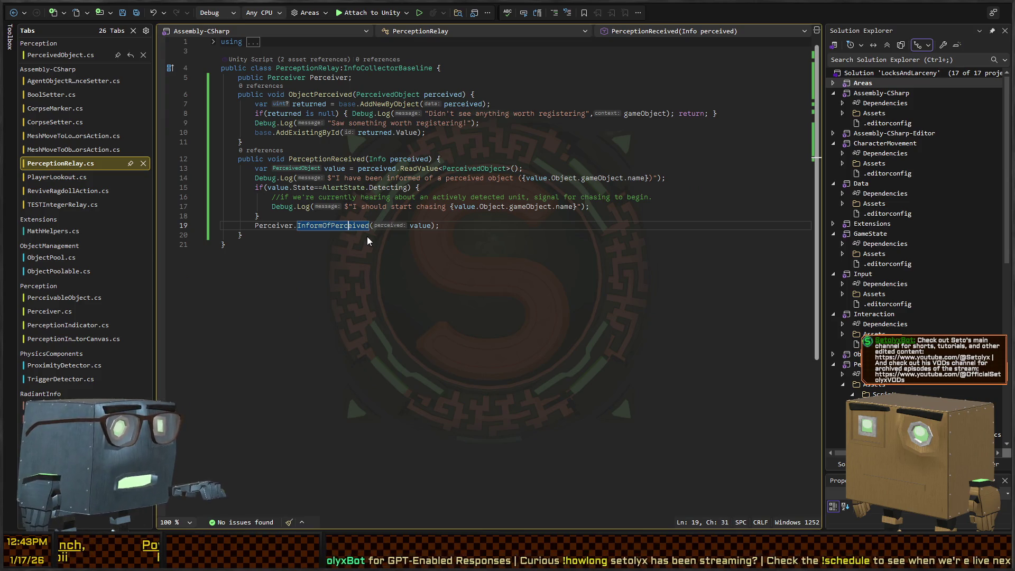
key(alt+Up)
key(Home)
key(Tab)
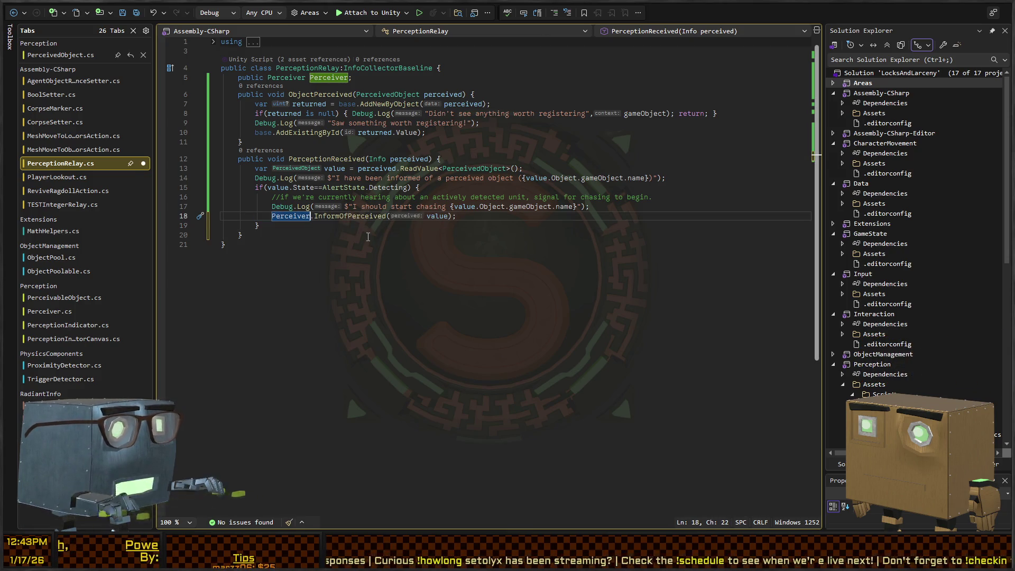
key(ctrl+Right)
key(F12)
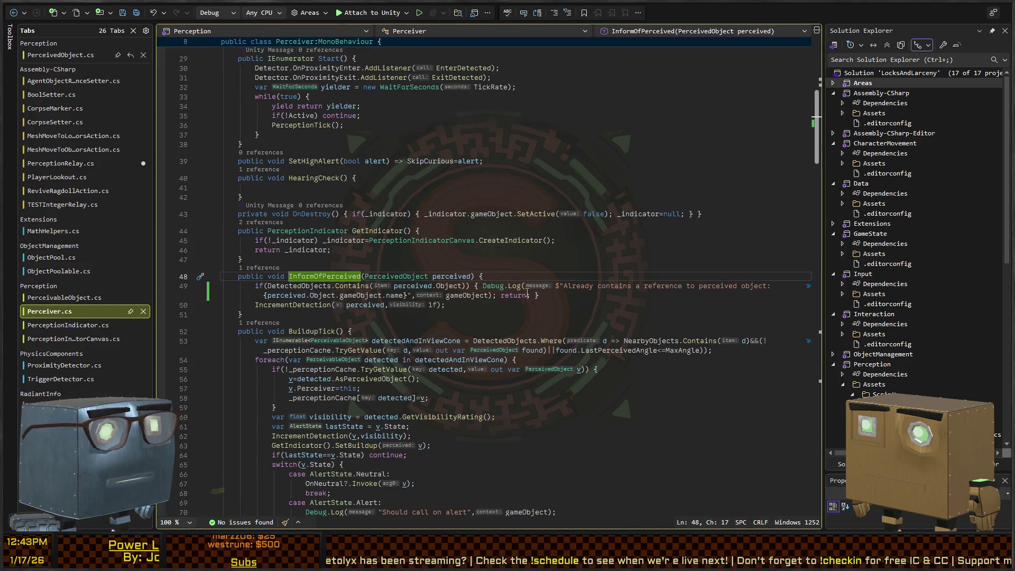
scroll(434, 270, down, 2)
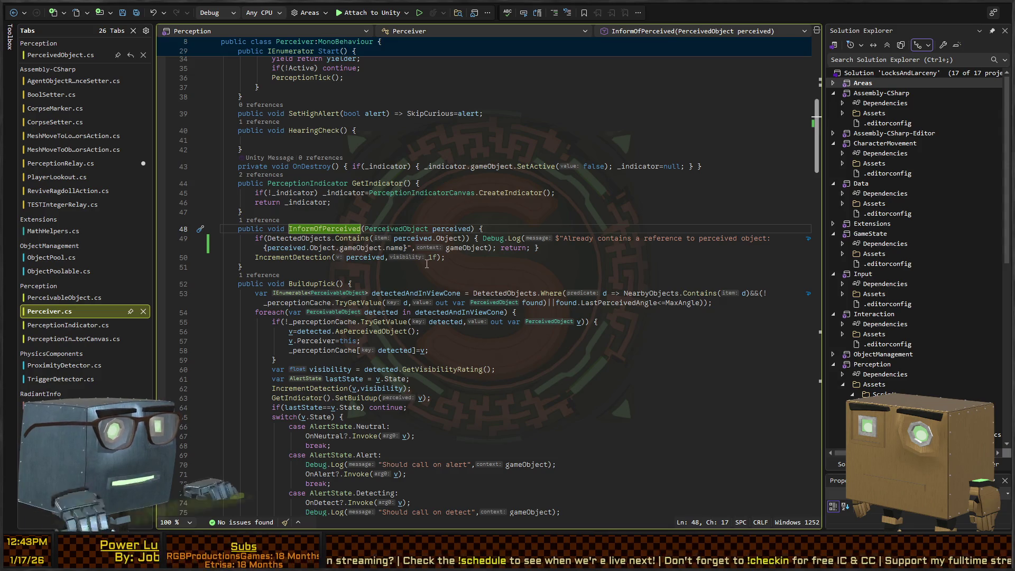
key(alt+Tab)
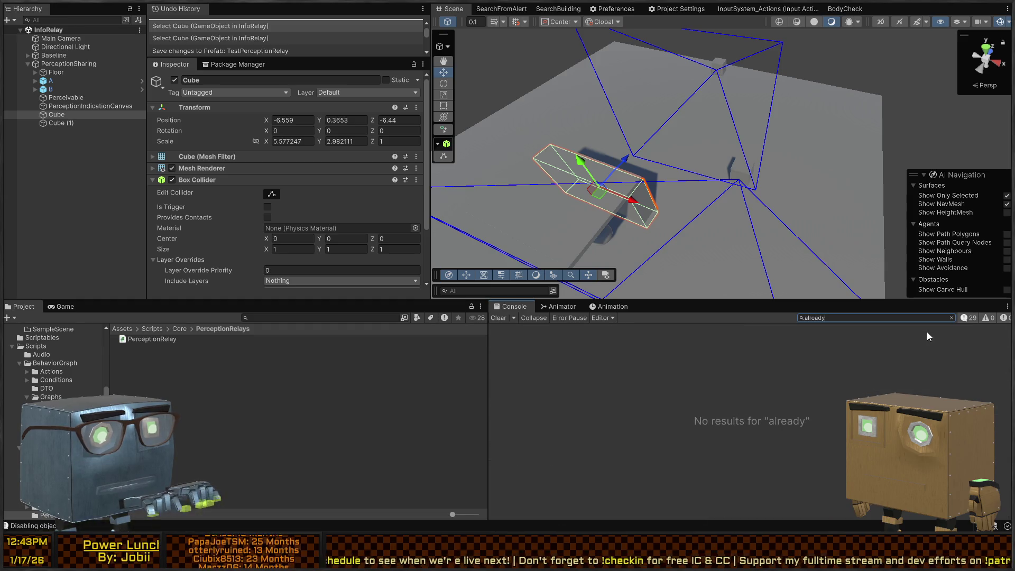
Step: Trace IncrementDetection between its definition and its call in BuildupTick on line 62
key(alt+Tab)
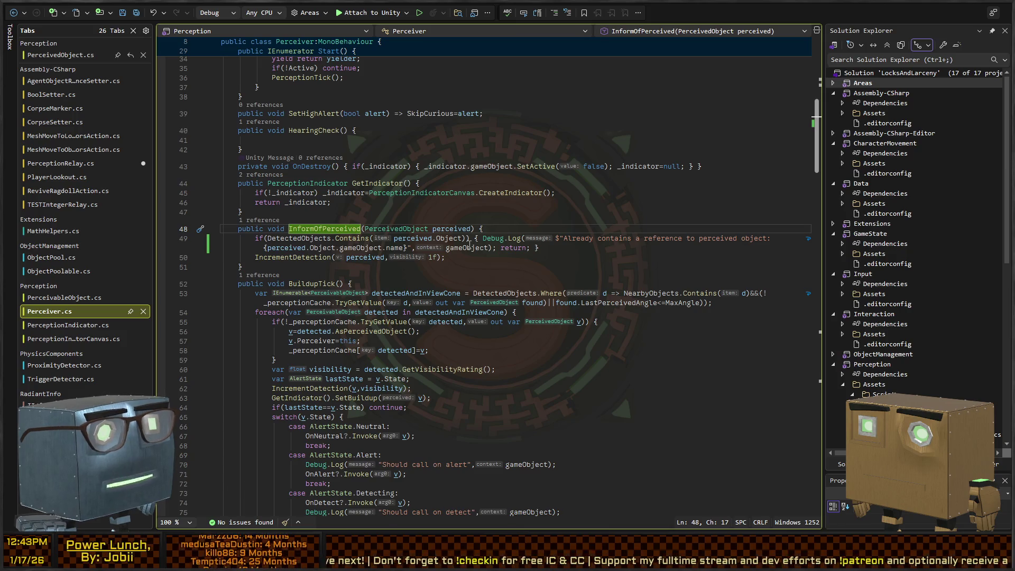
click(292, 258)
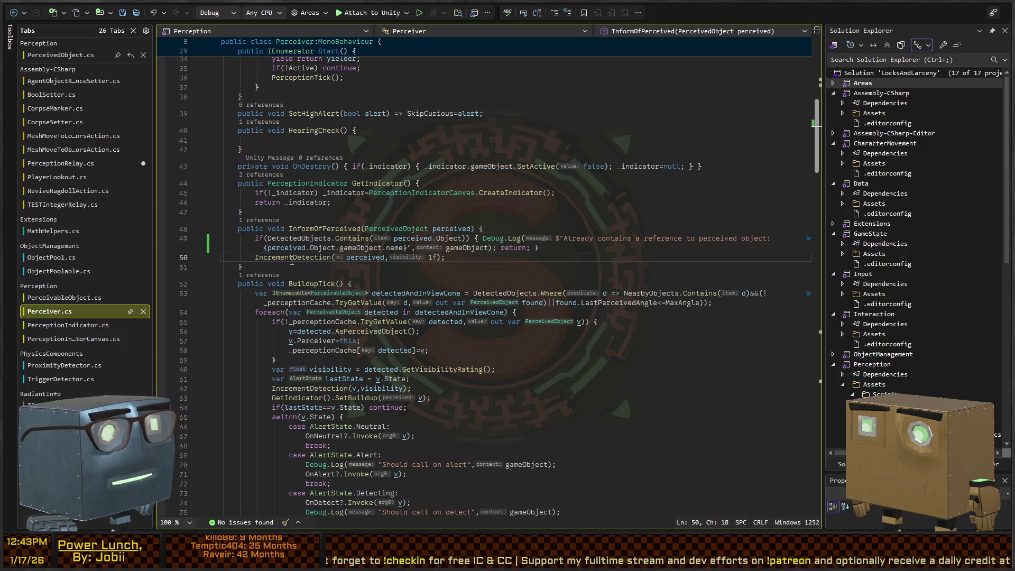
ctrl+click(264, 258)
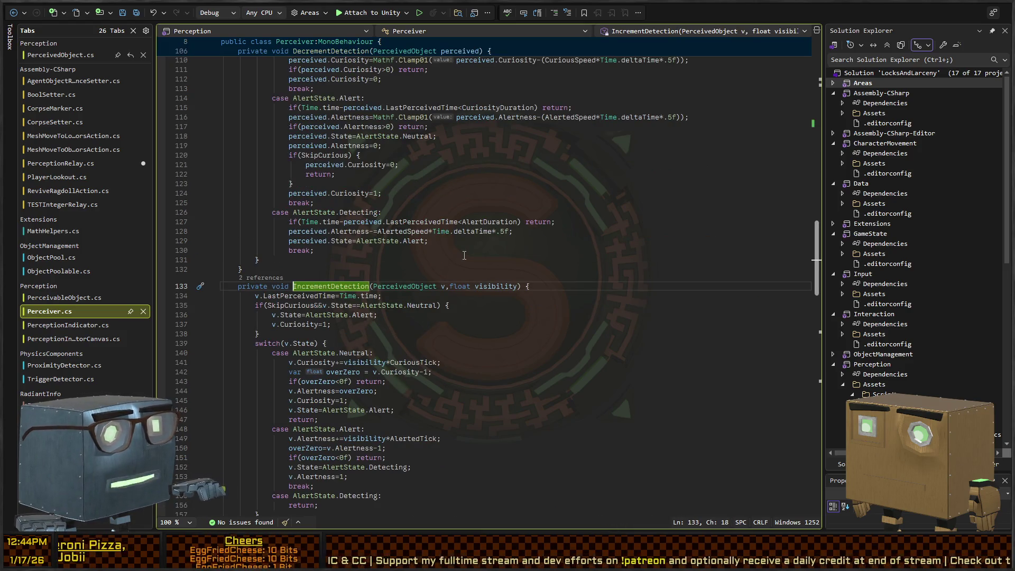
key(ctrl+shift+Up)
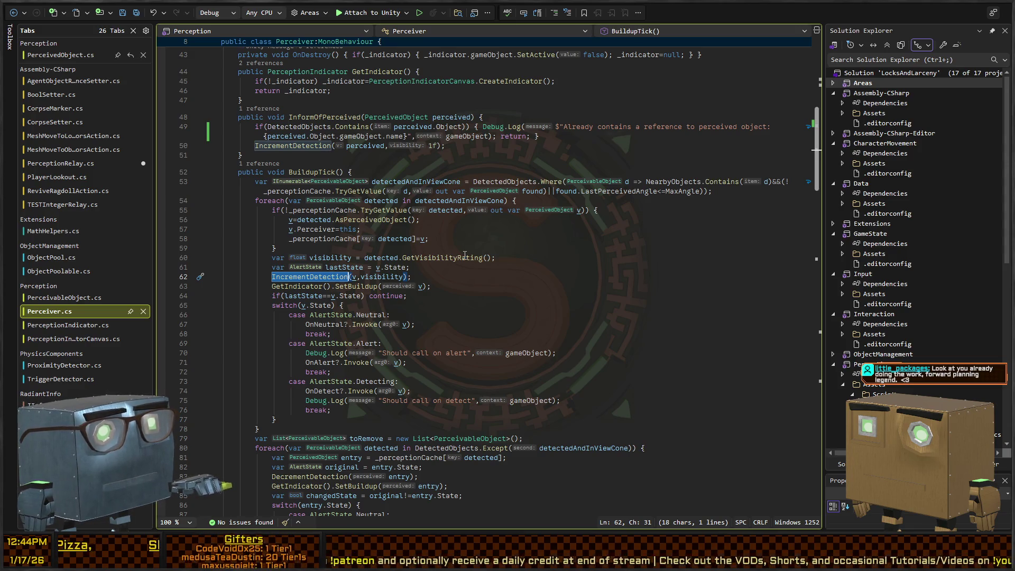
key(F12)
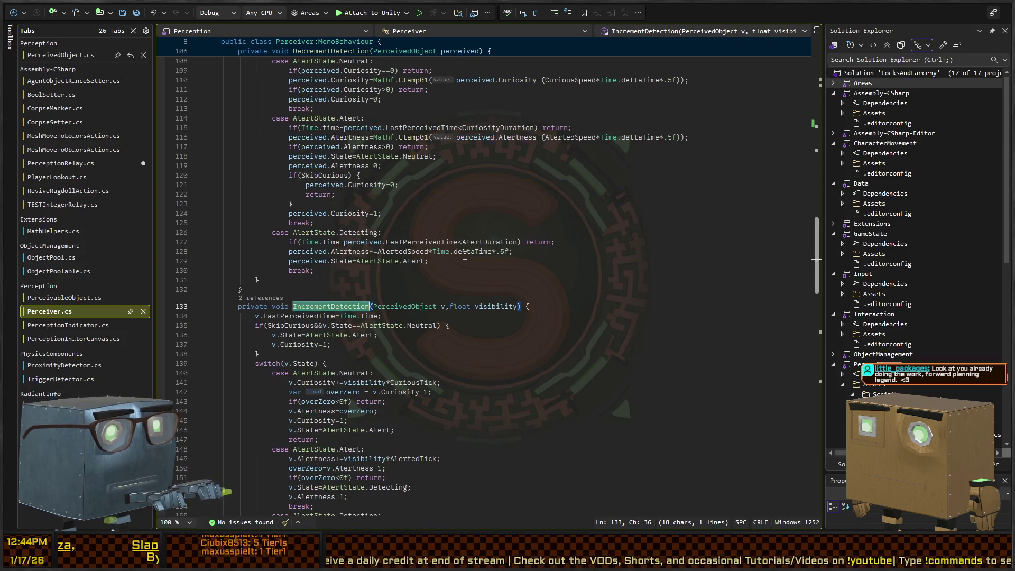
scroll(464, 255, down, 6)
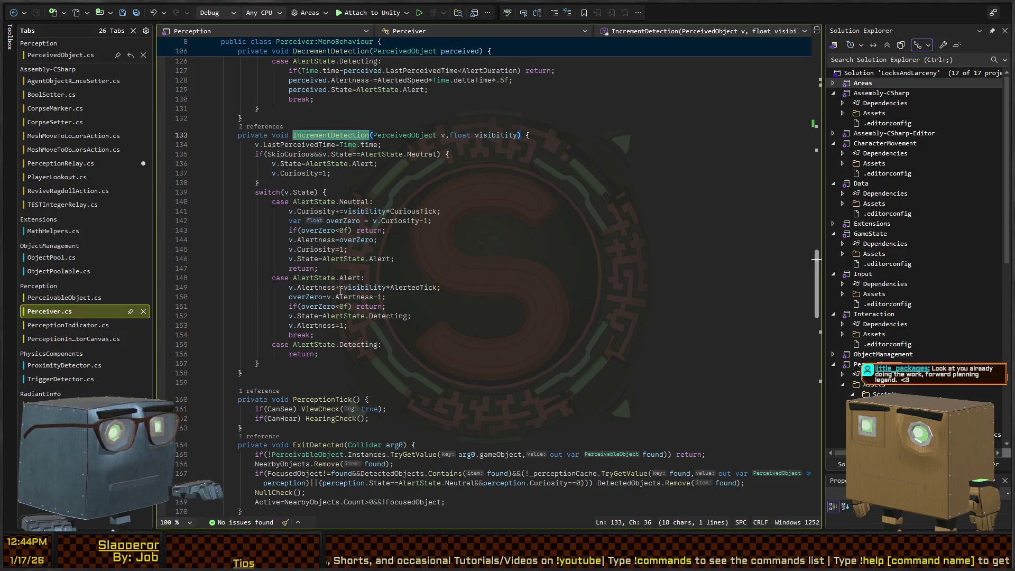
key(ctrl+shift+F3)
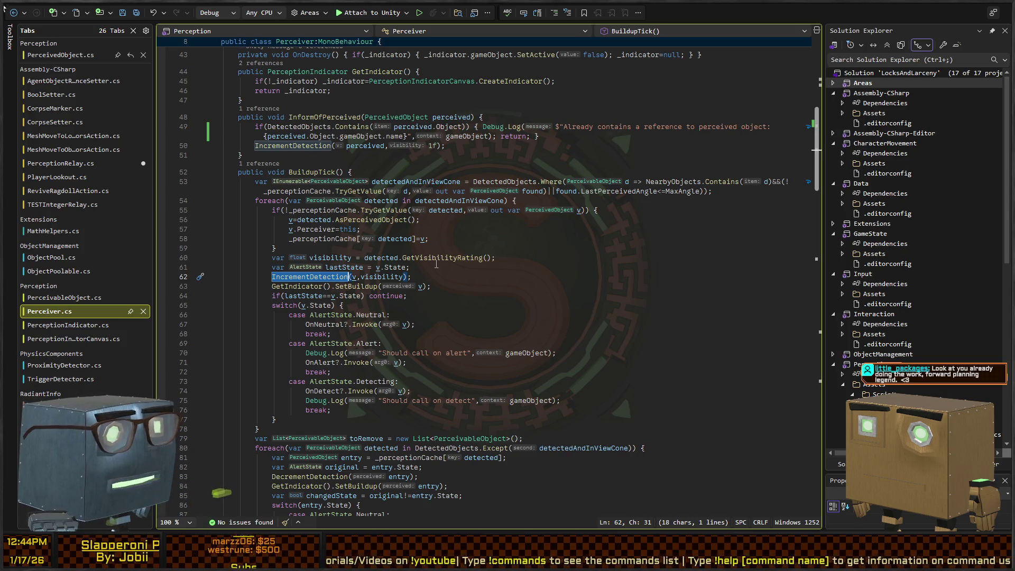
Step: Inspect the GetIndicator call on line 63 and all uses of detectedAndInViewCone
click(286, 286)
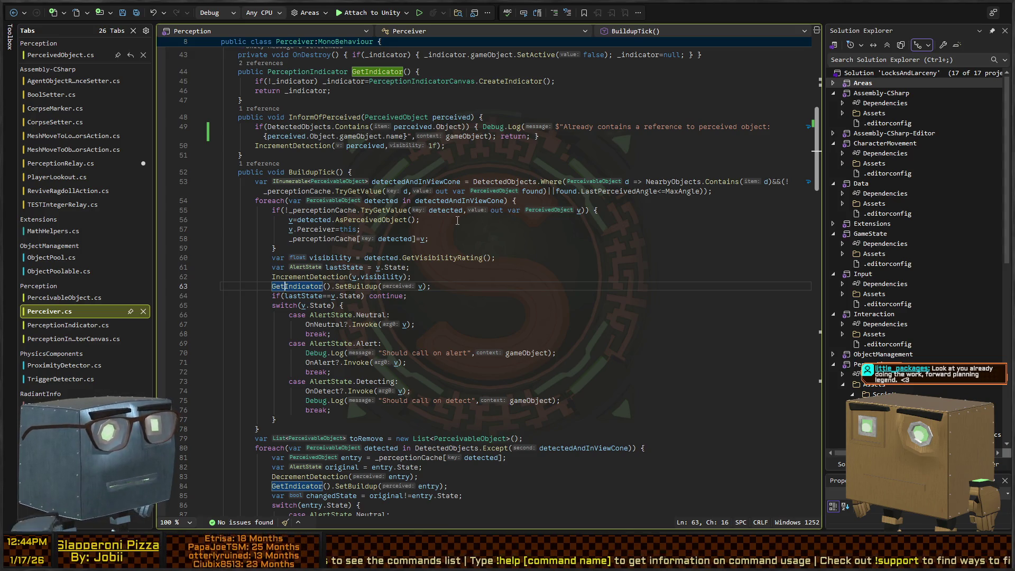
click(436, 201)
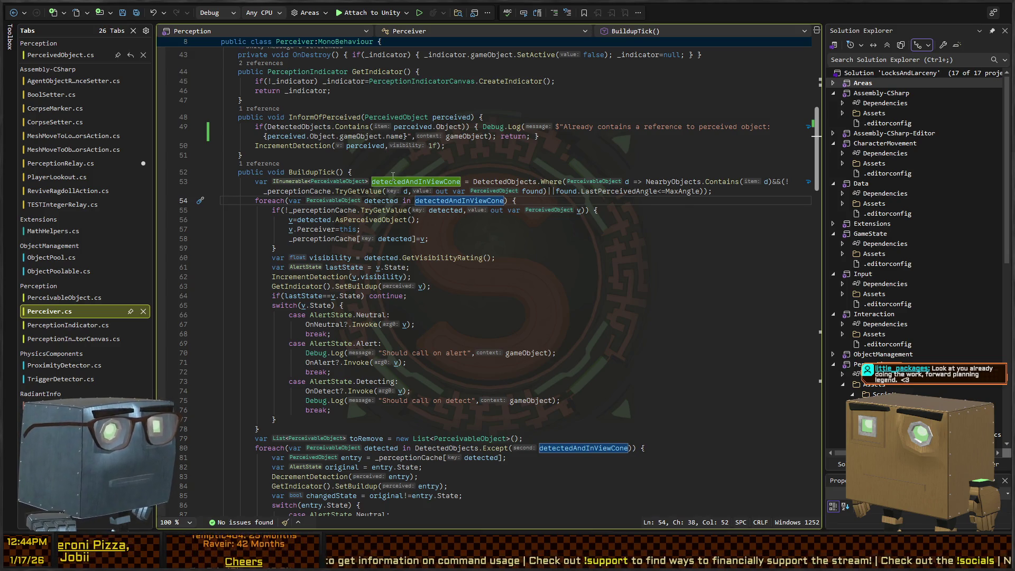
scroll(393, 176, up, 12)
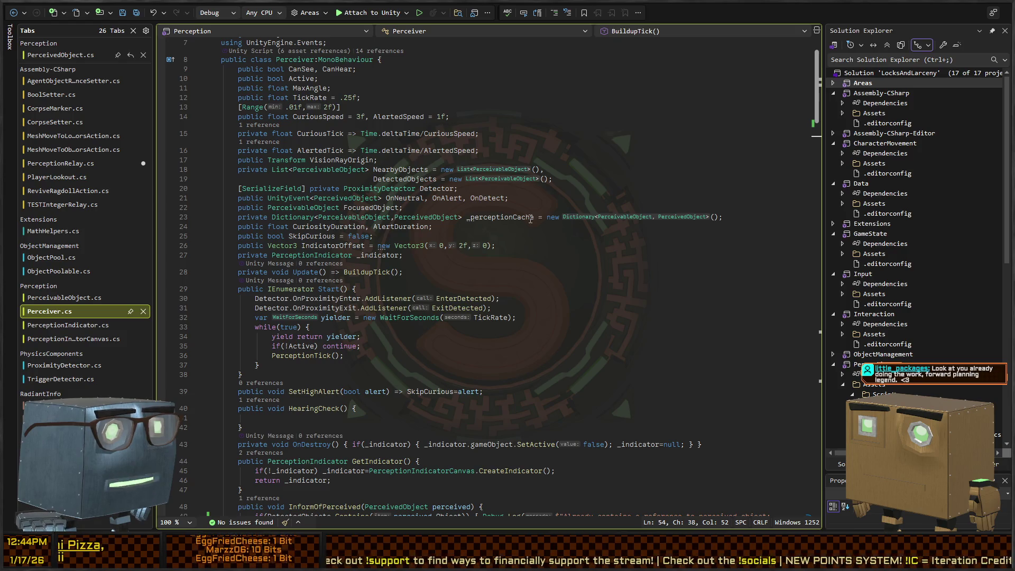
Step: Step through the _perceptionCache field's references in Perceiver.cs
click(490, 218)
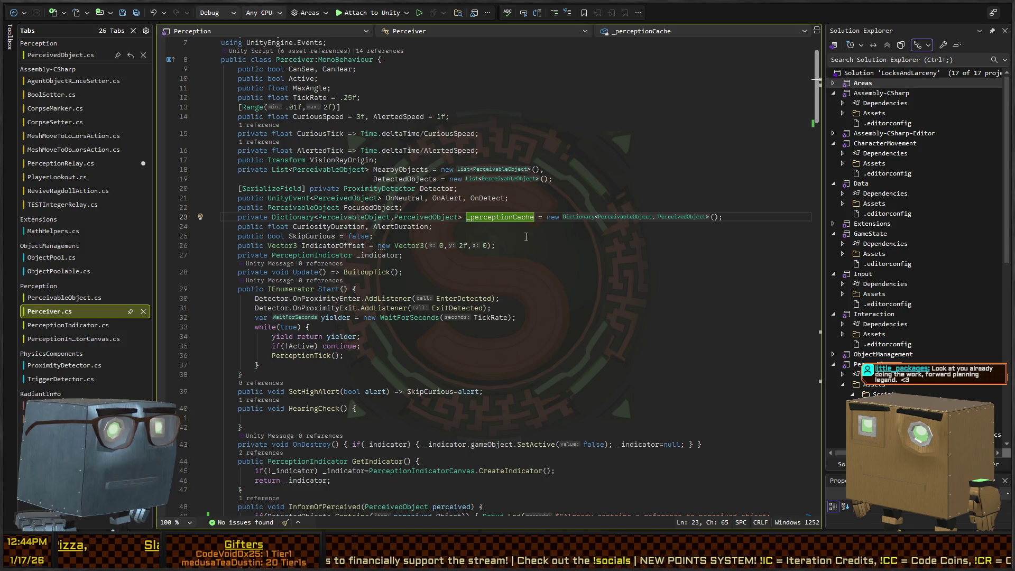
key(ctrl+shift+Down)
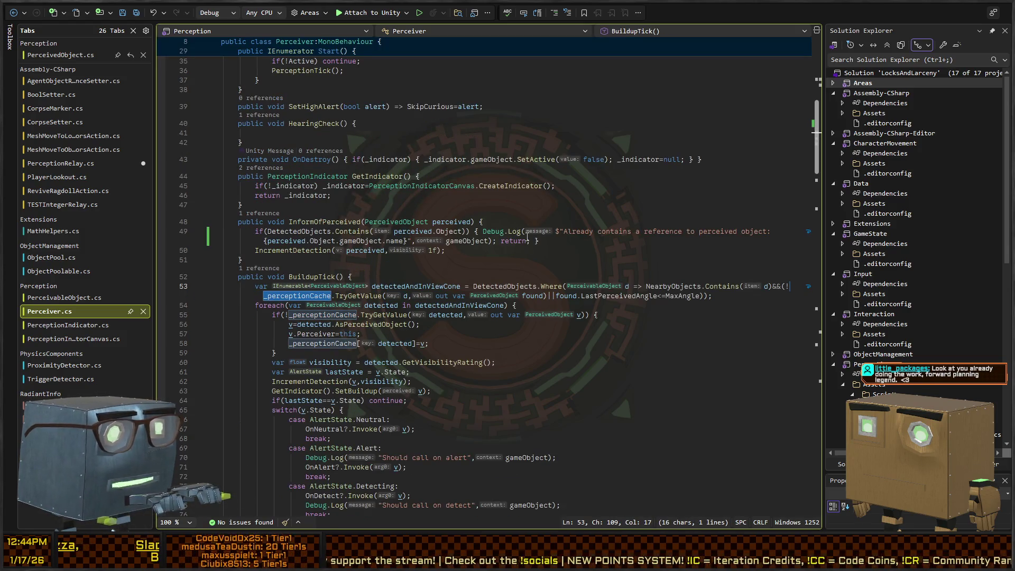
key(ctrl+shift+Down)
key(ctrl+shift+Up)
key(ctrl+shift+Up)
key(ctrl+shift+Down)
key(Up)
key(Up)
key(Up)
key(Up)
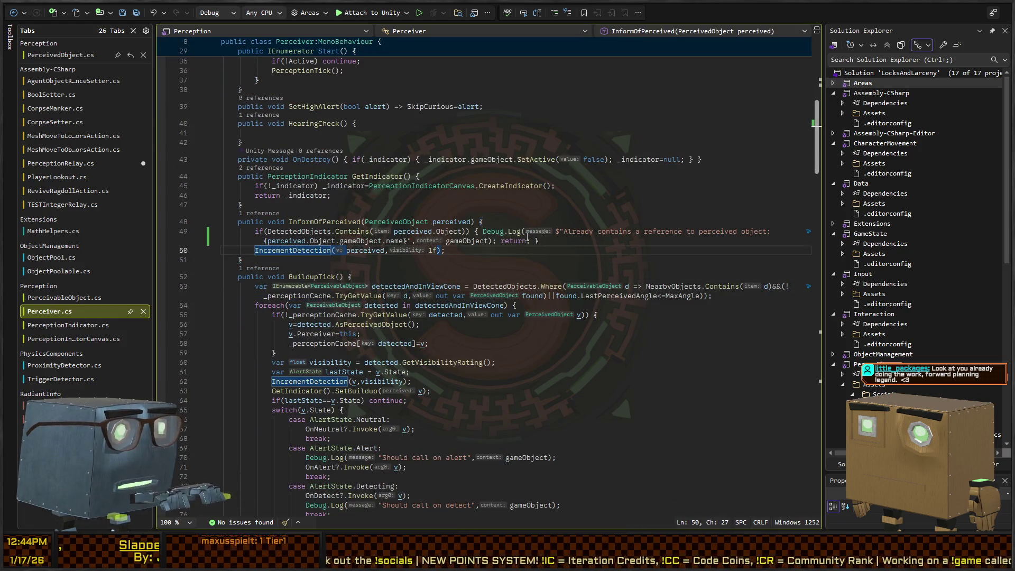
Step: Replace the IncrementDetection line with a log: 'I have been informed of a new perceivable outside my collection. Adding to cache.'
key(Home)
key(shift+End)
key(Delete)
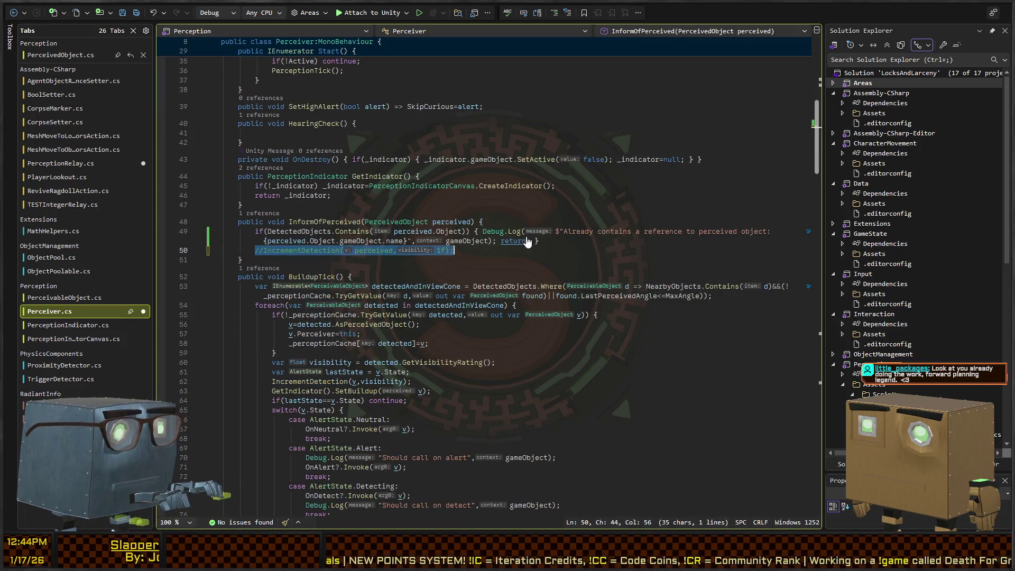
text(ebug.Log(")
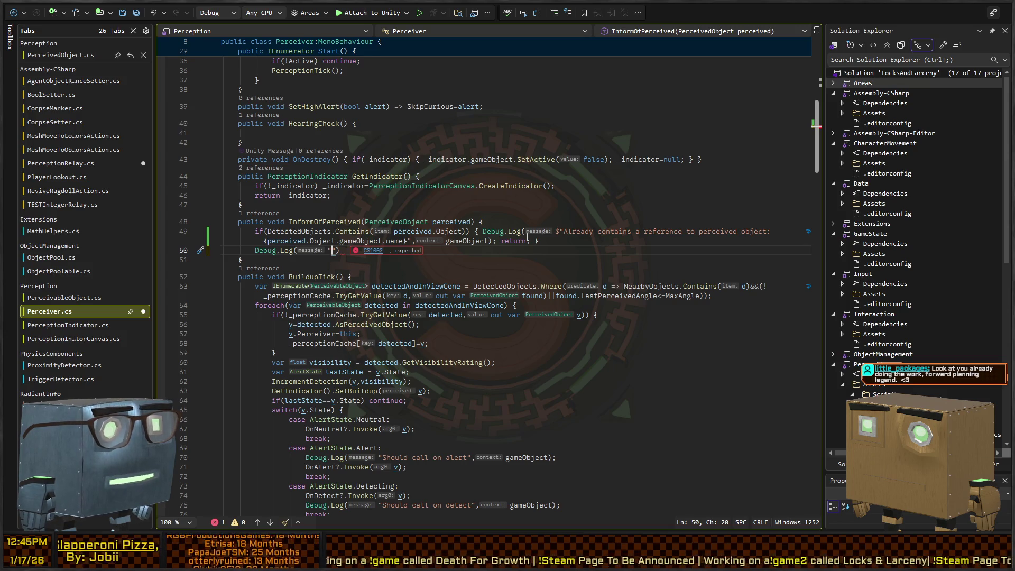
text(I)
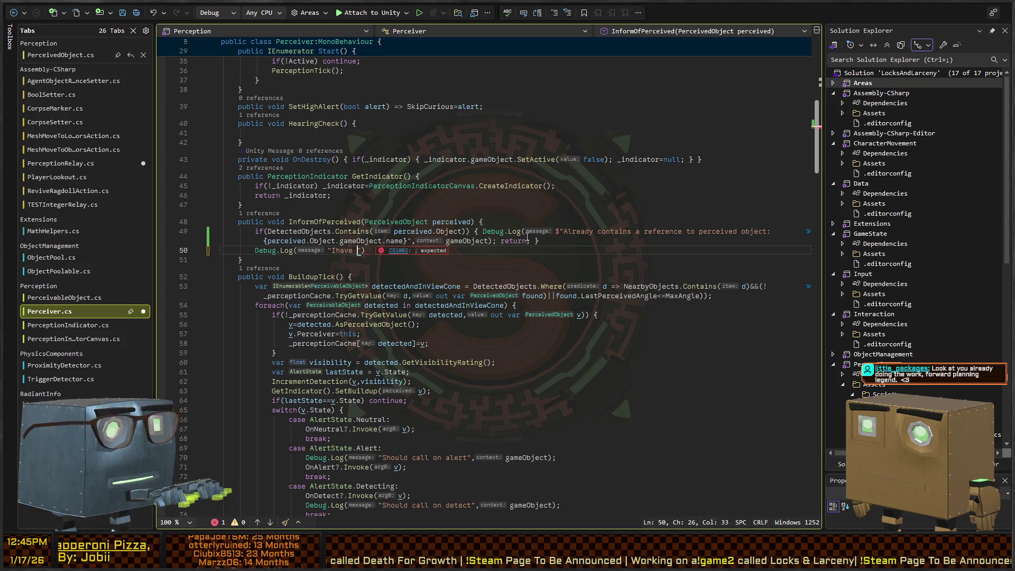
text( have been infor)
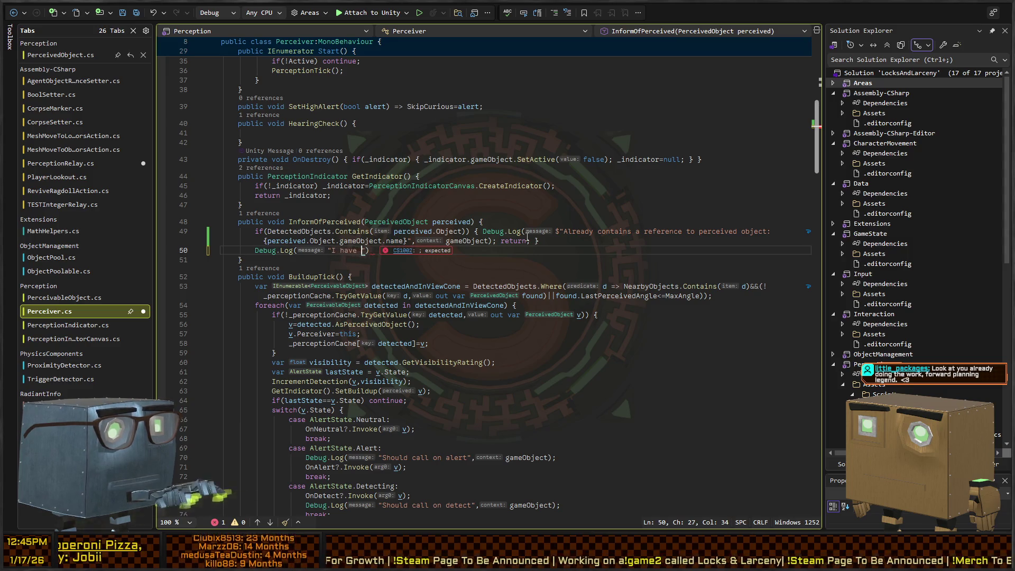
text(med of a new perce)
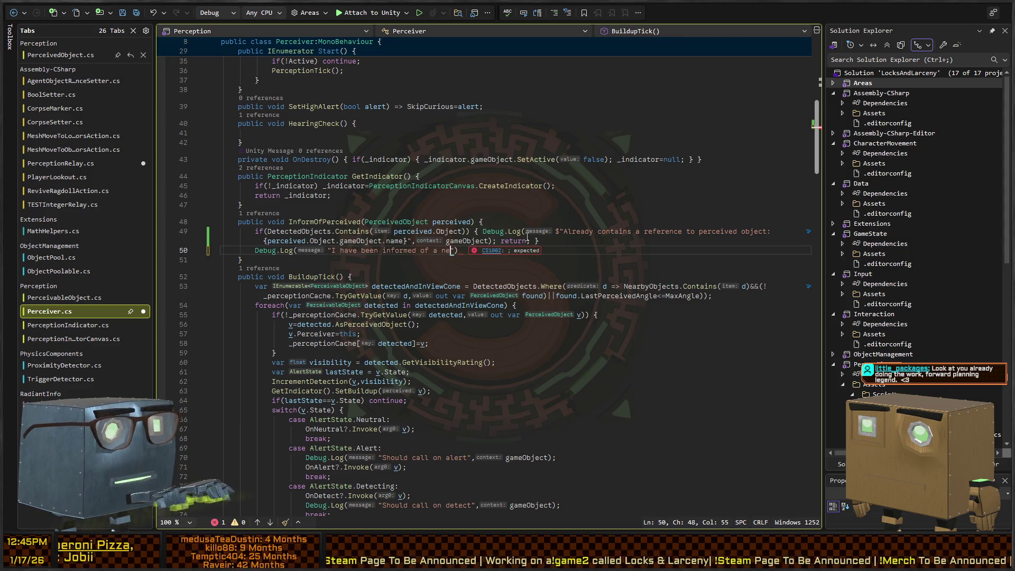
text(ivable outside my)
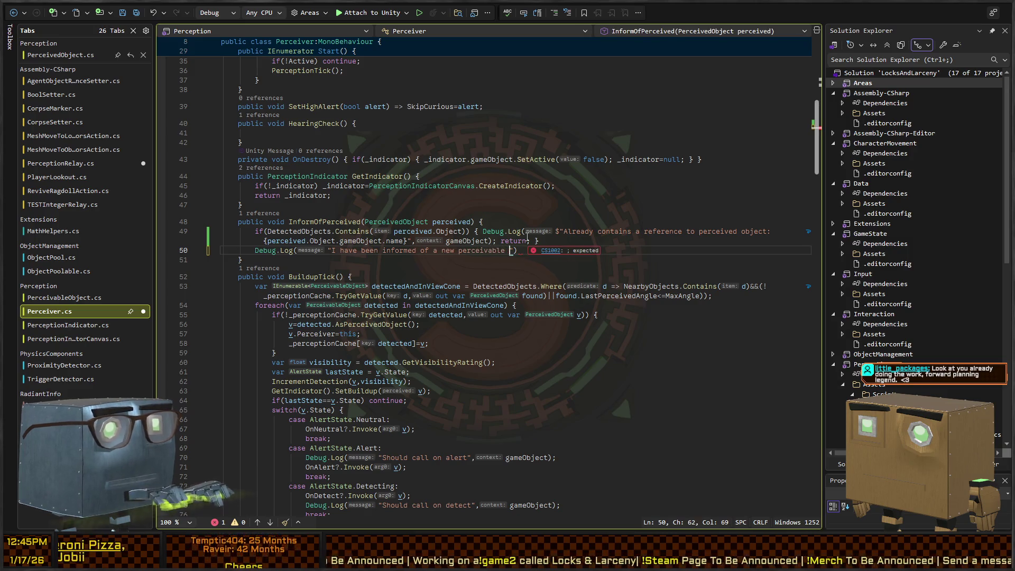
text( collection. Addi)
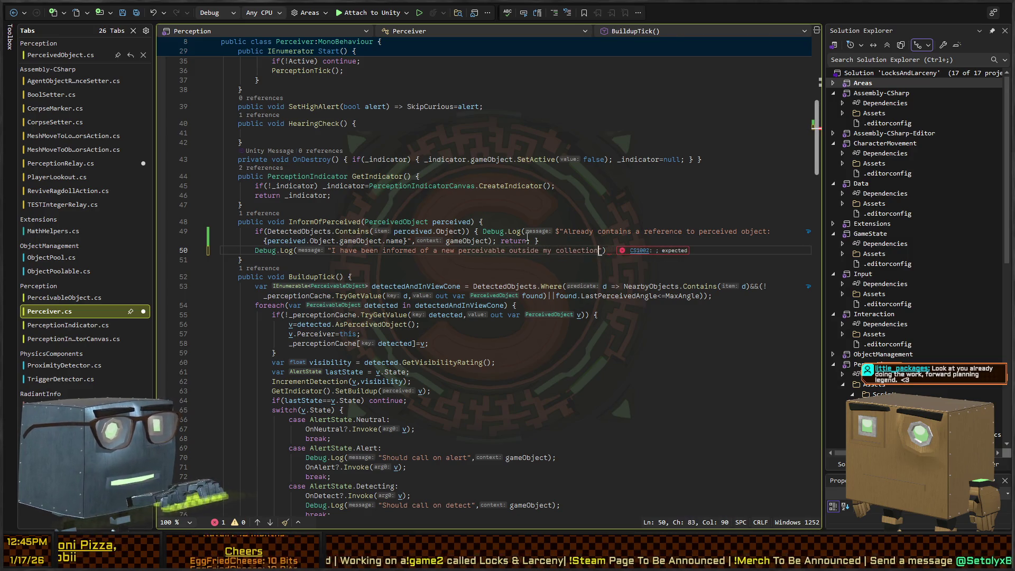
text(ng to cache.");)
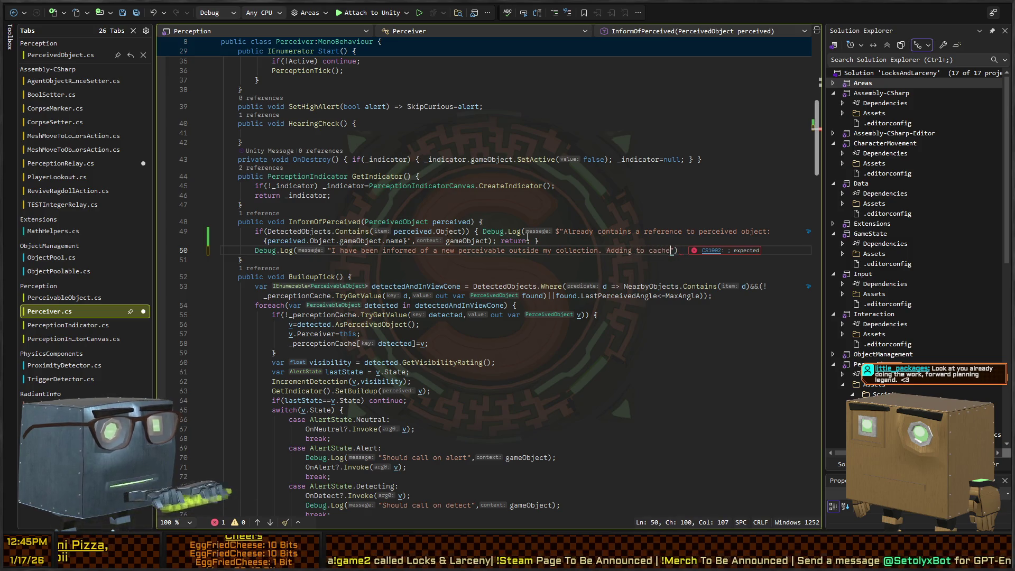
Step: Add _perceptionCache[perceived.Object]=perceived; below the log and check the PerceptionRelay caller
key(Return)
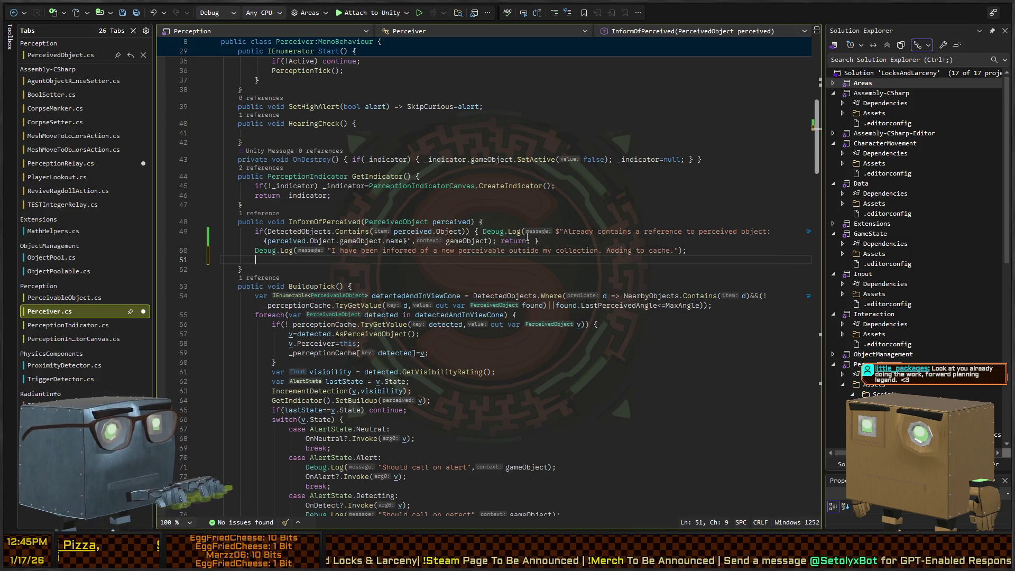
text(_perceptionCache)
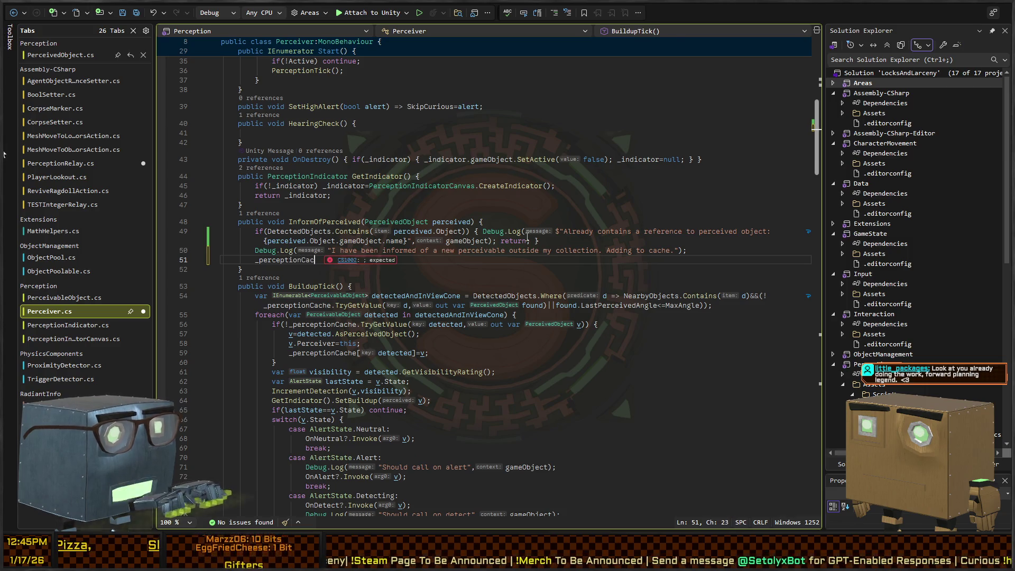
text([perc)
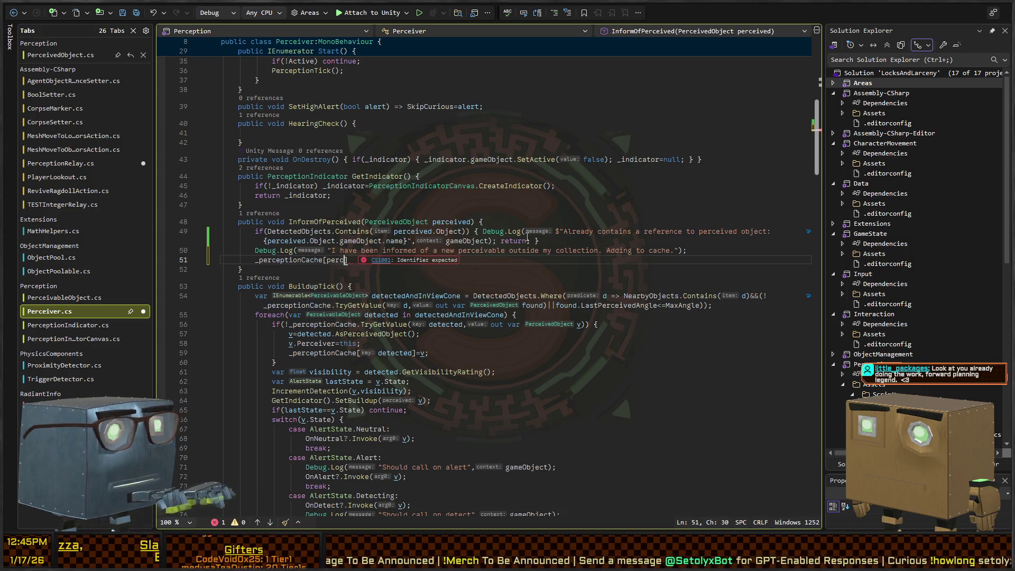
text(eived.Object,)
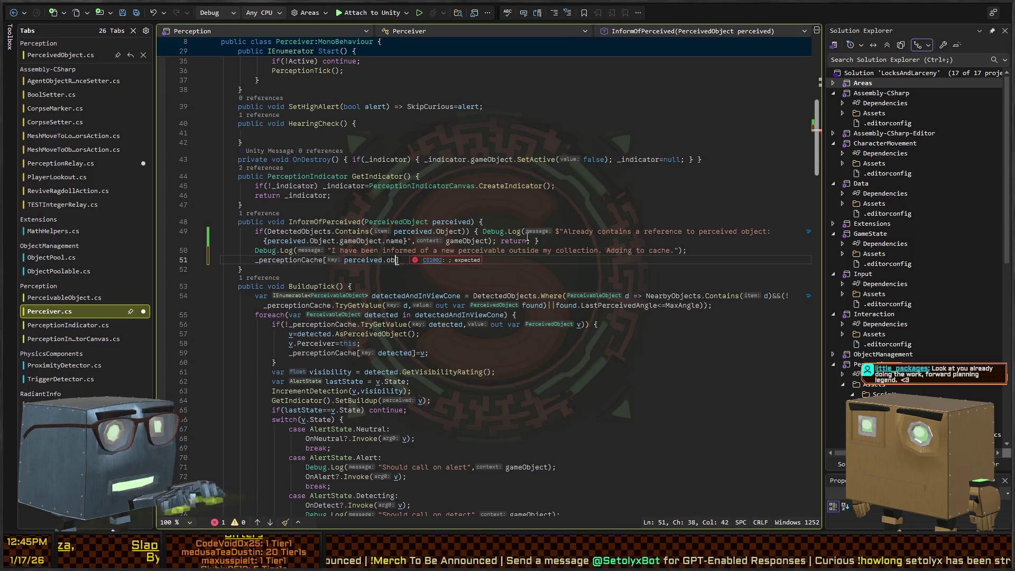
text(perceived))
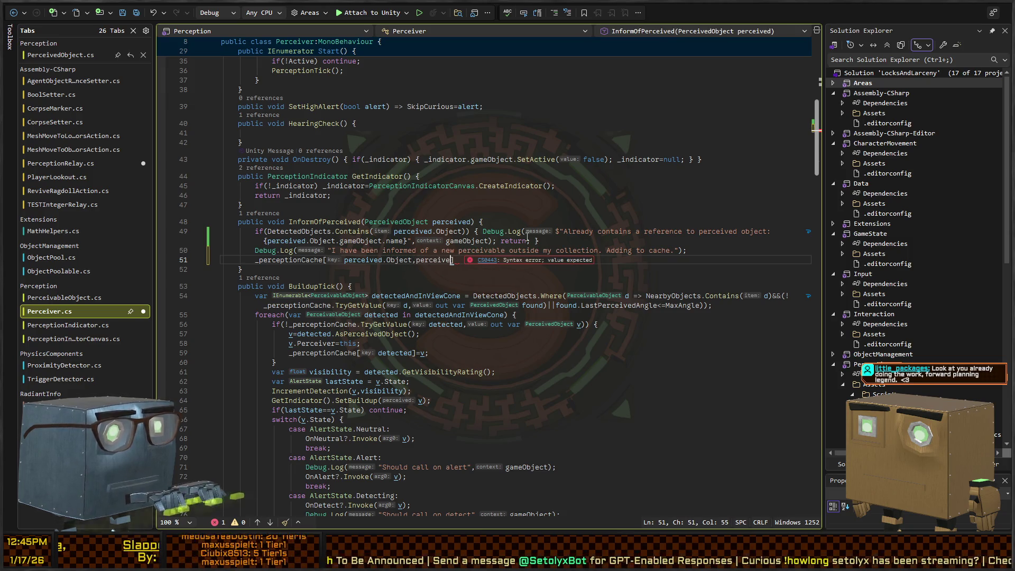
key(BackSpace)
text(])
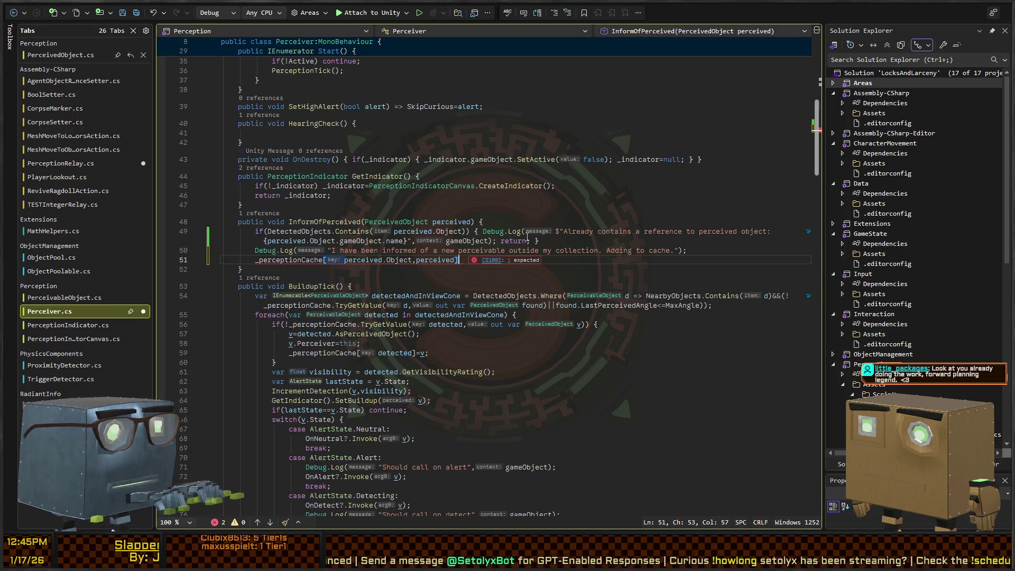
key(BackSpace)
key(BackSpace)
key(BackSpace)
text(]=perceived;)
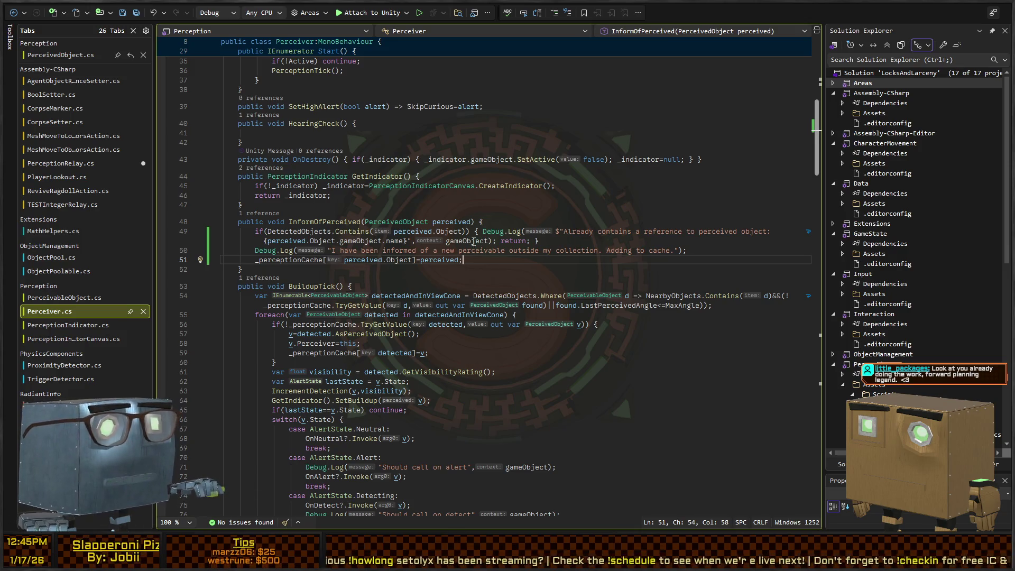
key(ctrl+minus)
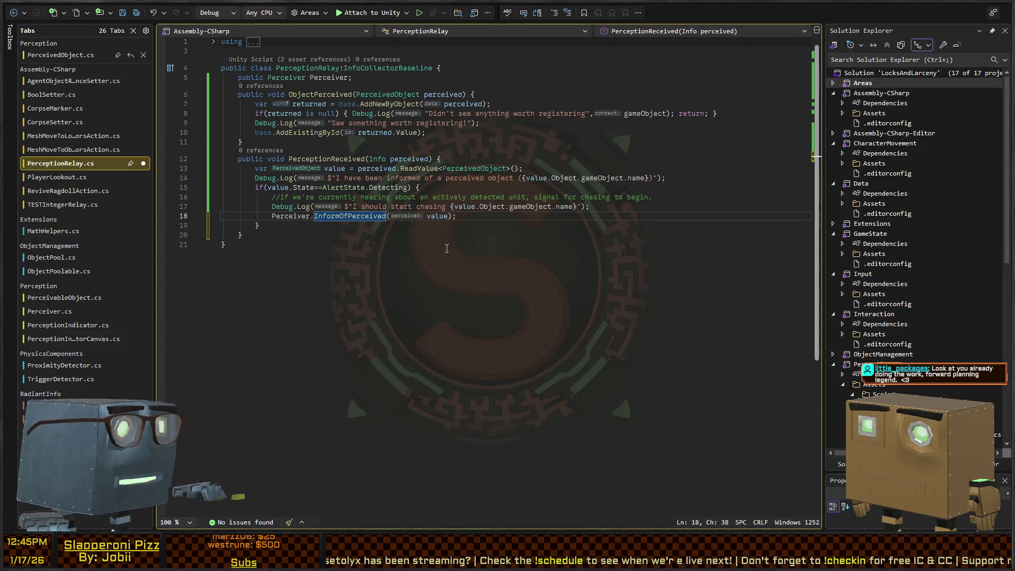
key(ctrl+shift+minus)
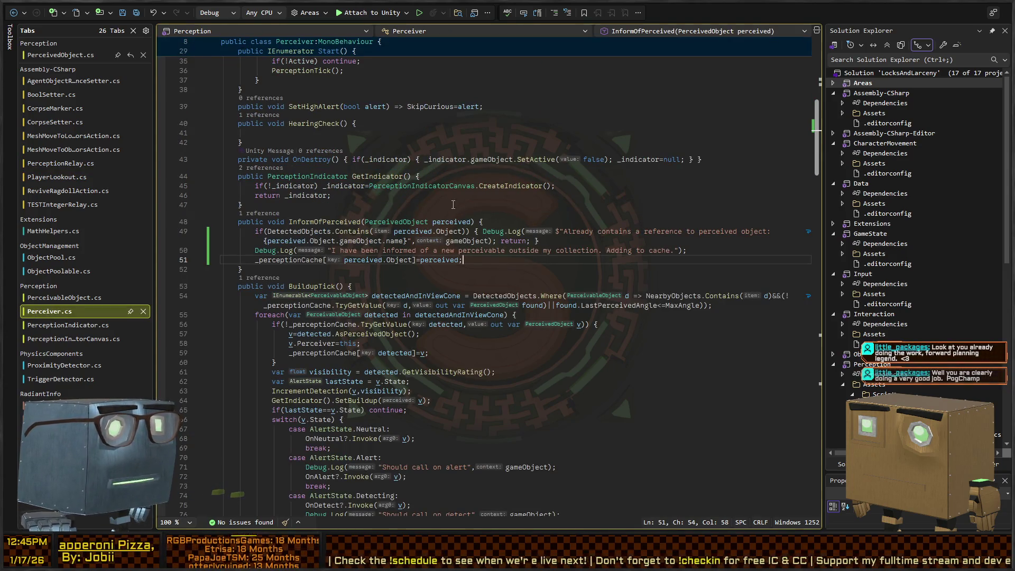
key(alt+Tab)
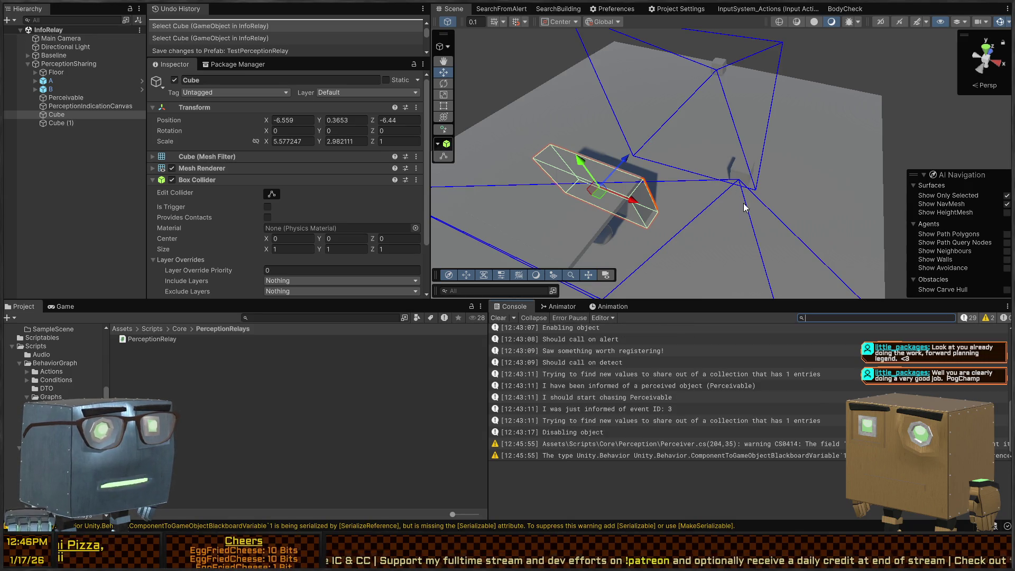
Step: Read the Console warnings, including Perceiver.cs's CS0414 warning, and glance at the script
drag(728, 206, 722, 191)
click(687, 455)
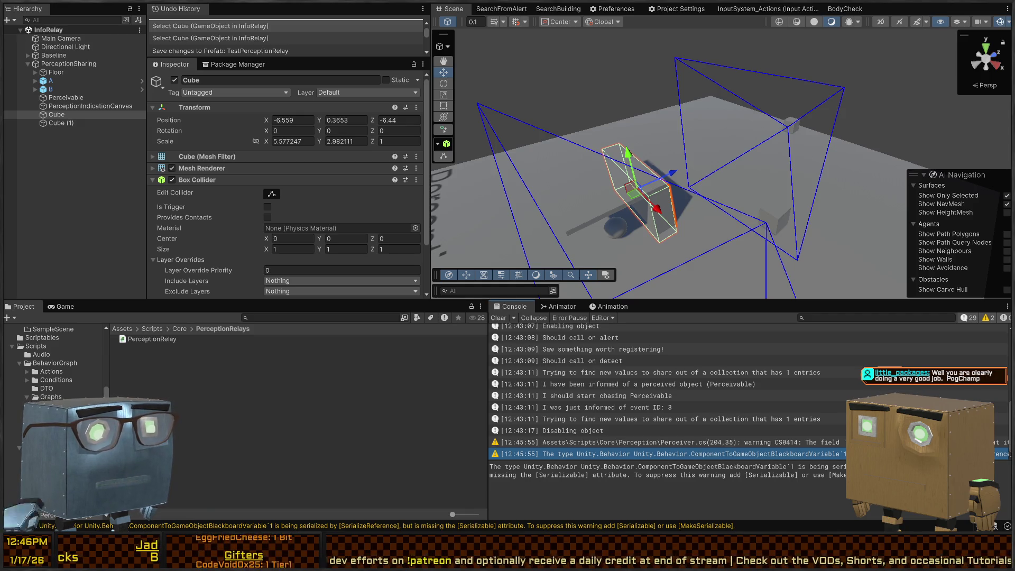
click(842, 444)
click(841, 456)
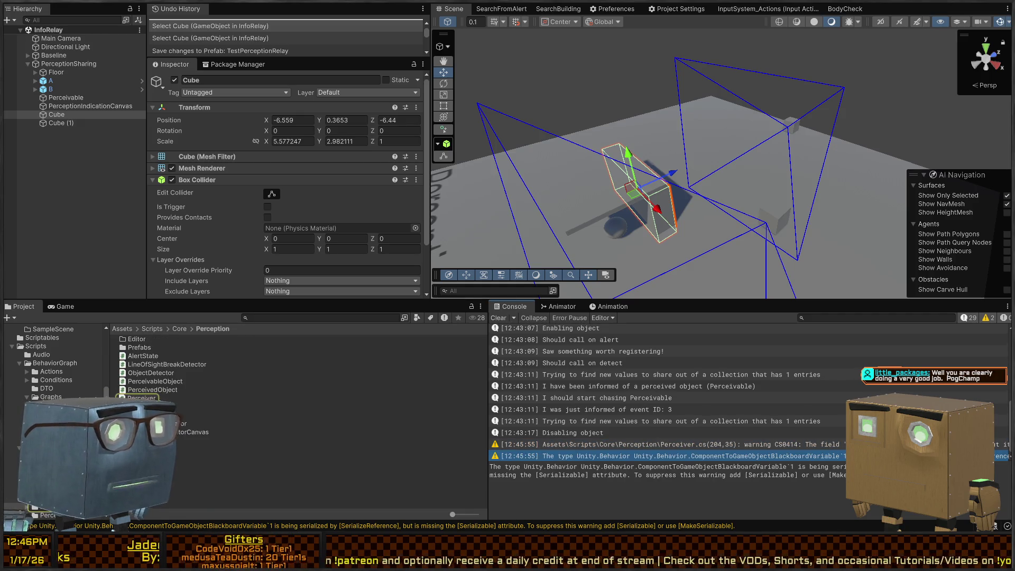
click(829, 445)
click(828, 456)
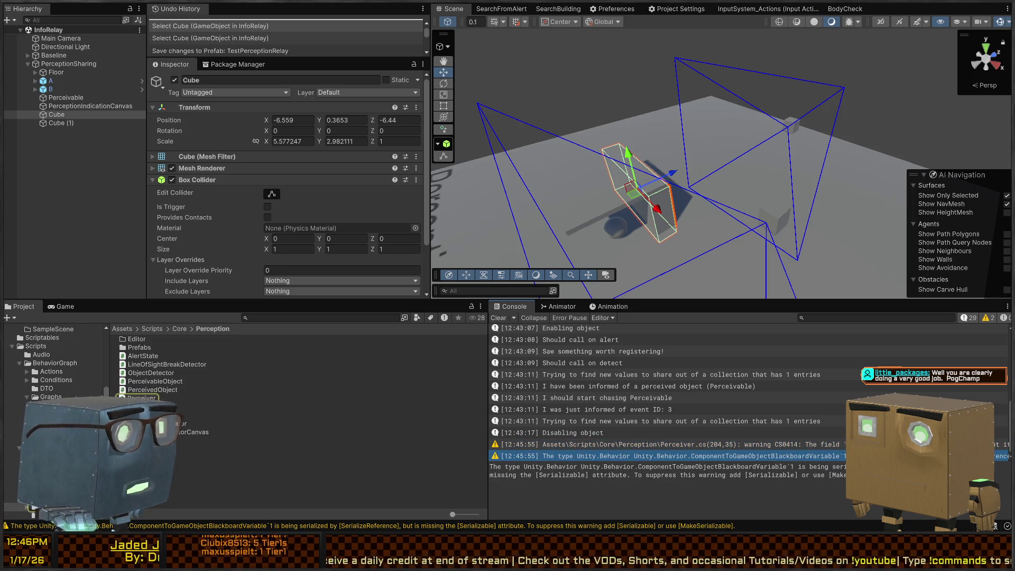
scroll(34, 387, down, 3)
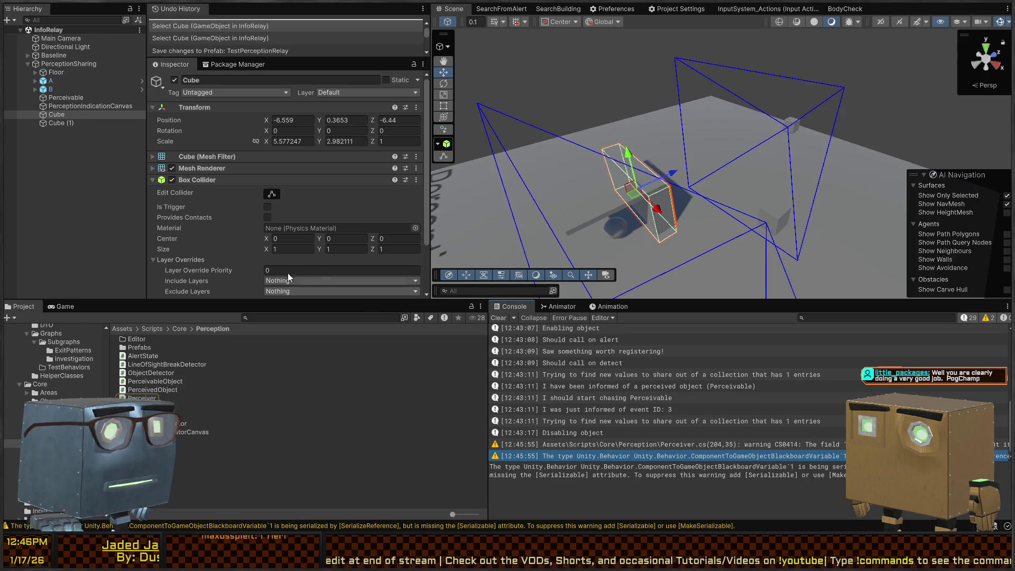
key(alt+Tab)
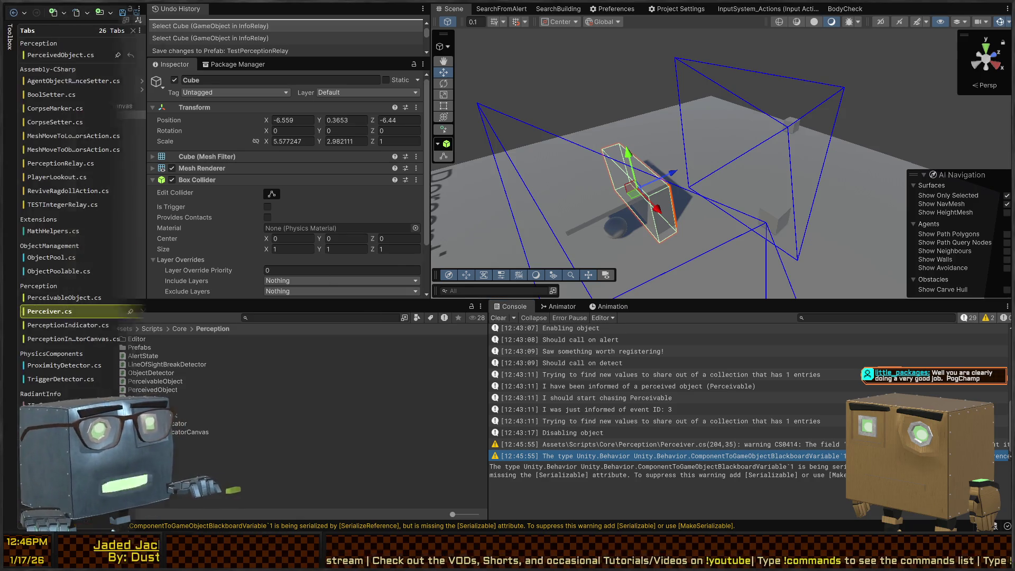
key(alt+Tab)
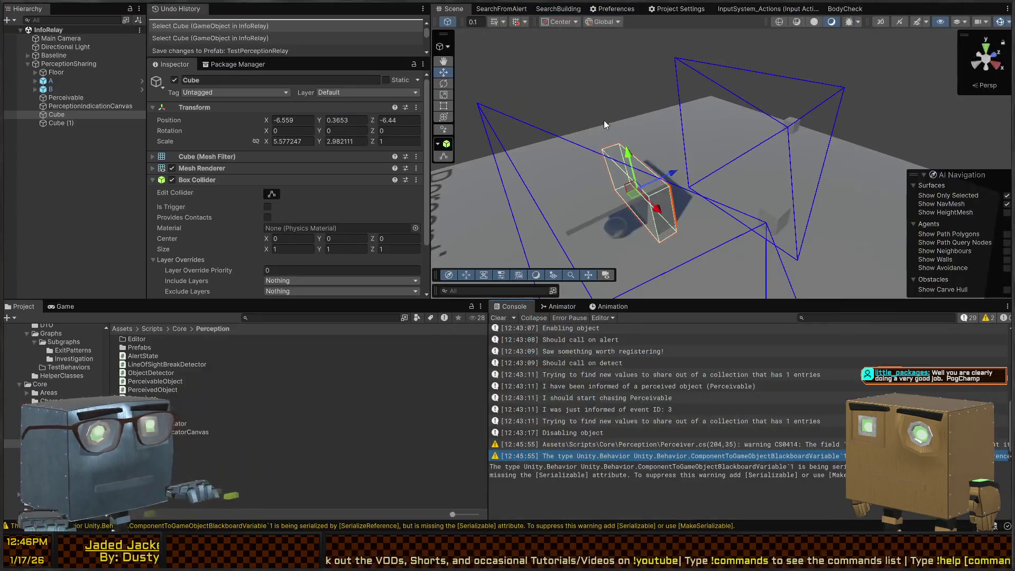
Step: Reposition guard A and cube B with the Move and Rotate tools until detection fires
mouse_move(550, 177)
mouse_down()
mouse_move(691, 154)
mouse_move(701, 182)
mouse_move(691, 221)
mouse_move(702, 170)
mouse_move(706, 181)
mouse_move(751, 85)
mouse_move(696, 74)
mouse_move(742, 116)
mouse_move(698, 194)
mouse_move(699, 276)
mouse_move(694, 262)
mouse_up()
click(692, 221)
click(693, 83)
click(751, 85)
key(e)
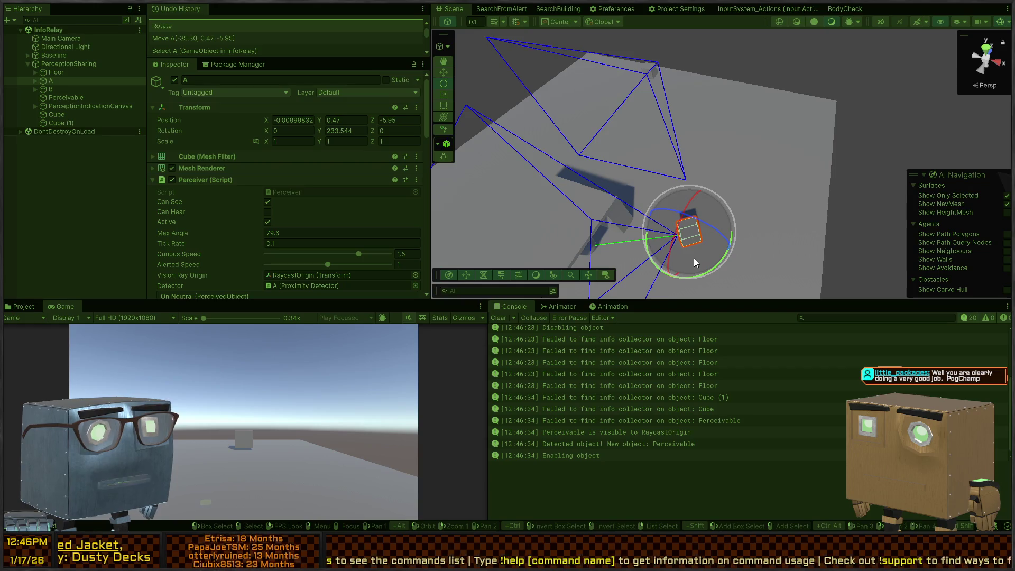
key(w)
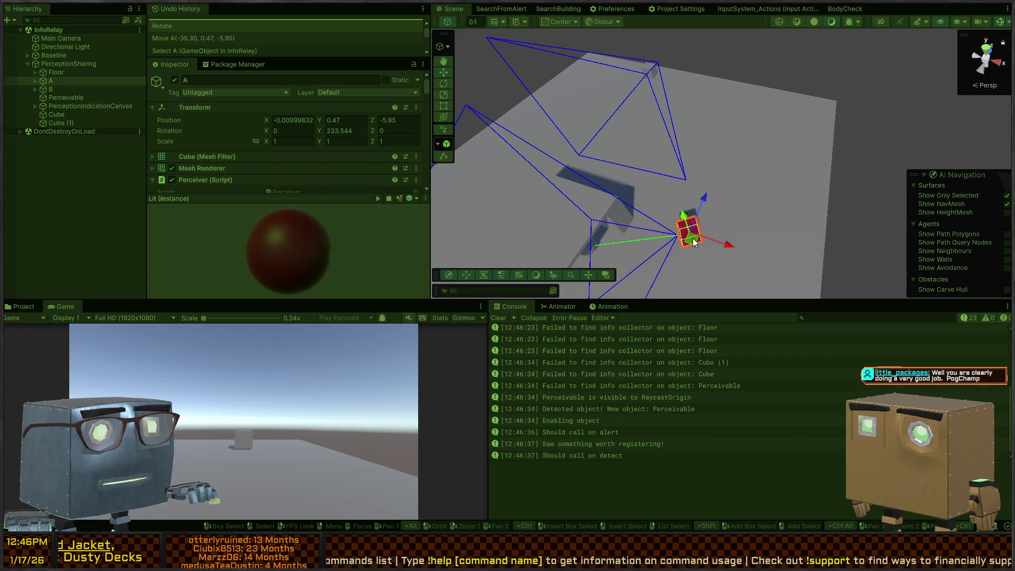
mouse_move(694, 242)
mouse_down()
mouse_move(763, 174)
mouse_move(745, 117)
mouse_move(677, 50)
mouse_move(677, 70)
mouse_up()
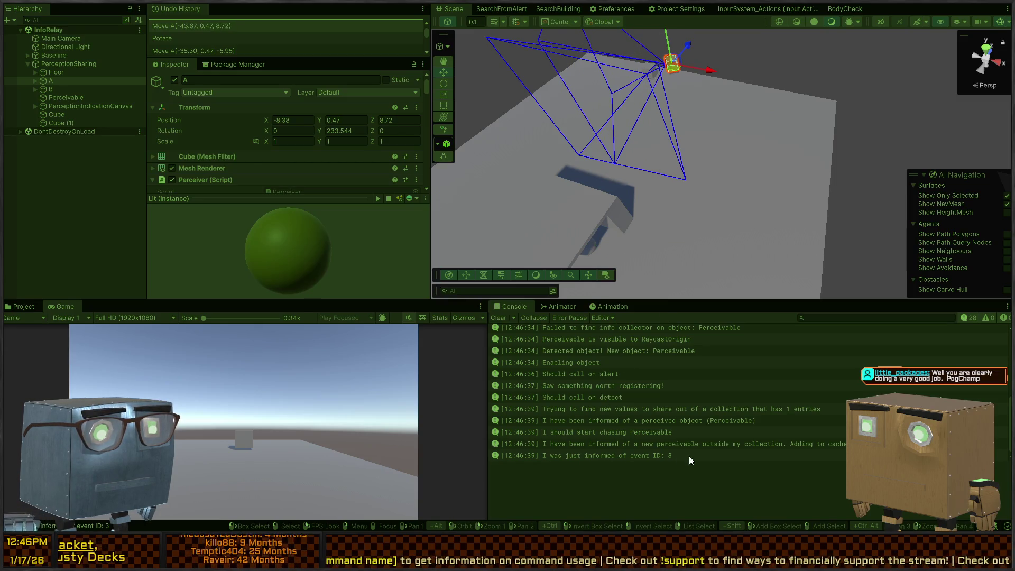
Step: Review the stack trace of the new-perceivable caching message, then stop the play test
click(728, 446)
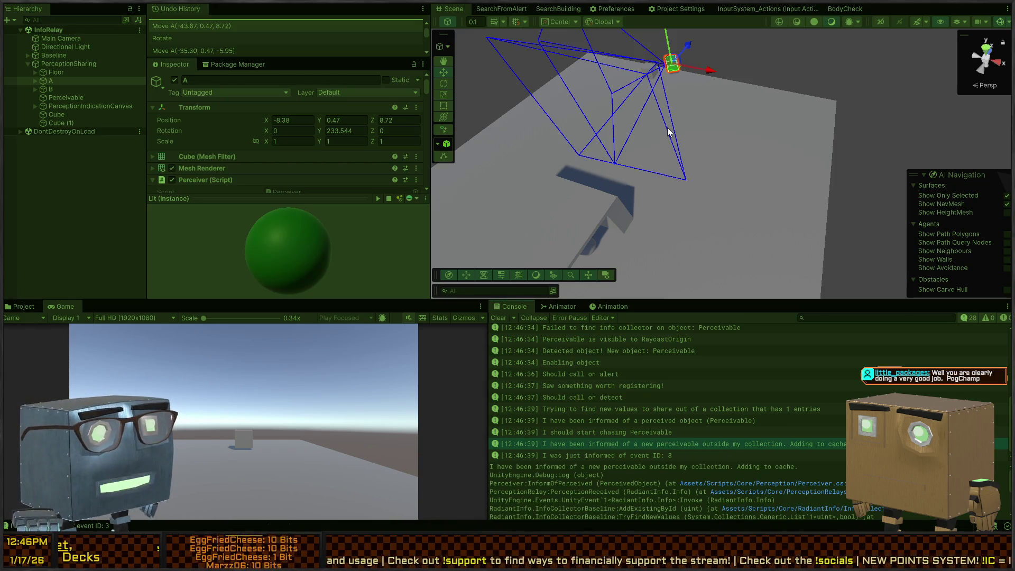
scroll(218, 130, down, 4)
scroll(218, 127, down, 4)
scroll(189, 138, down, 5)
scroll(205, 119, up, 2)
key(ctrl+p)
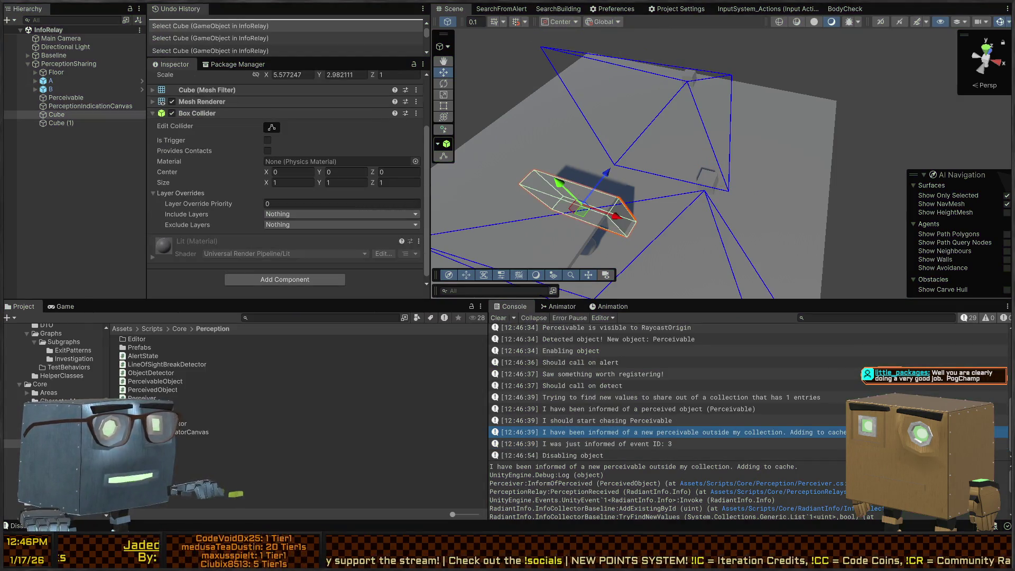
key(alt+Tab)
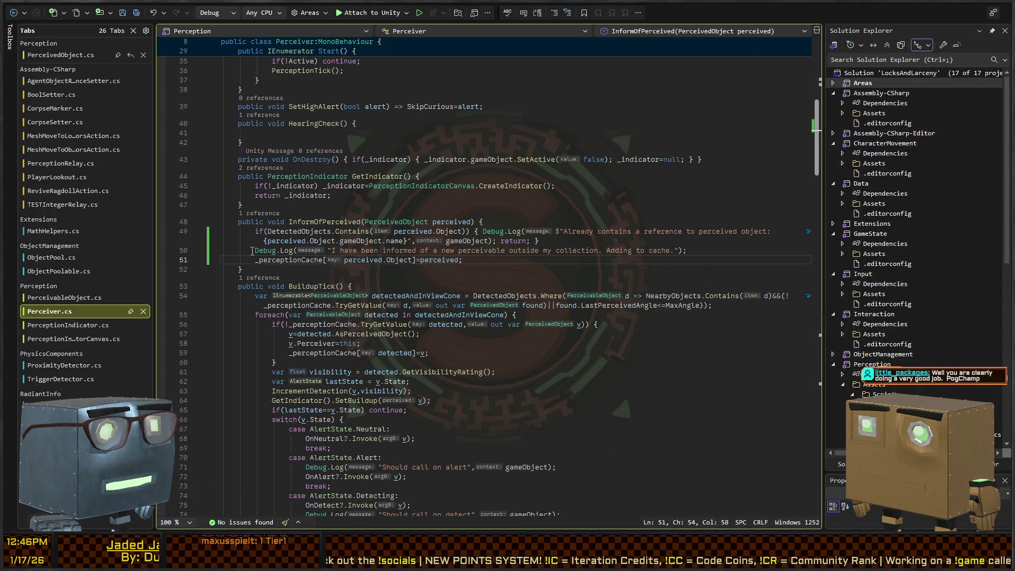
Step: Trace the InformOfPerceived call into PerceptionRelay.cs and inspect its Perceiver field on line 5
click(332, 222)
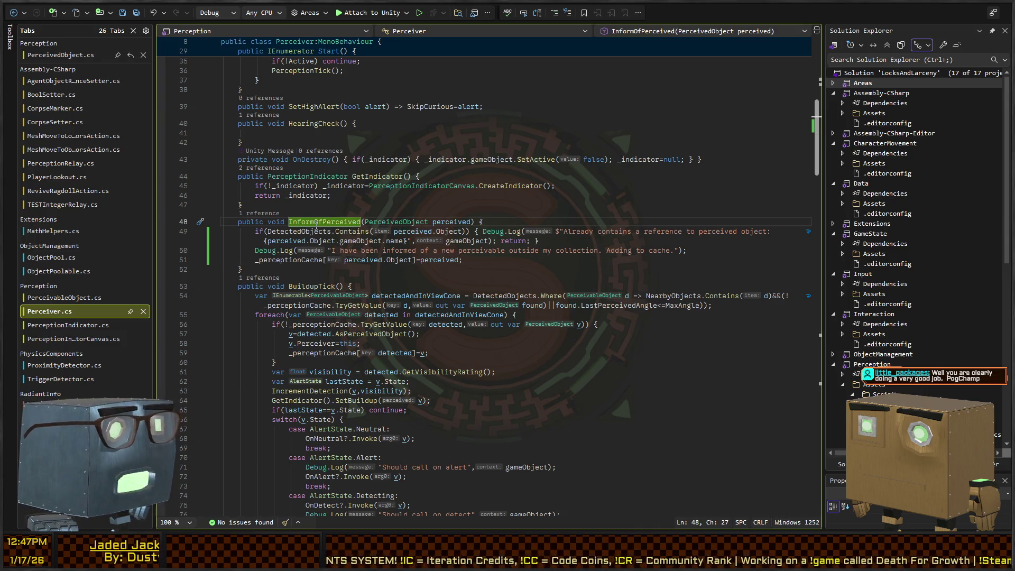
key(ctrl+minus)
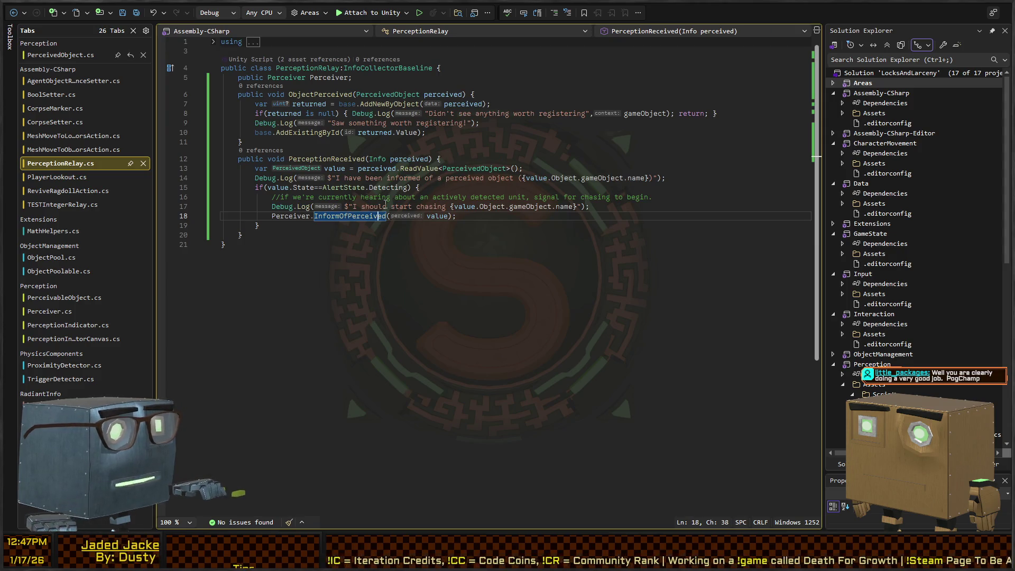
key(End)
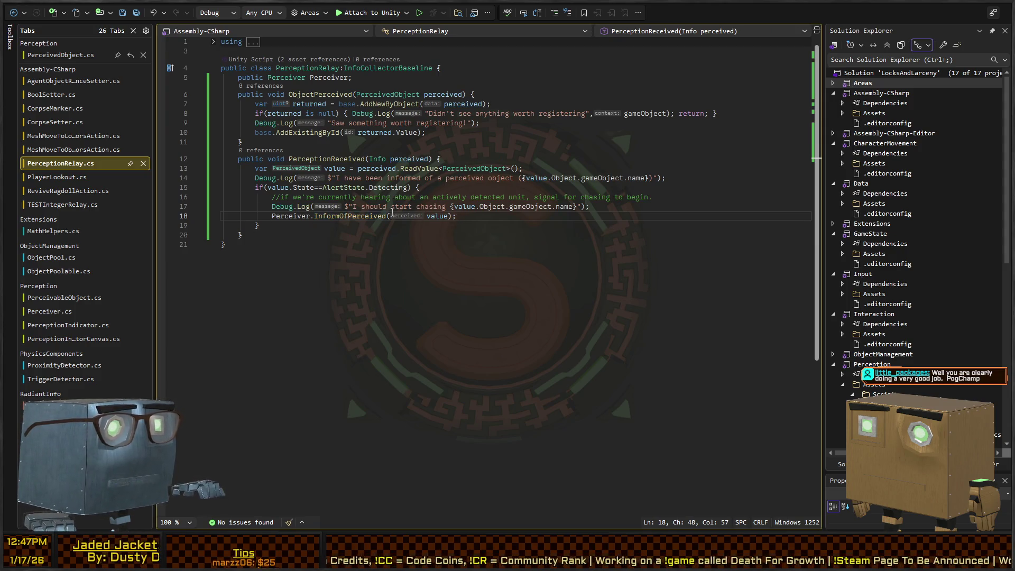
click(400, 80)
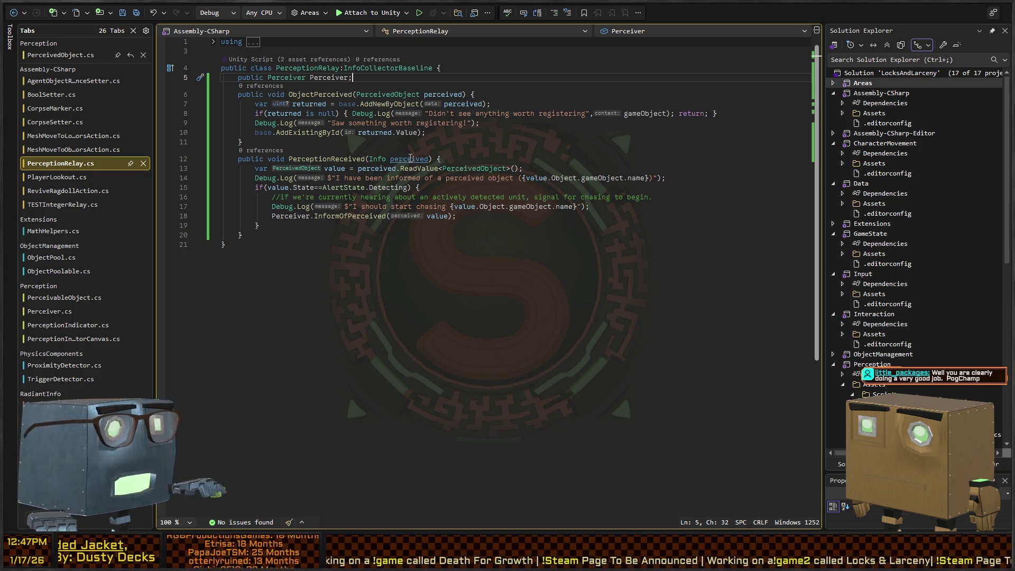
mouse_move(586, 173)
mouse_down()
mouse_move(775, 159)
mouse_move(758, 299)
mouse_up()
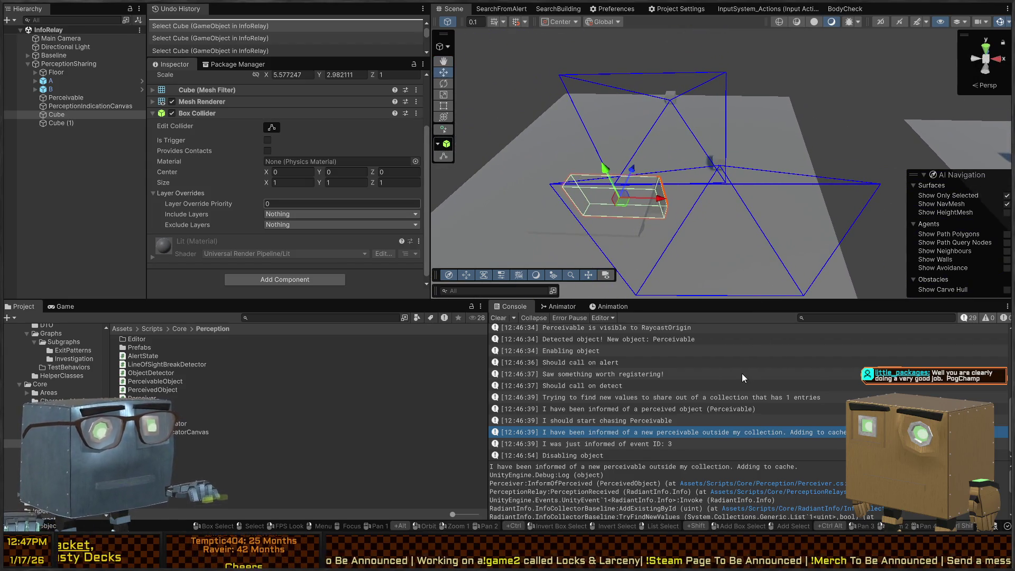
Step: Clear the Console and open Scenes > Chapters > Prologue > Mission 1 Remake2
click(498, 317)
scroll(45, 370, up, 10)
click(40, 345)
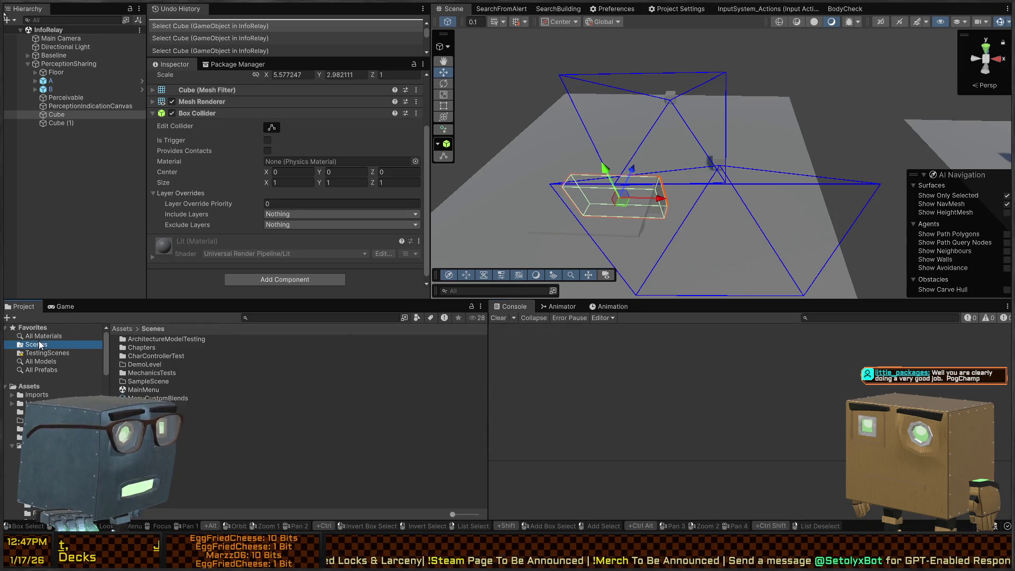
double_click(146, 347)
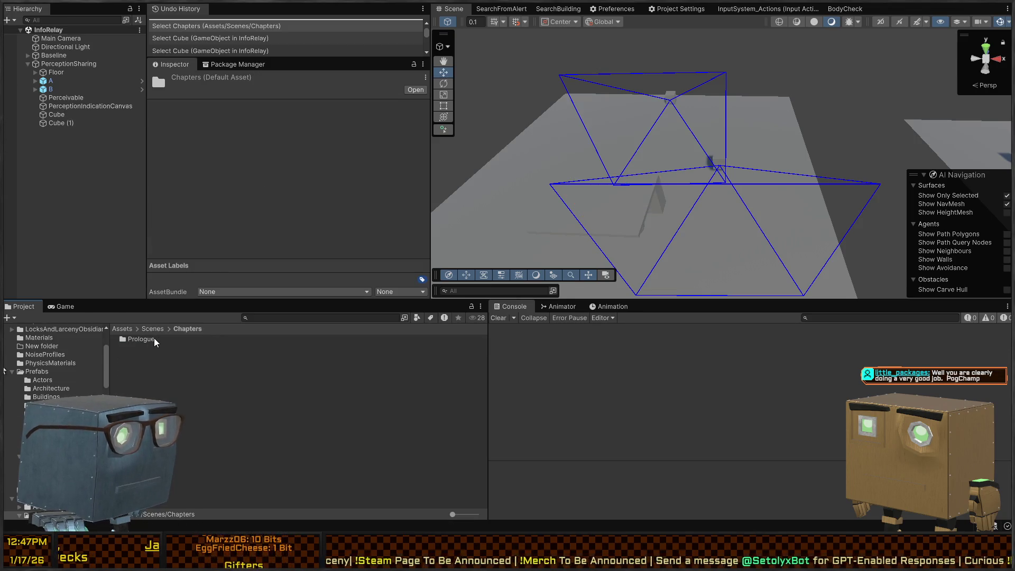
double_click(154, 339)
double_click(151, 389)
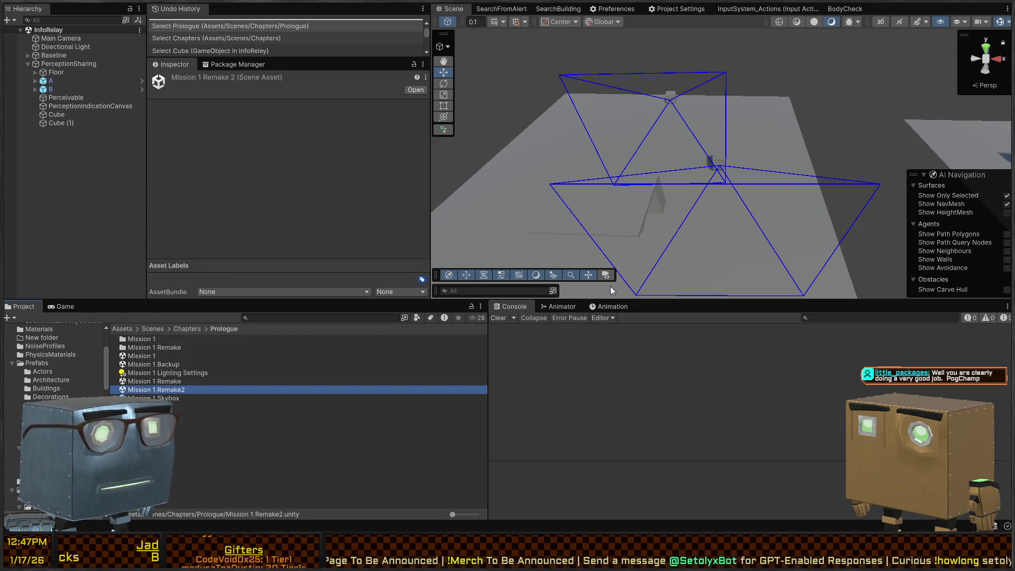
Step: Locate the security camera's Perceiver object that is causing the errors
drag(818, 152, 740, 180)
click(555, 328)
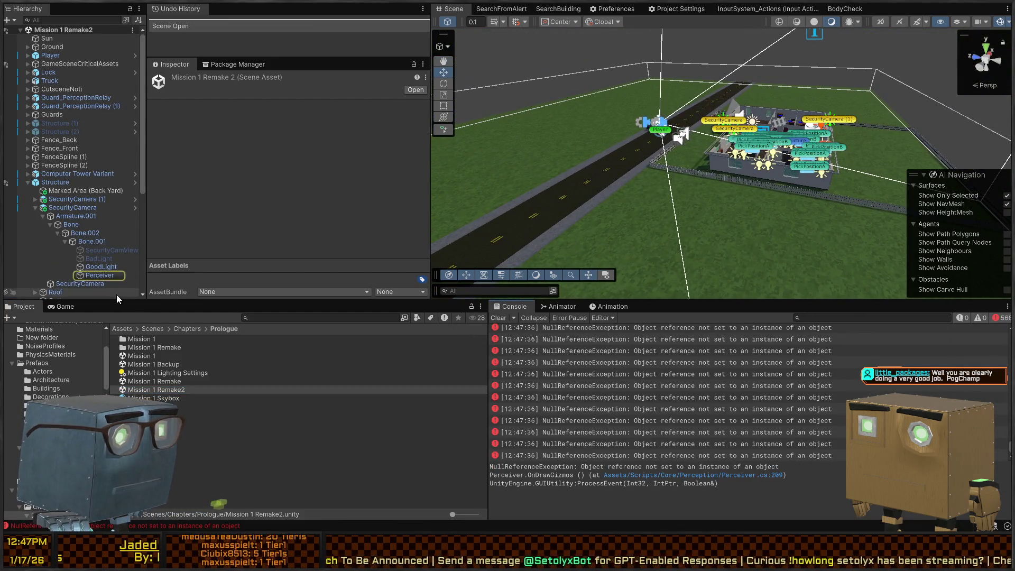
click(100, 275)
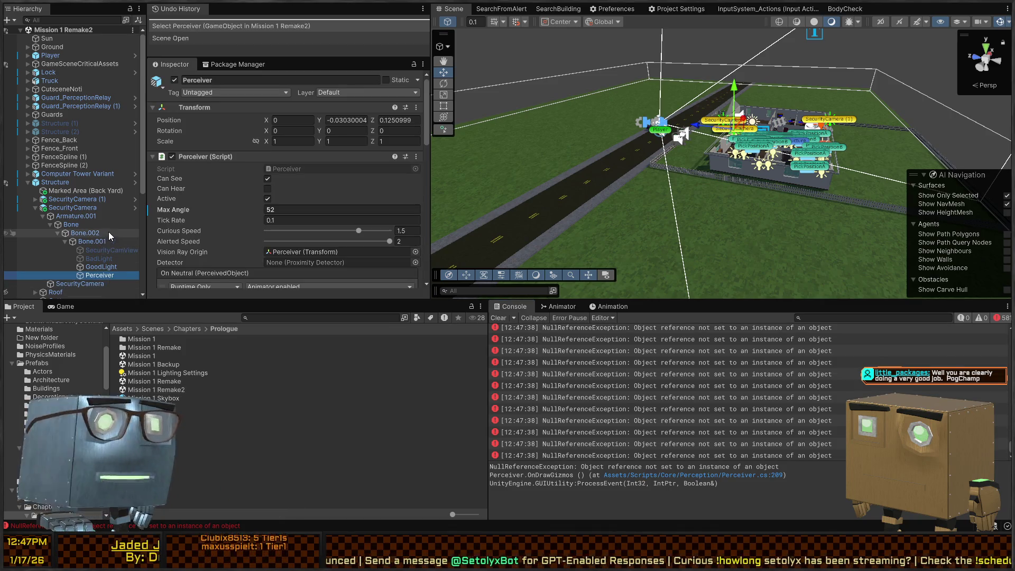
Step: Open the SecurityCamera prefab, clear the Console, and add a ProximityDetector component to its Perceiver
click(139, 208)
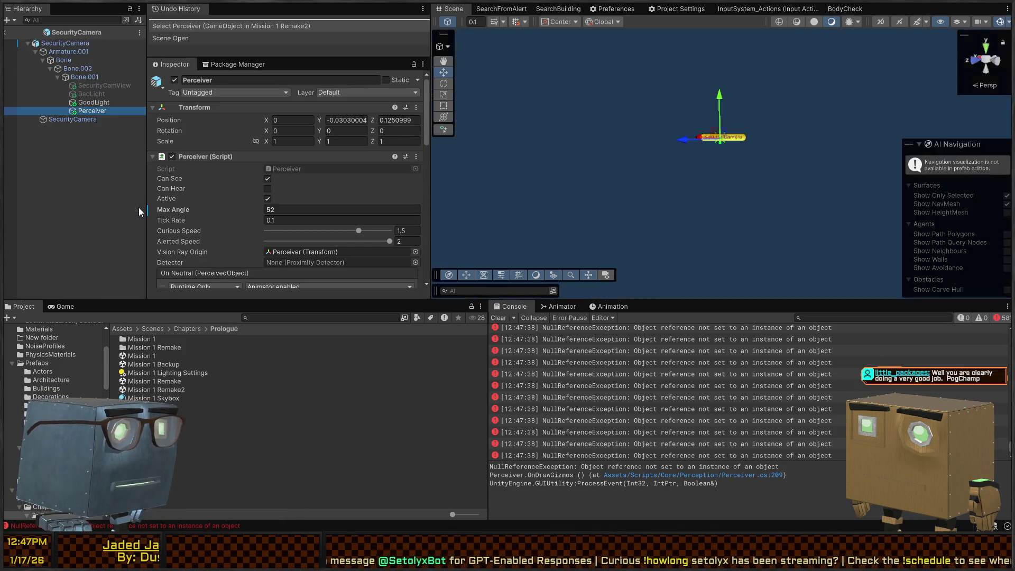
click(499, 318)
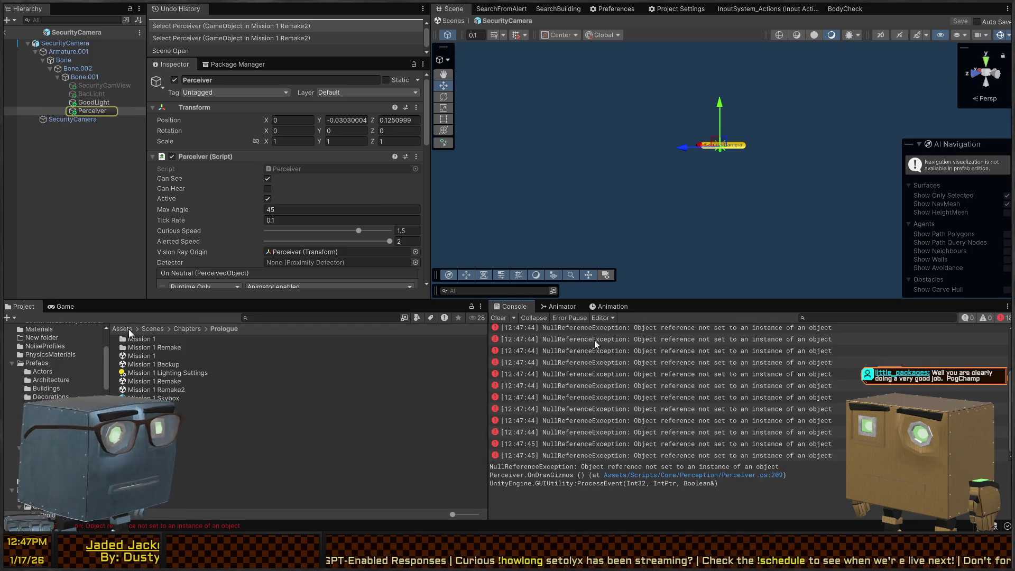
click(87, 110)
scroll(227, 169, down, 3)
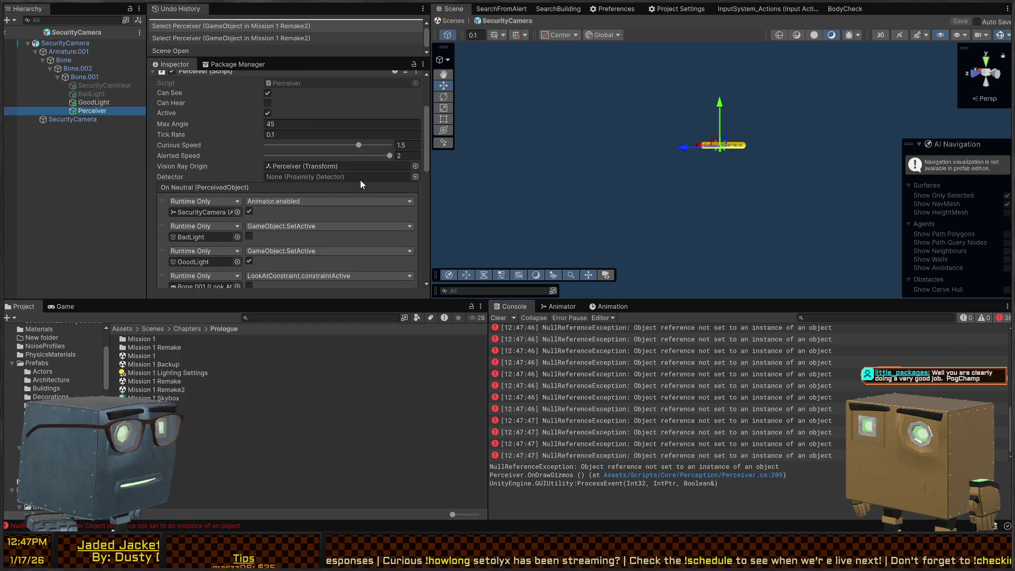
scroll(160, 151, down, 10)
click(268, 282)
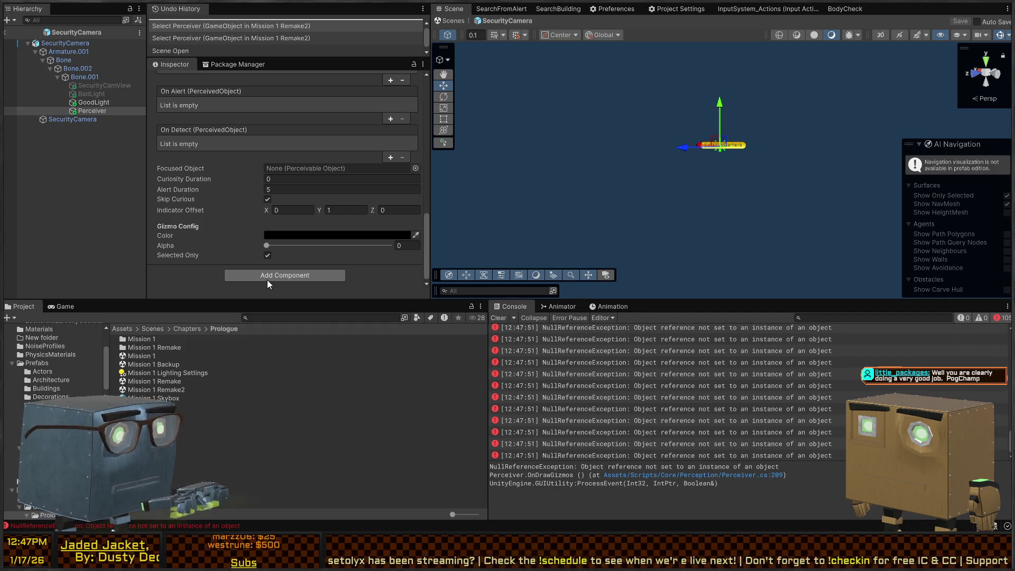
key(Return)
scroll(366, 123, down, 5)
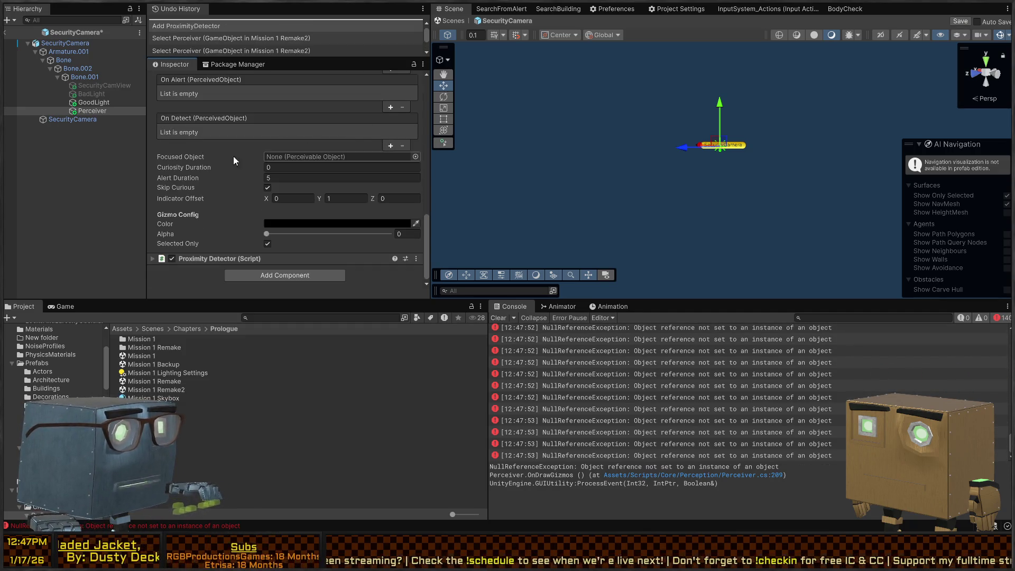
Step: Expand the Proximity Detector and review its still-empty sphere and cube settings, including Cube Scale X
click(219, 260)
scroll(303, 236, down, 3)
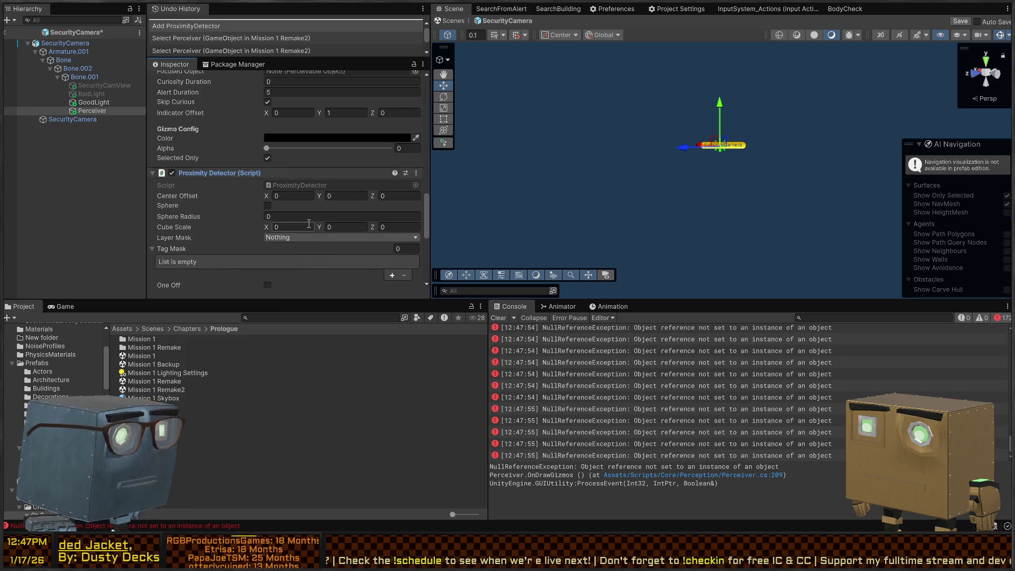
scroll(228, 172, up, 10)
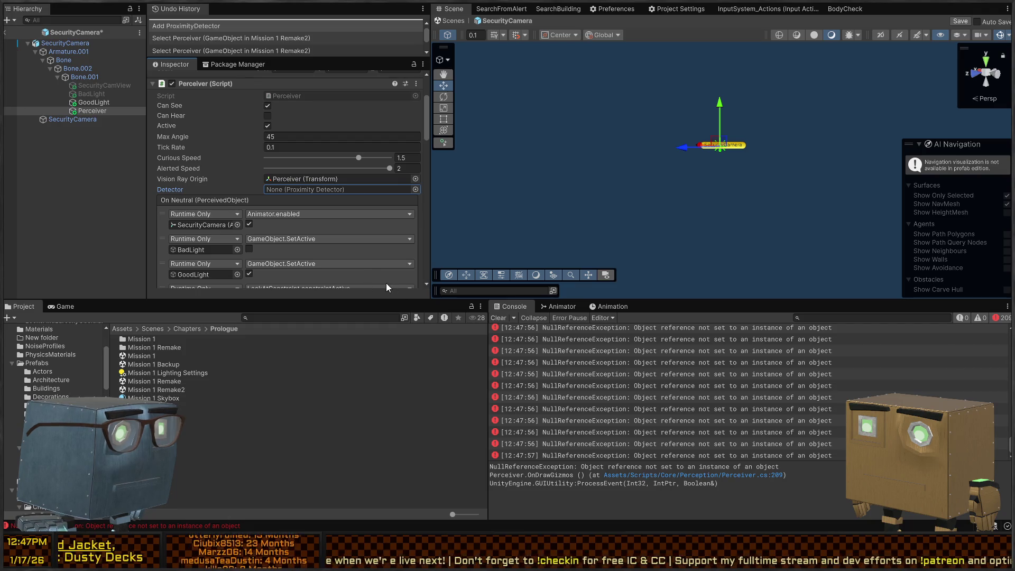
scroll(252, 175, down, 10)
scroll(280, 180, up, 1)
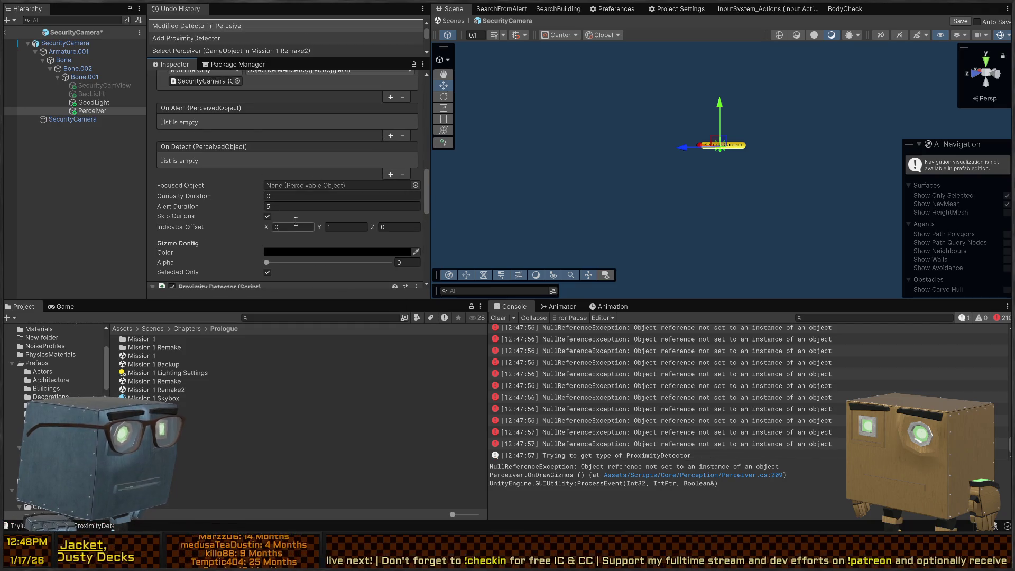
scroll(222, 193, up, 1)
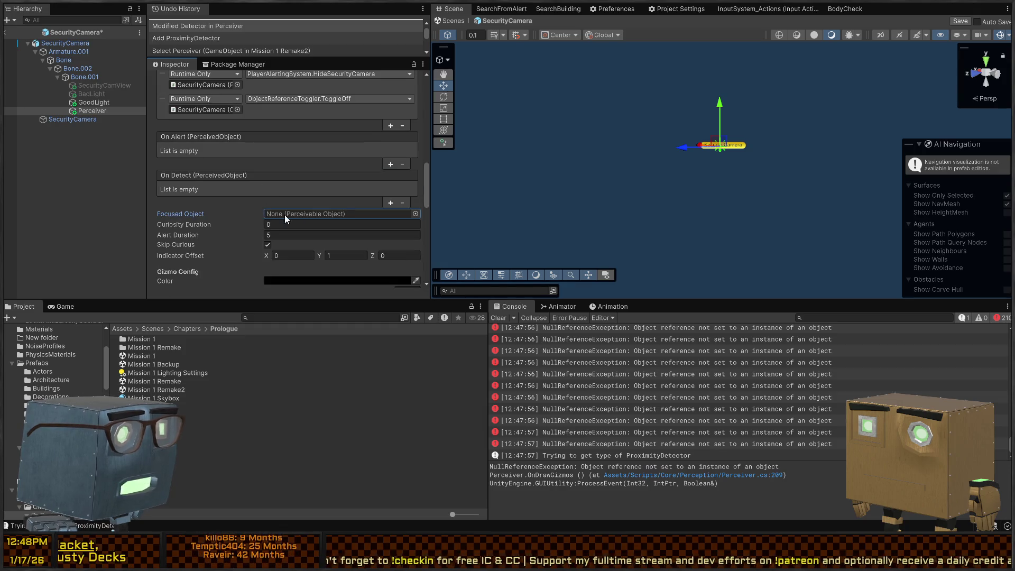
scroll(225, 196, up, 3)
scroll(220, 207, down, 11)
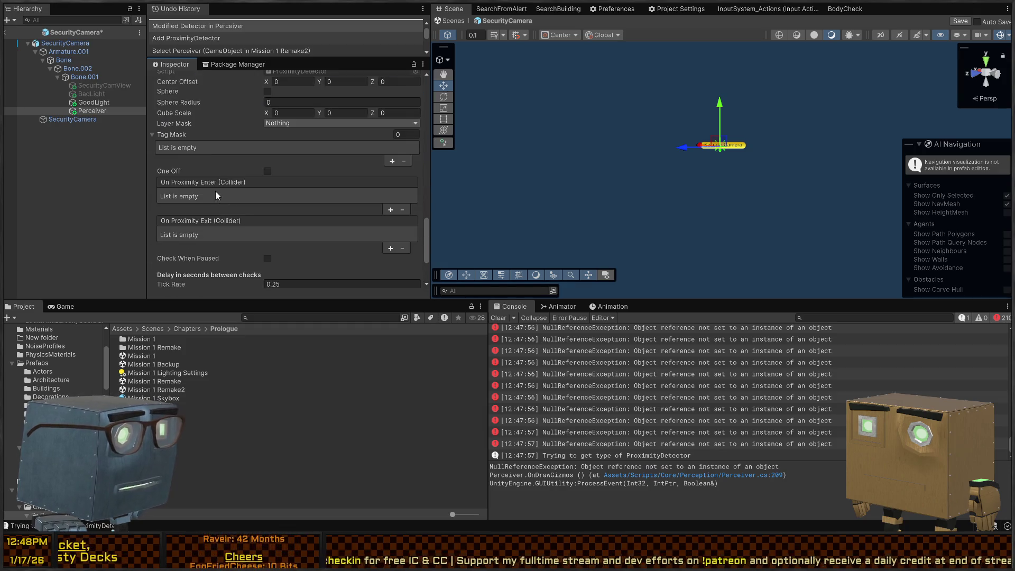
scroll(217, 191, up, 3)
click(306, 198)
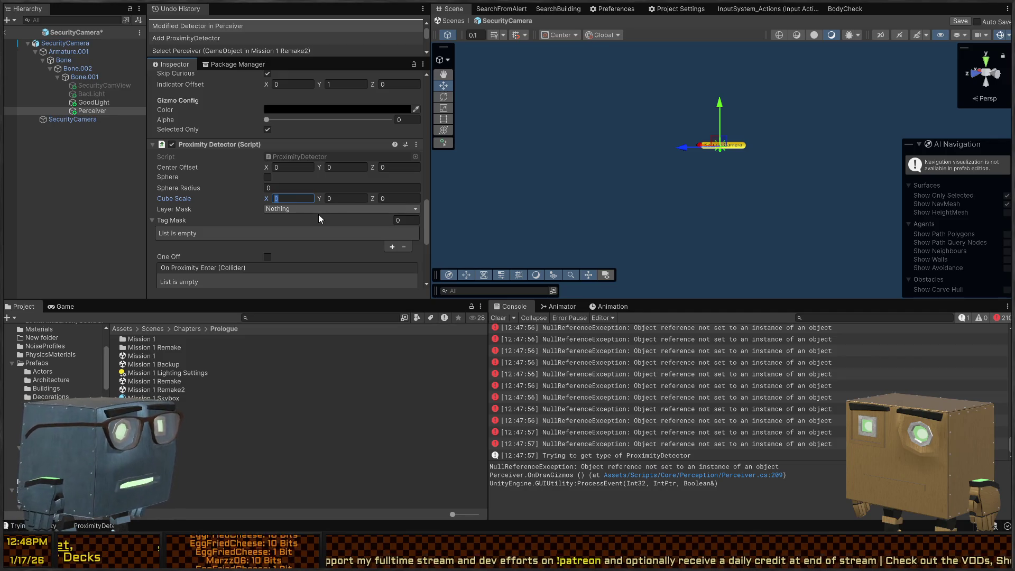
scroll(220, 170, up, 15)
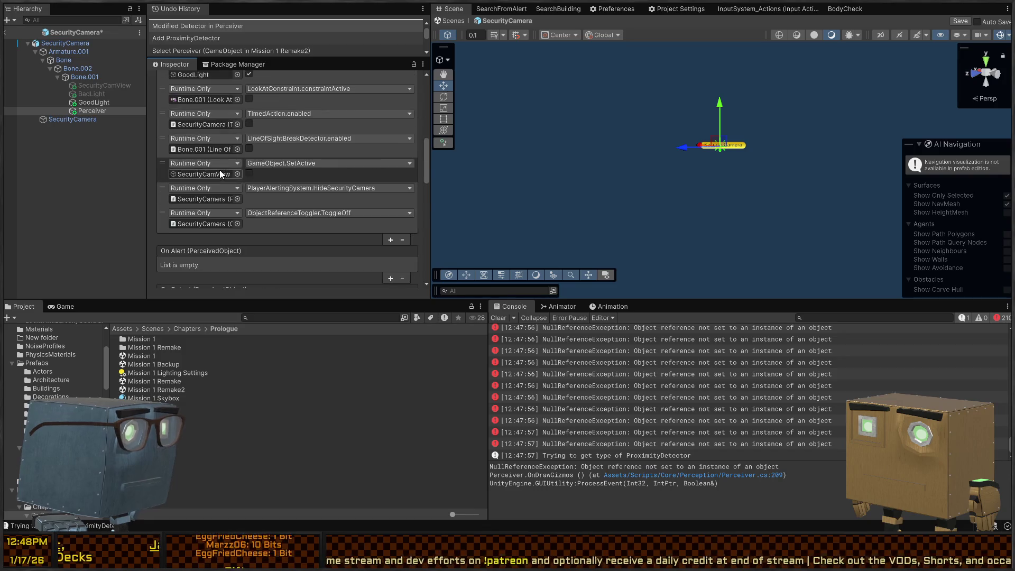
scroll(234, 160, down, 14)
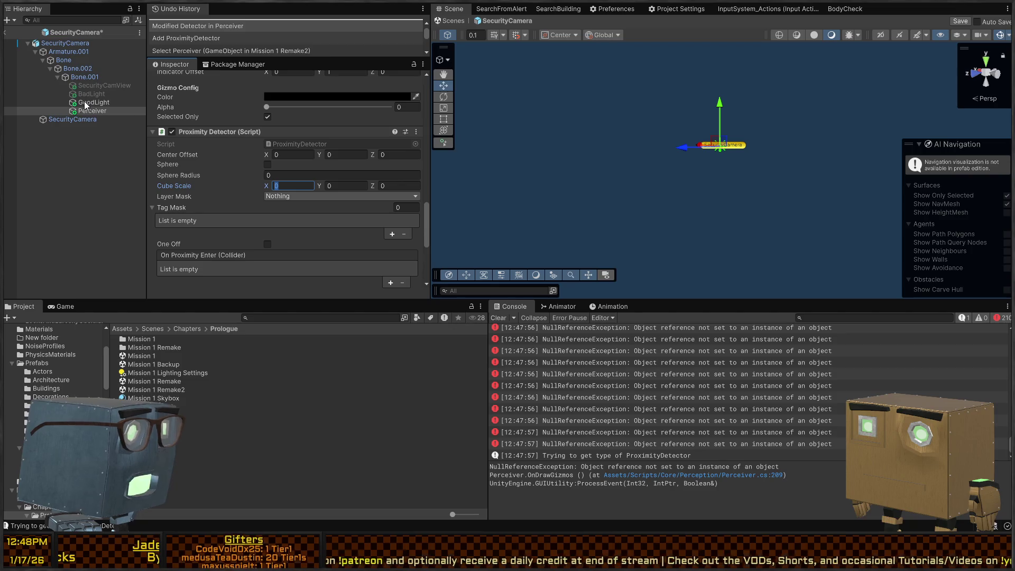
Step: Inspect Bone.001, GoodLight, BadLight and the SecurityCamera root, then return to Perceiver
click(74, 78)
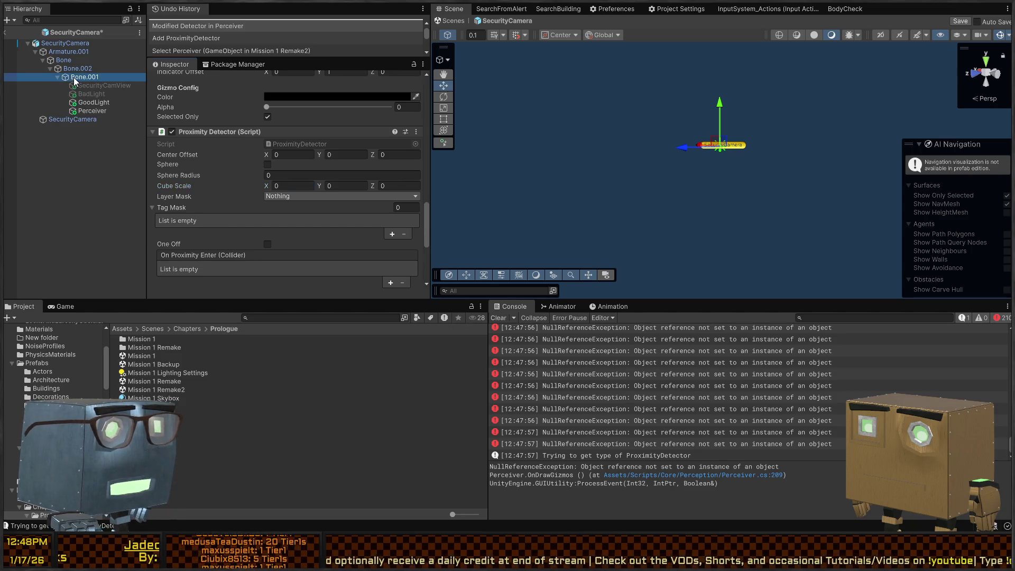
click(87, 103)
click(68, 120)
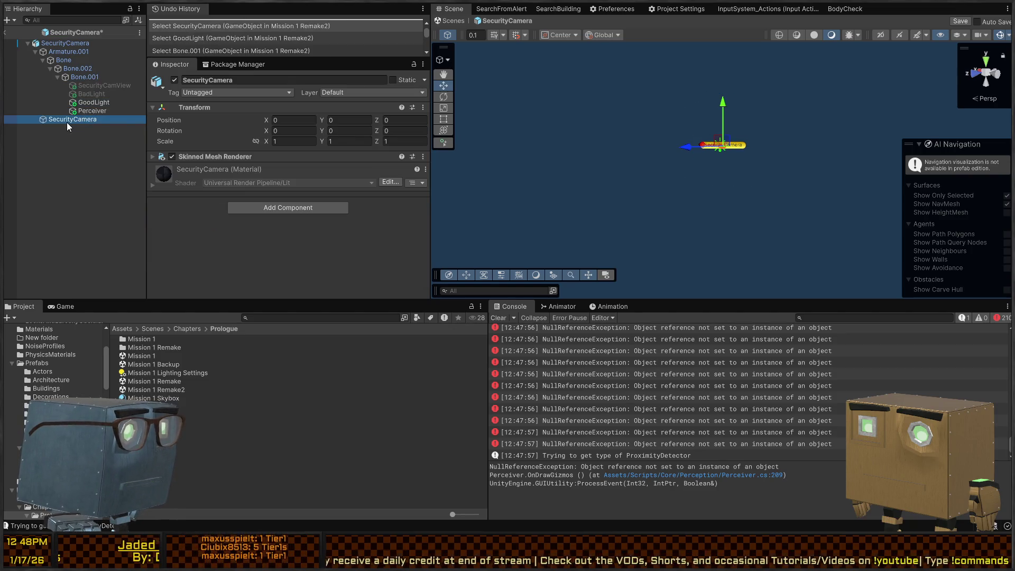
click(95, 111)
click(92, 95)
click(91, 102)
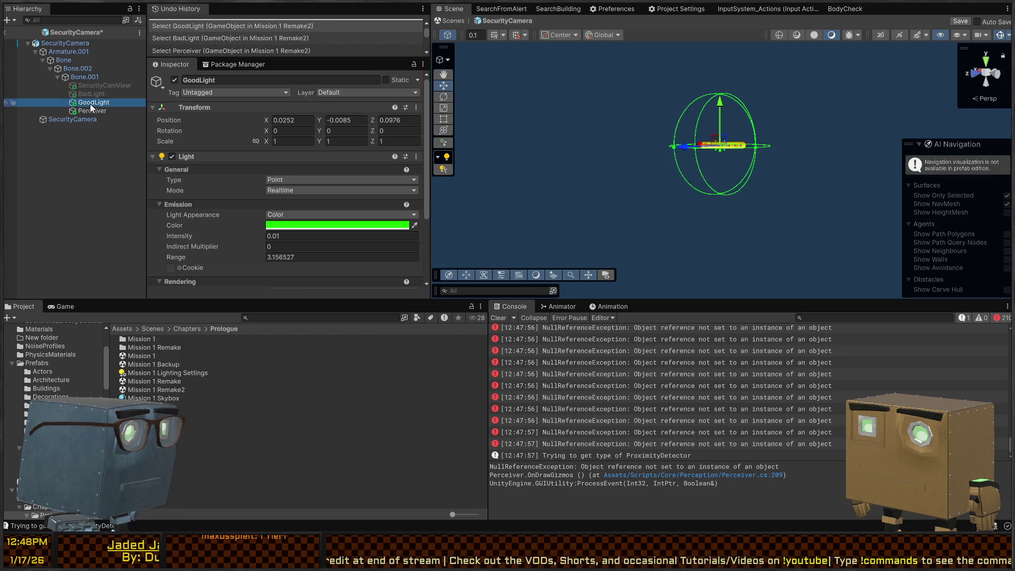
scroll(222, 169, down, 3)
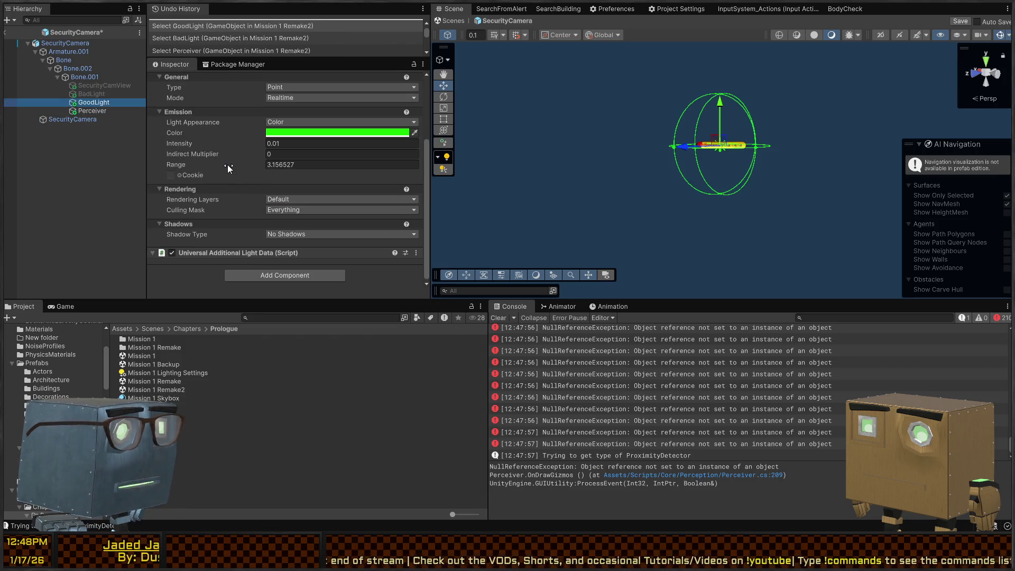
click(118, 110)
scroll(262, 147, down, 10)
scroll(254, 144, down, 5)
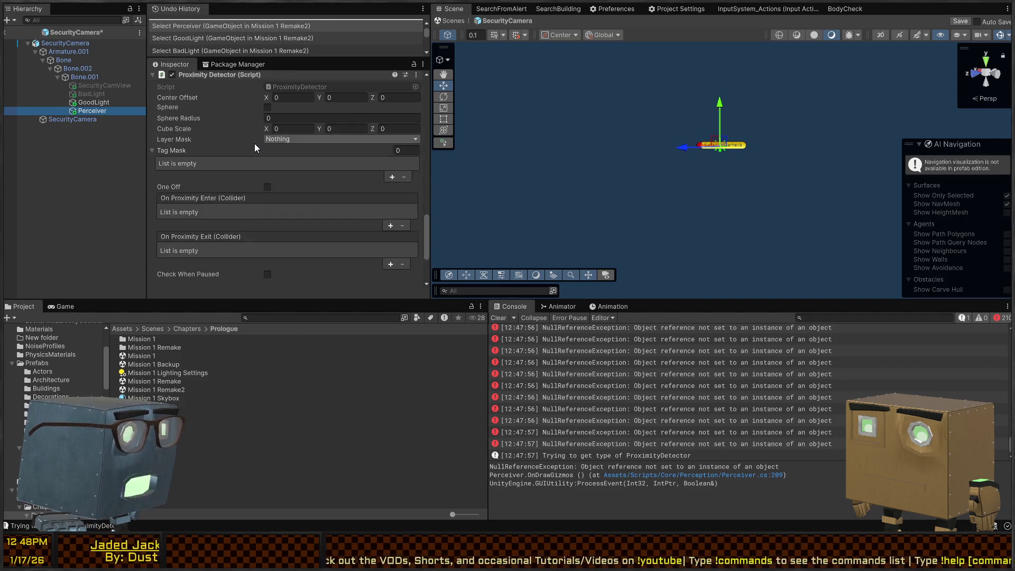
click(88, 21)
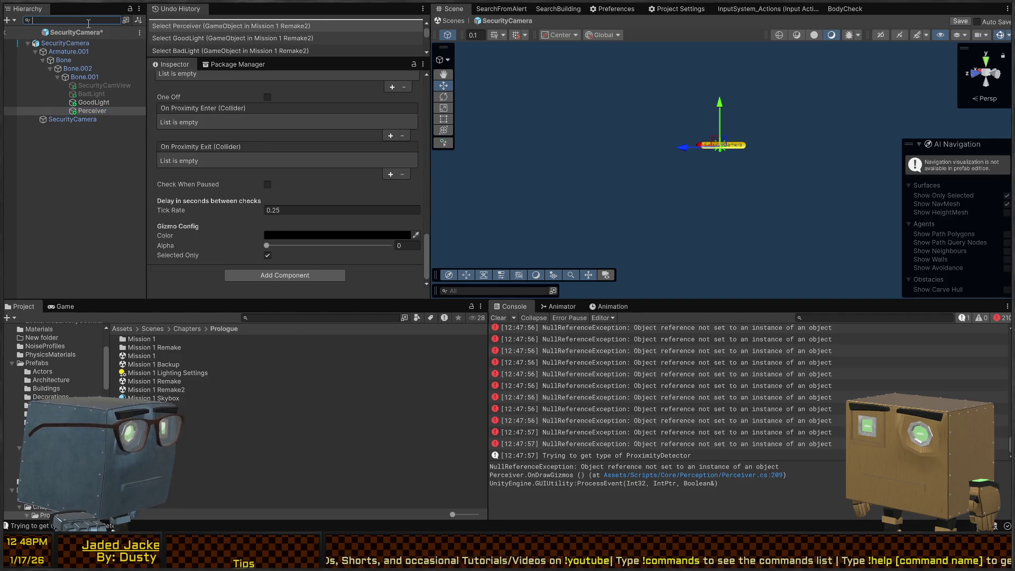
Step: Filter the Hierarchy for t:SphereCollider and check SecurityCamera's collider: radius 2.09, centre Y -0.81
text(t:SphereCollider)
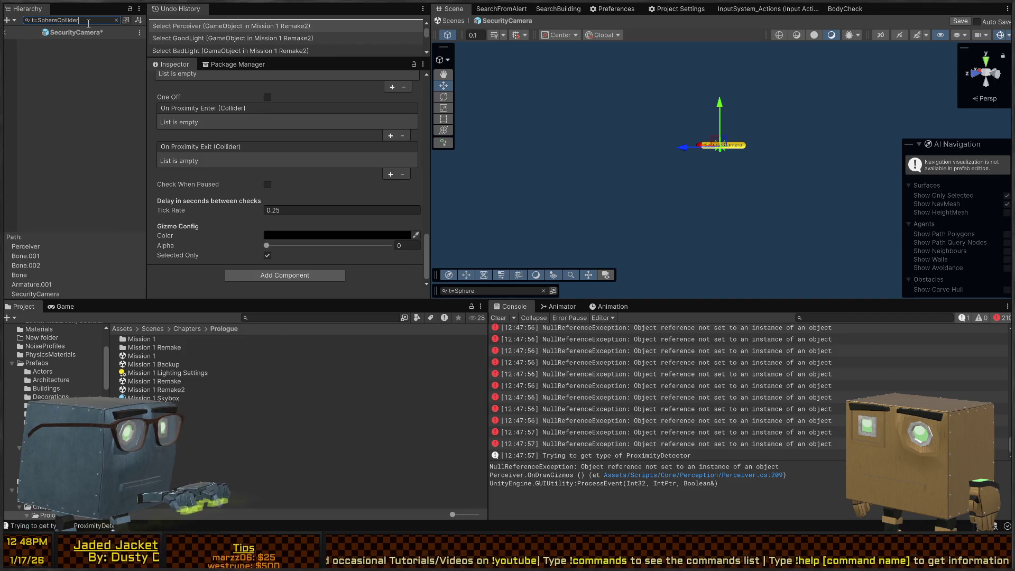
click(72, 42)
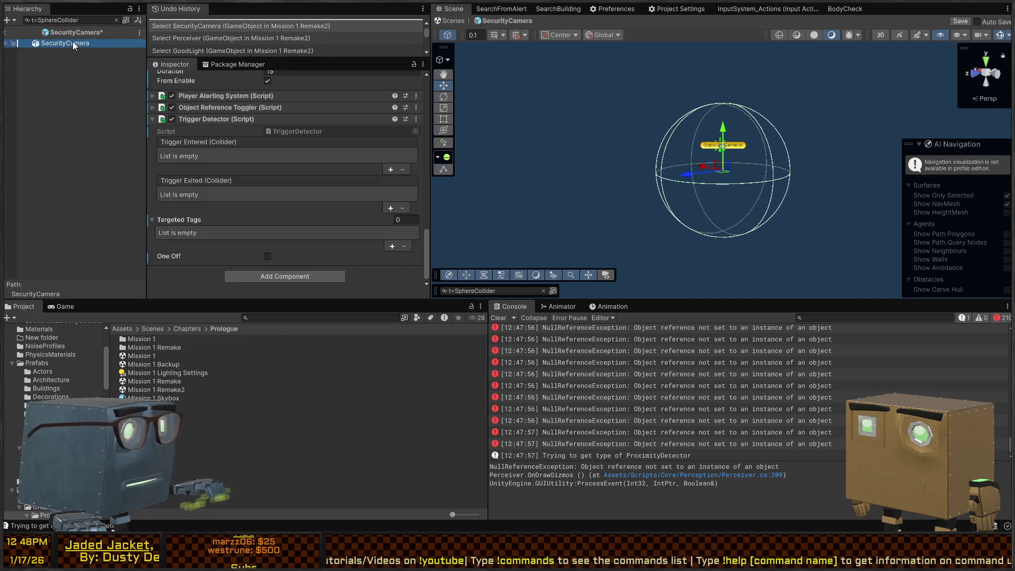
scroll(224, 165, up, 10)
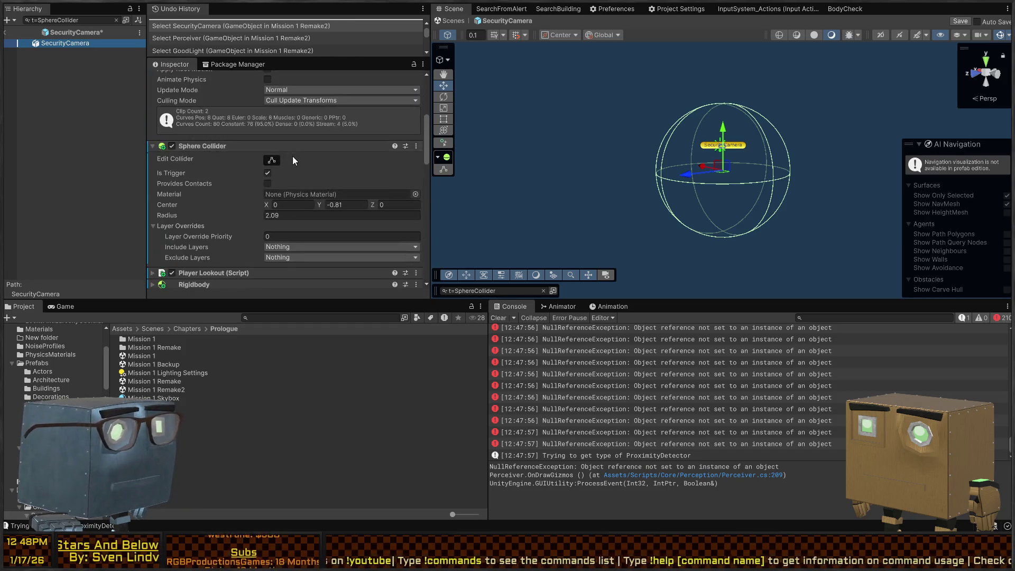
scroll(292, 156, up, 5)
scroll(261, 151, down, 2)
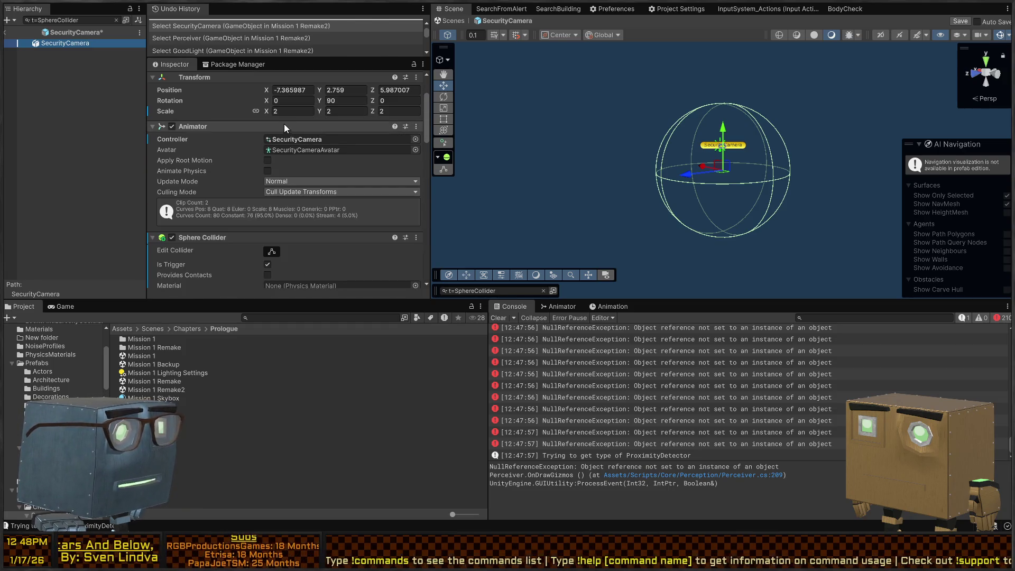
scroll(186, 106, down, 8)
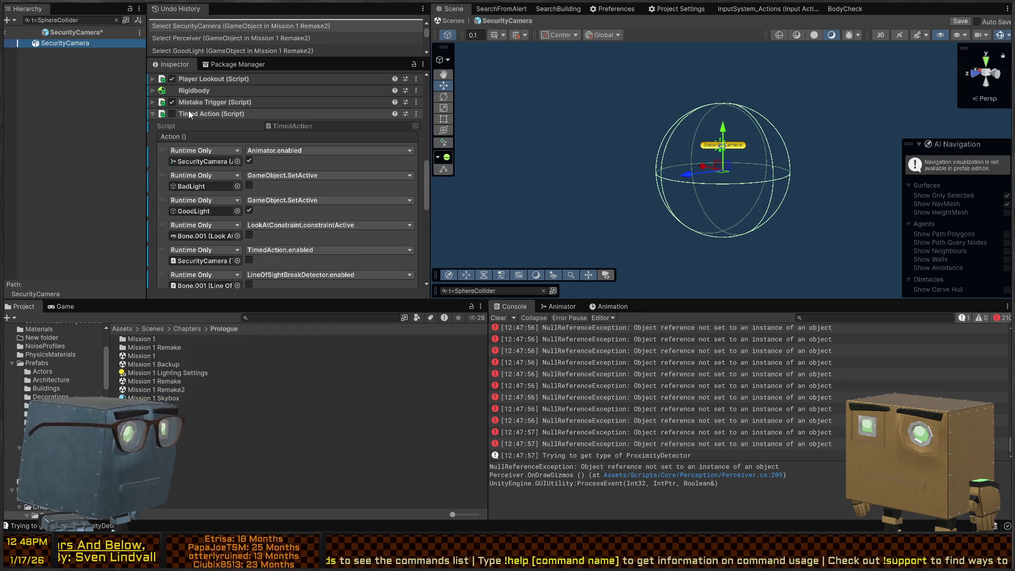
click(229, 89)
click(228, 89)
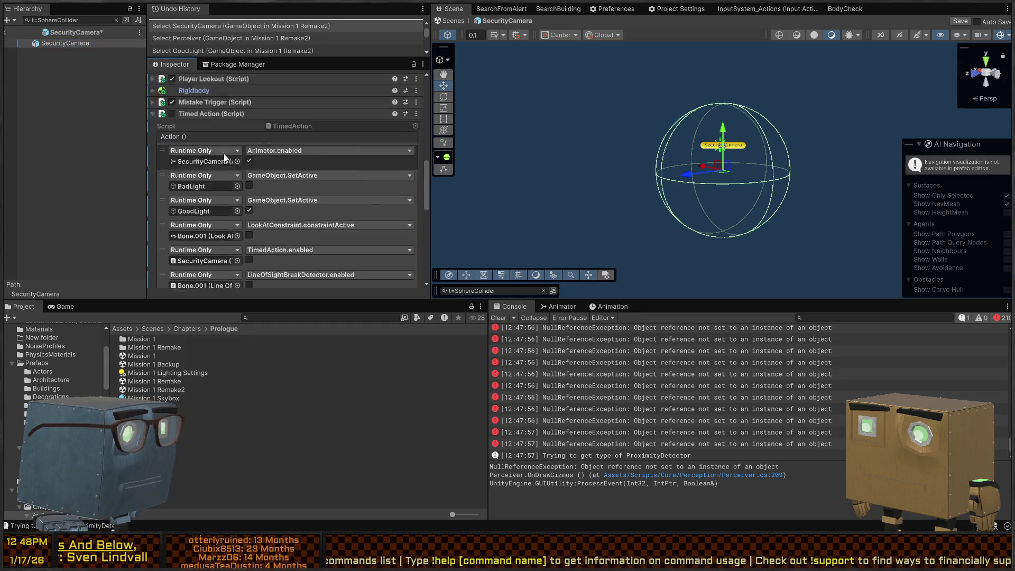
scroll(223, 151, down, 6)
scroll(227, 148, up, 12)
scroll(227, 154, down, 4)
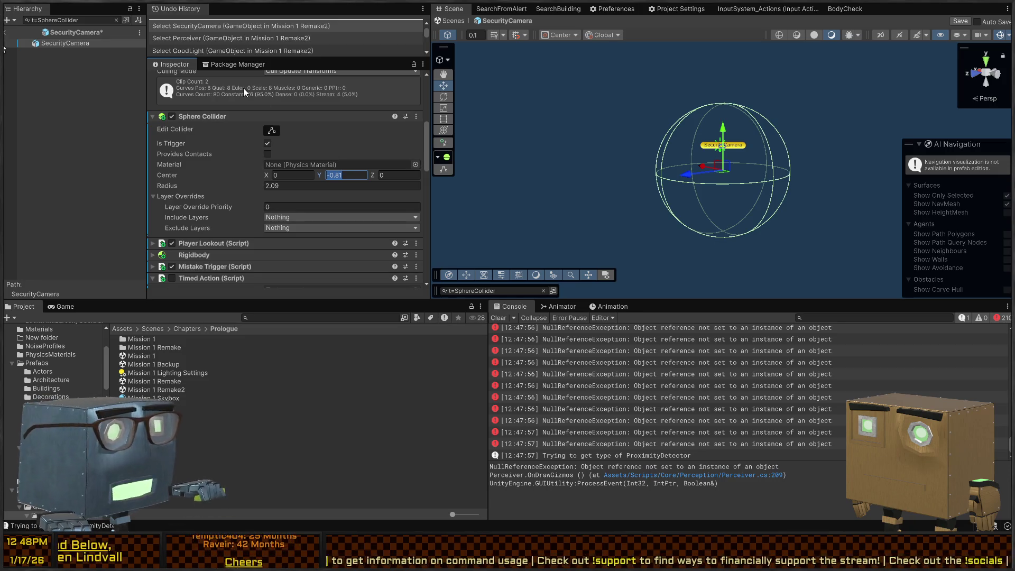
click(116, 20)
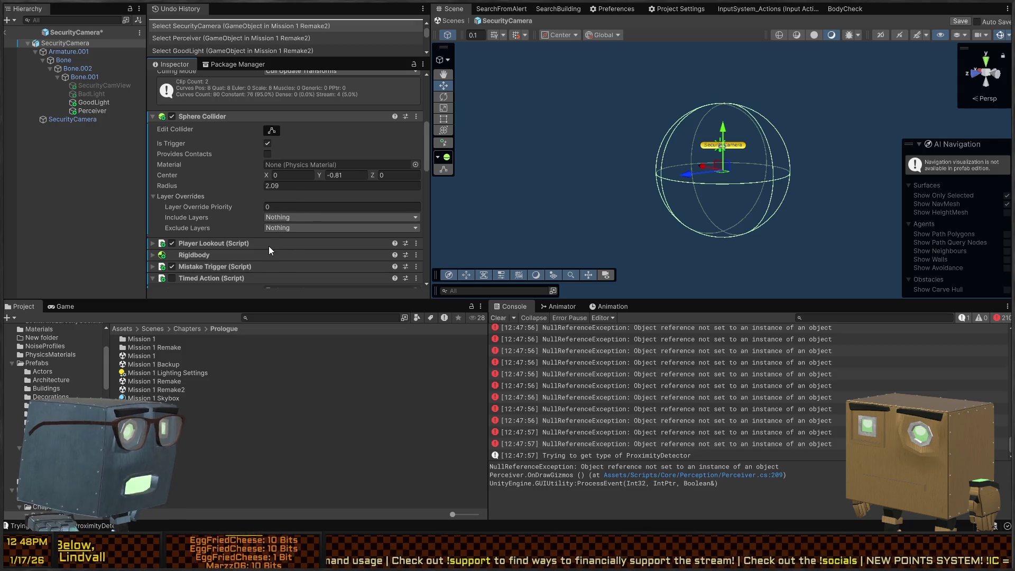
Step: Switch the Perceiver's Proximity Detector to a sphere shape with radius 2.09
click(45, 110)
scroll(265, 116, down, 10)
scroll(238, 201, up, 4)
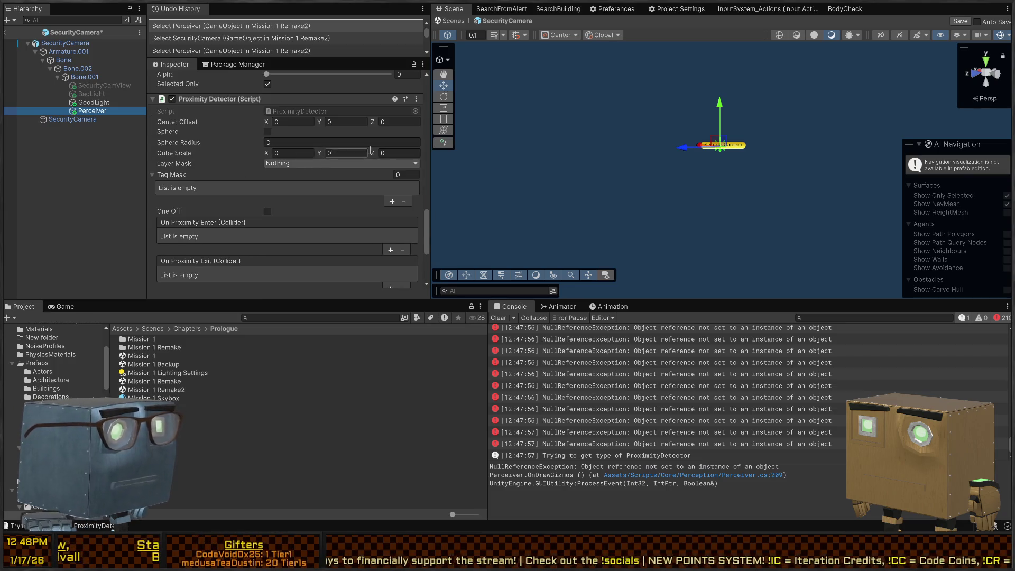
click(279, 153)
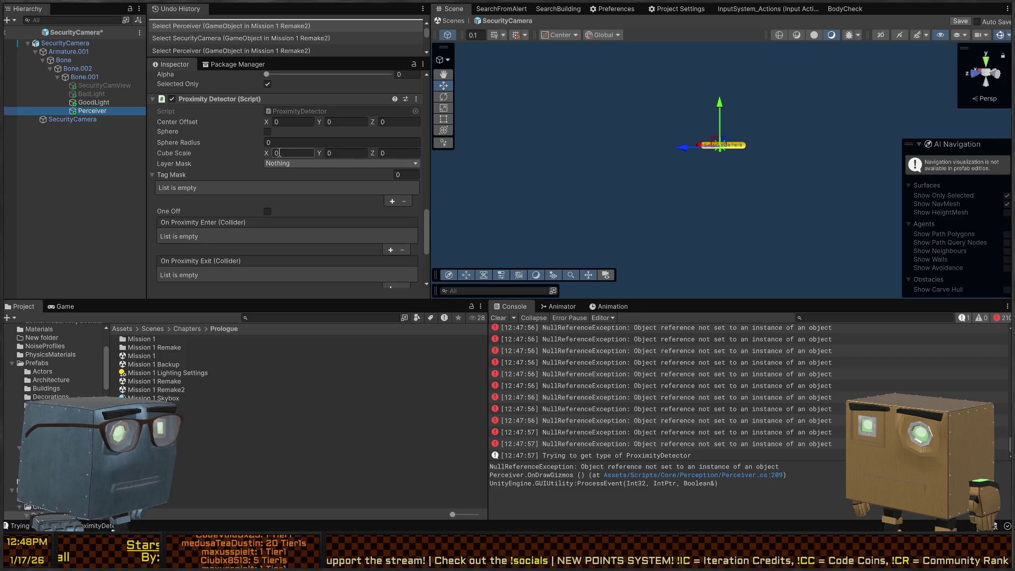
click(276, 123)
click(268, 132)
click(317, 141)
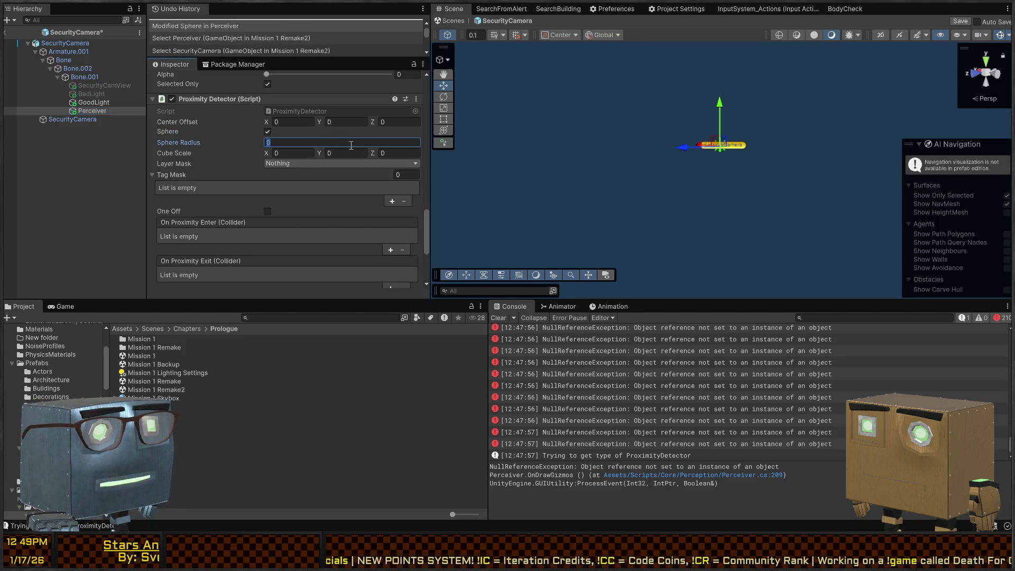
text(2.09)
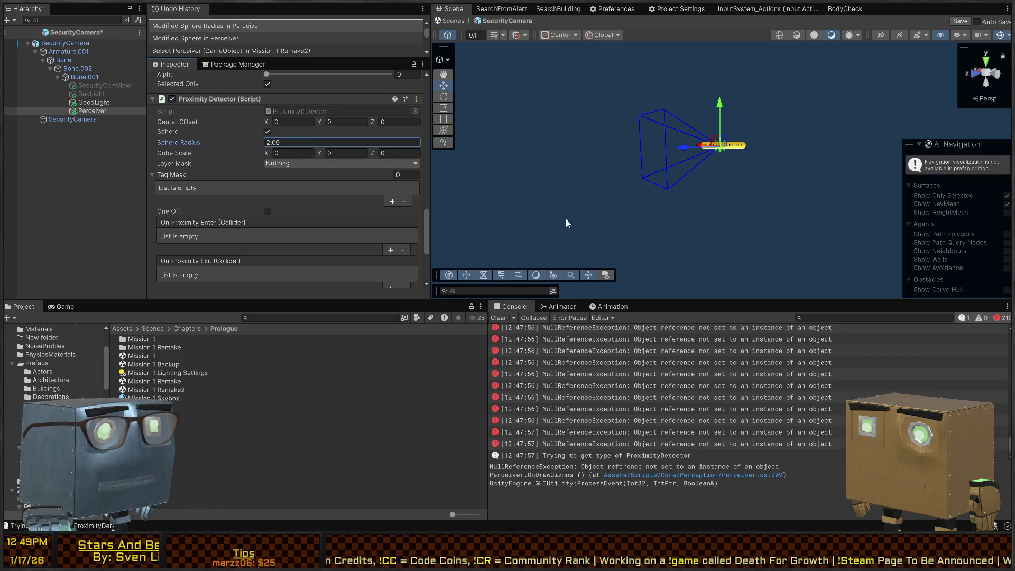
scroll(306, 214, down, 5)
drag(273, 247, 298, 246)
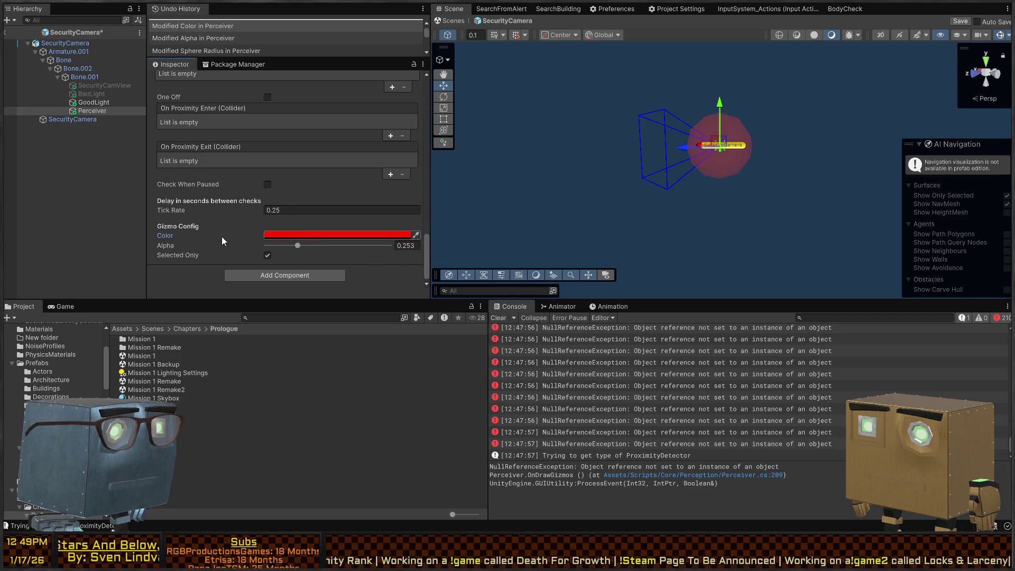
Step: Frame the detector sphere in the scene view and enter a vertical centre offset around -0.81
key(w)
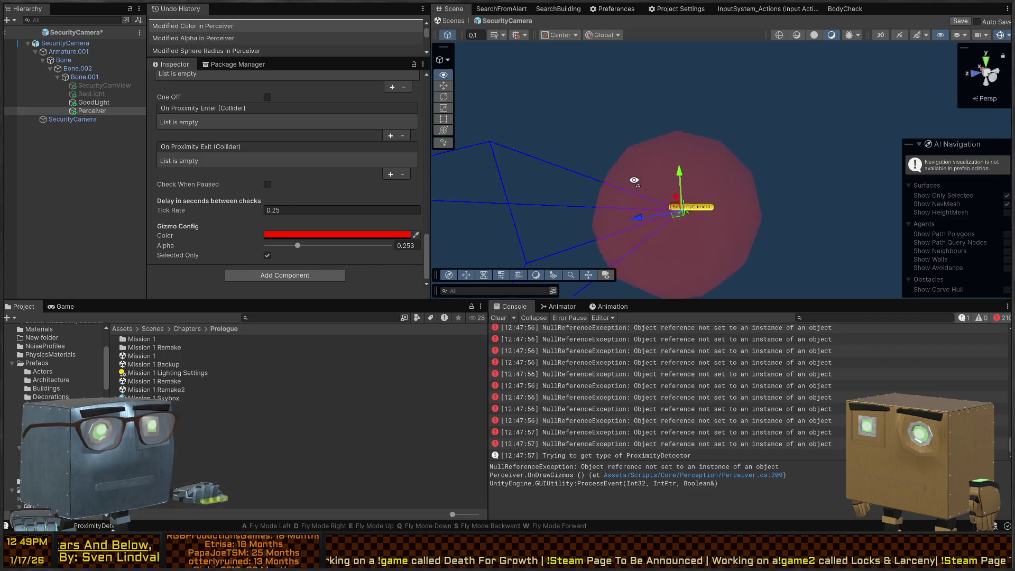
key(w)
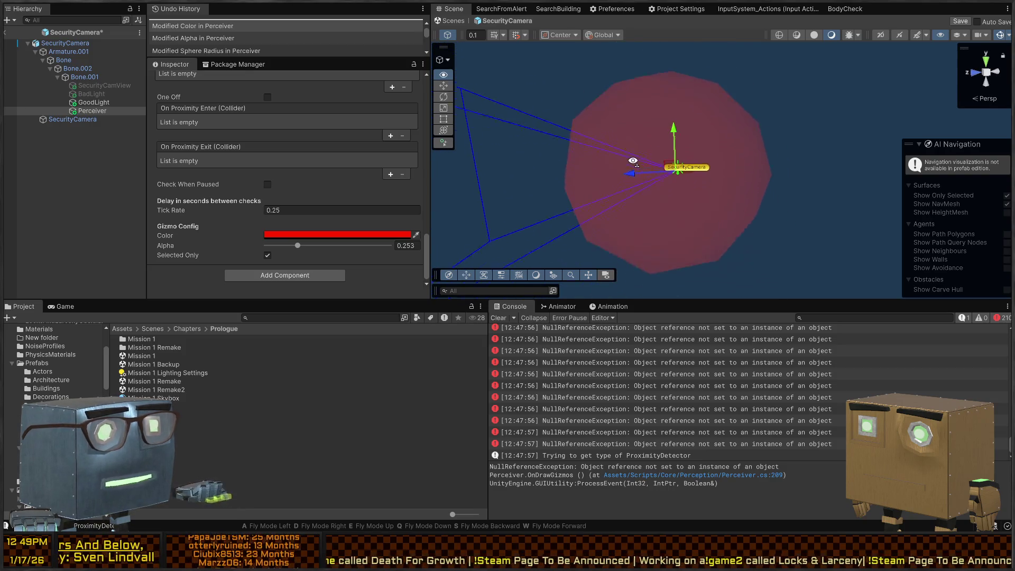
drag(633, 160, 662, 300)
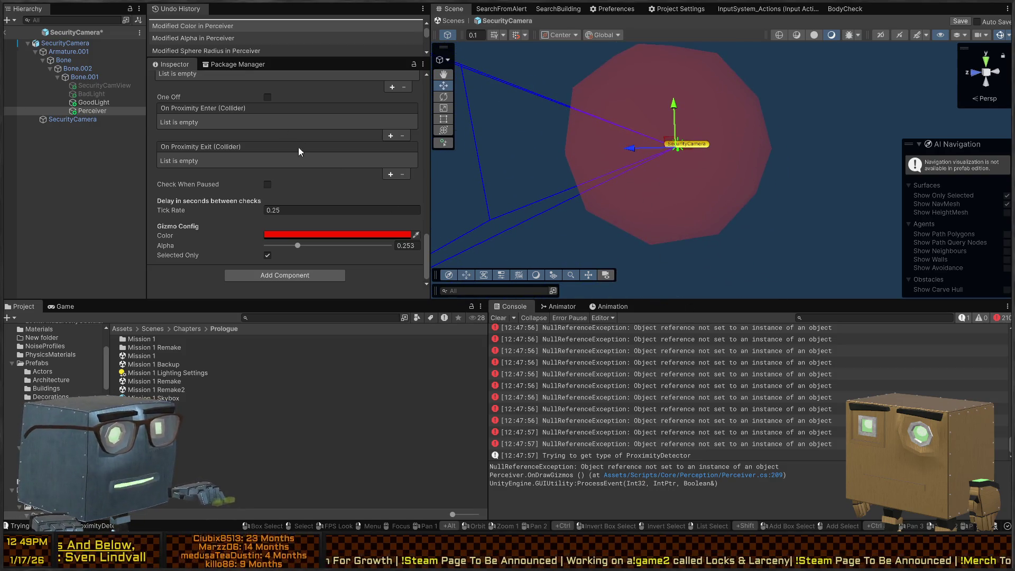
scroll(296, 159, up, 5)
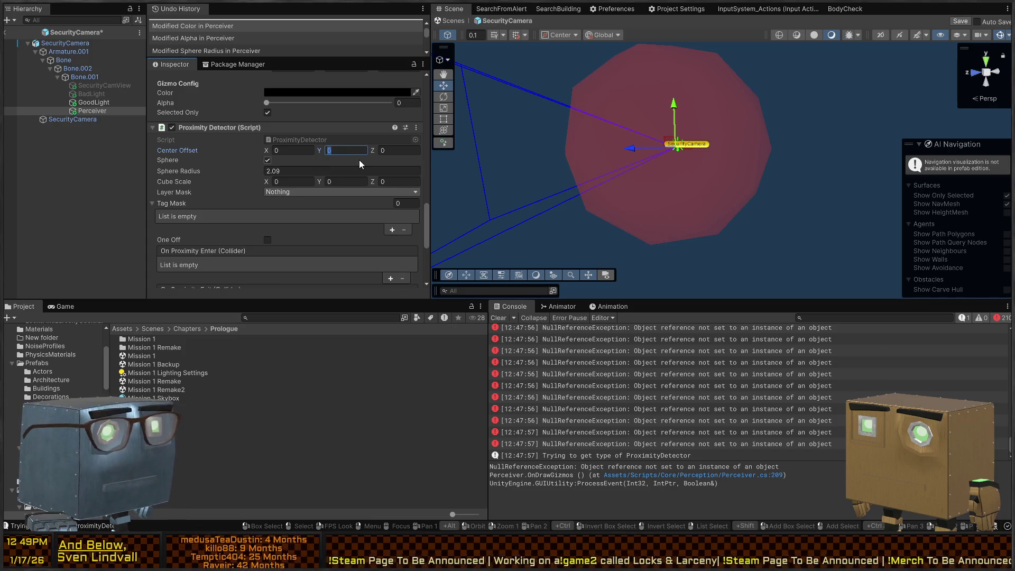
text(.81)
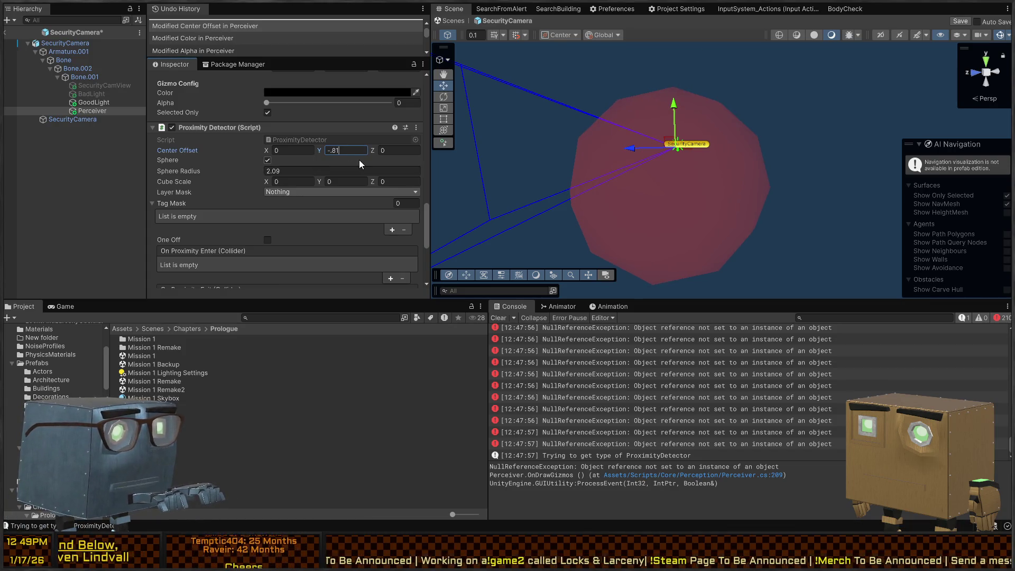
mouse_move(712, 61)
mouse_down()
mouse_move(717, 114)
mouse_move(670, 109)
mouse_move(631, 137)
mouse_up()
key(w)
key(BackSpace)
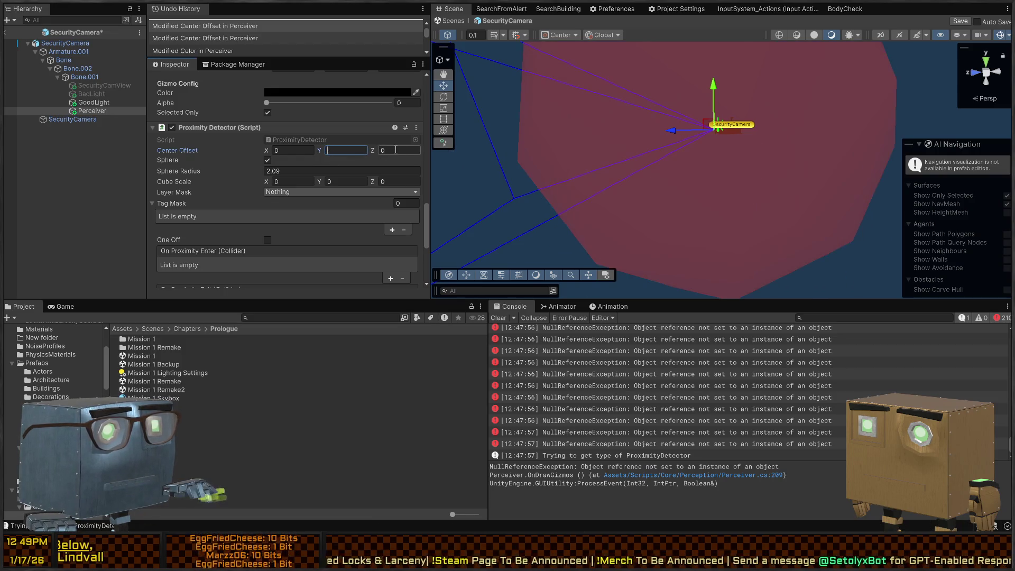
text(-0.81)
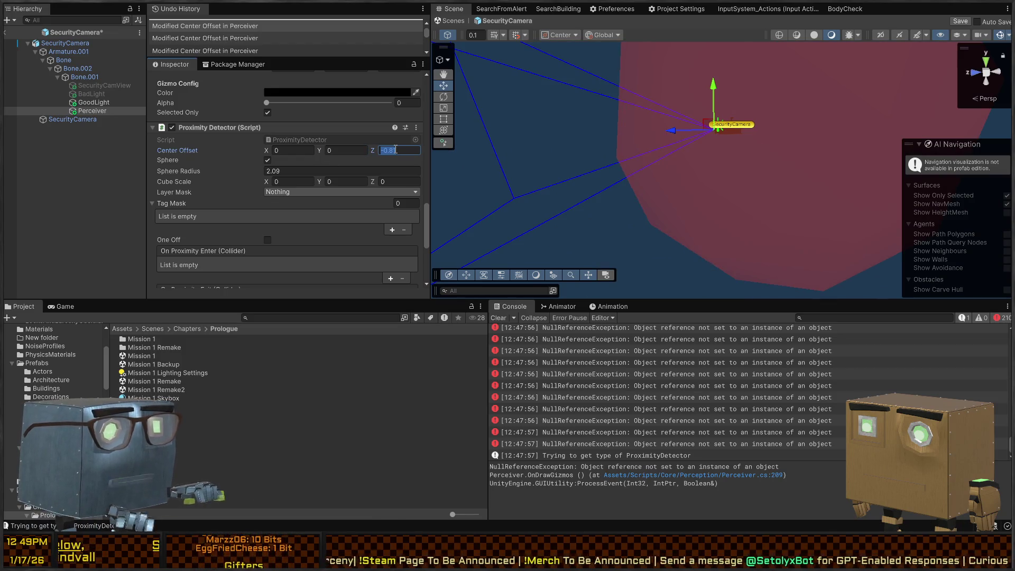
text(.8)
drag(733, 104, 715, 138)
Step: Tilt the Perceiver and set the sphere's forward offset to 2.55 and radius to 2.58
key(e)
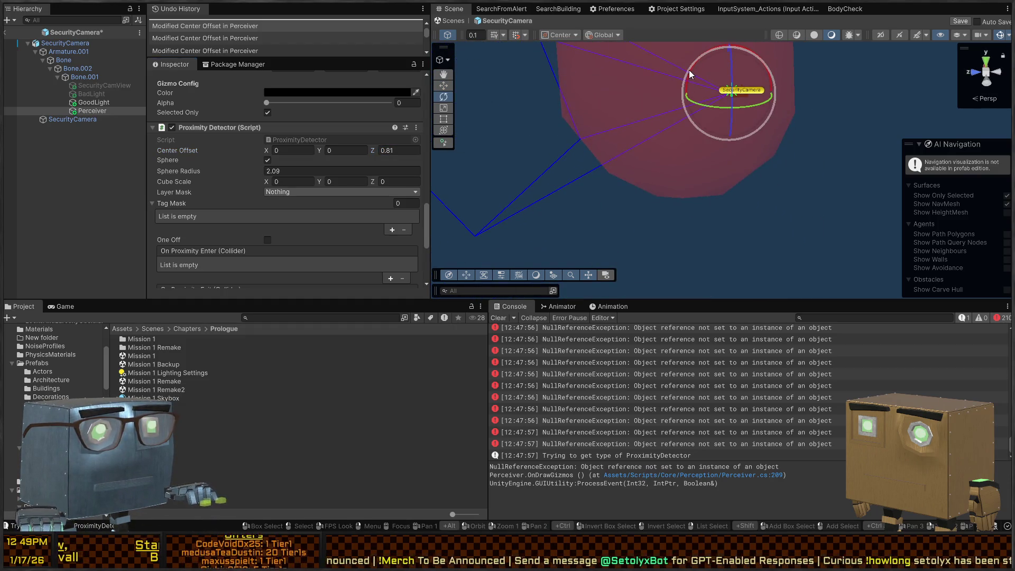
mouse_move(690, 75)
mouse_down()
mouse_move(676, 107)
mouse_move(710, 124)
mouse_move(871, 107)
mouse_move(637, 103)
mouse_move(784, 101)
mouse_move(665, 98)
mouse_move(725, 100)
mouse_move(563, 112)
mouse_up()
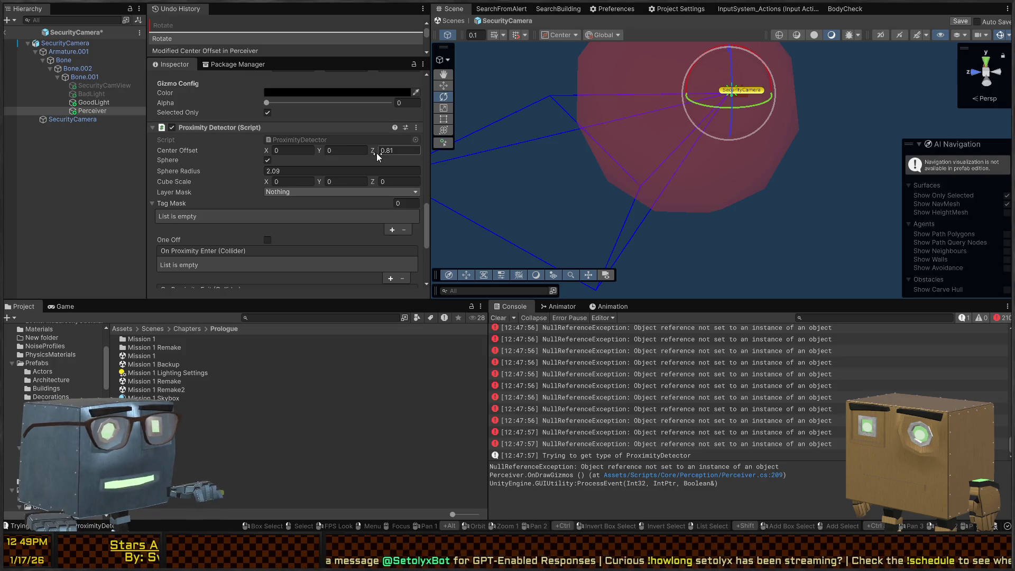
drag(376, 145, 393, 145)
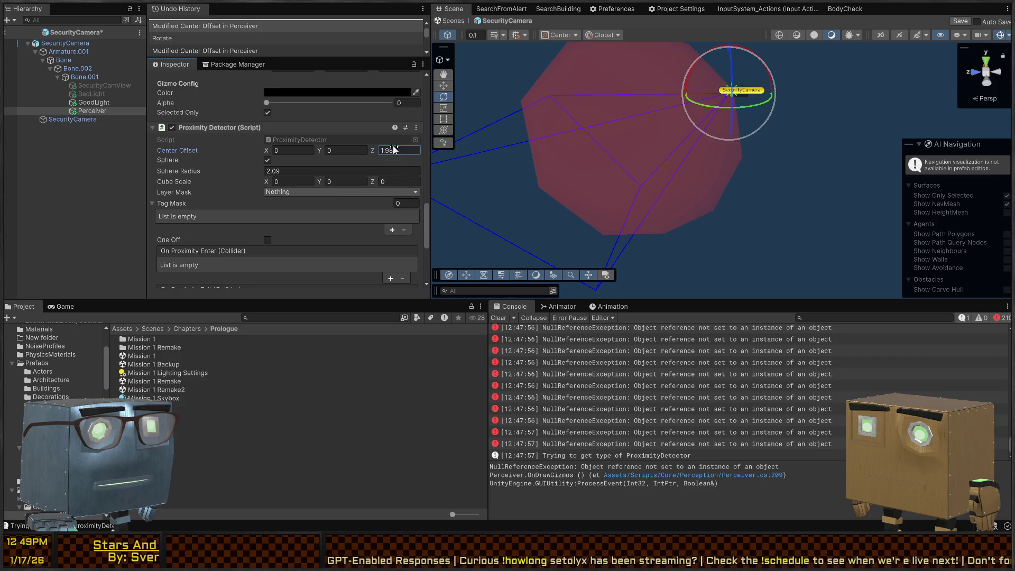
mouse_move(605, 91)
mouse_down()
mouse_move(659, 84)
mouse_move(570, 90)
mouse_move(673, 91)
mouse_move(639, 106)
mouse_up()
drag(211, 174, 207, 171)
mouse_move(607, 85)
mouse_down()
mouse_move(666, 40)
mouse_move(319, 141)
mouse_move(376, 148)
mouse_up()
drag(735, 86, 699, 87)
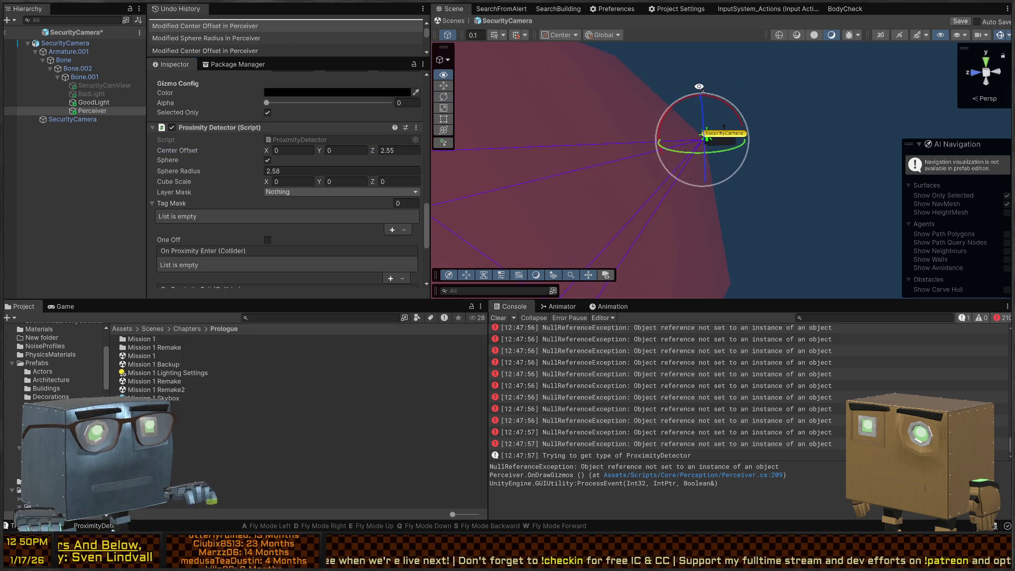
scroll(259, 158, up, 15)
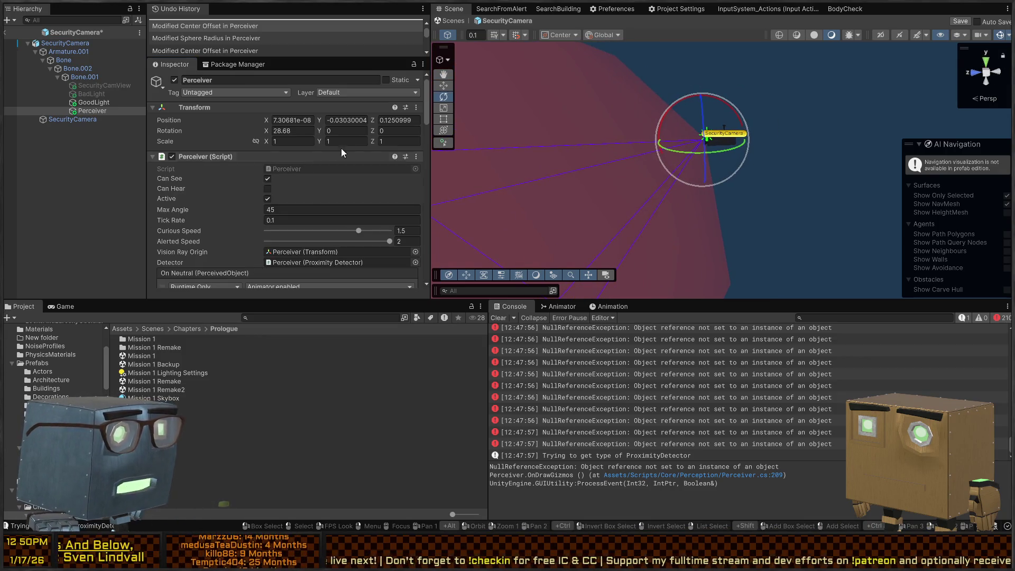
Step: Zero the Perceiver's Rotation X to level its detection, then select the SecurityCamera root
text(0)
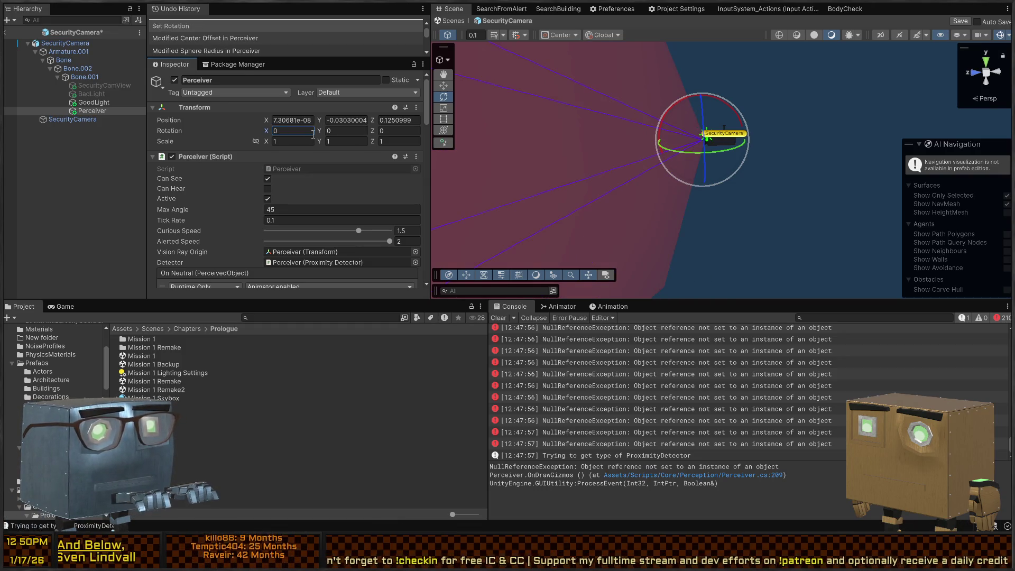
mouse_move(703, 138)
mouse_down()
mouse_move(715, 129)
mouse_move(711, 147)
mouse_up()
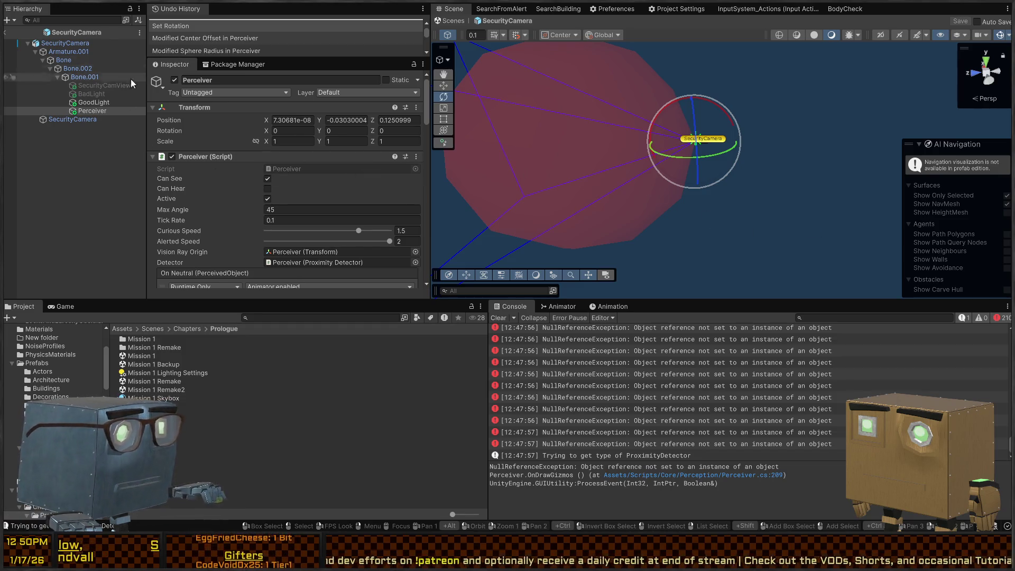
click(69, 43)
Step: Remove the SecurityCamera's Sphere Collider and Rigidbody and save the prefab
scroll(190, 163, down, 5)
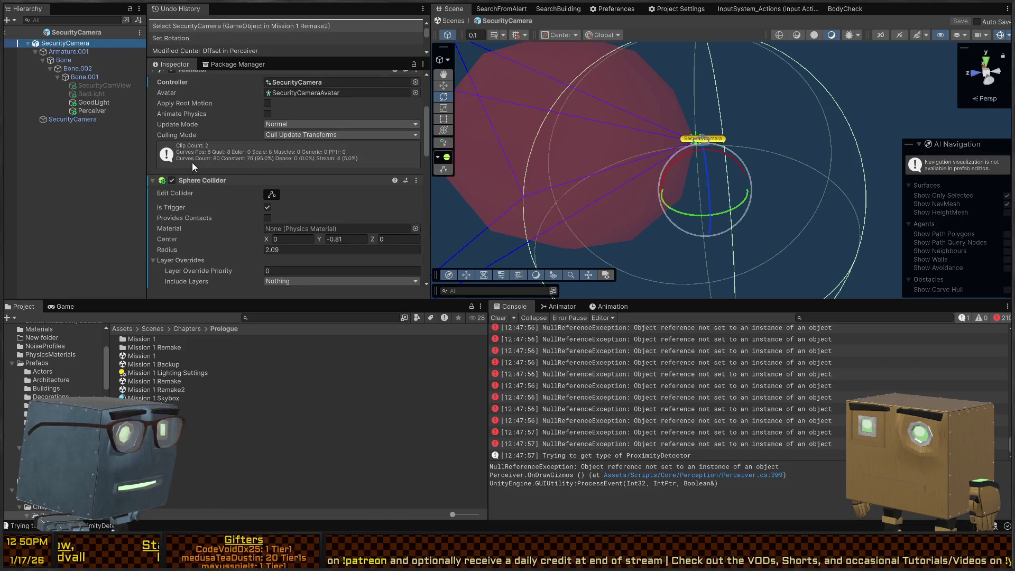
key(Delete)
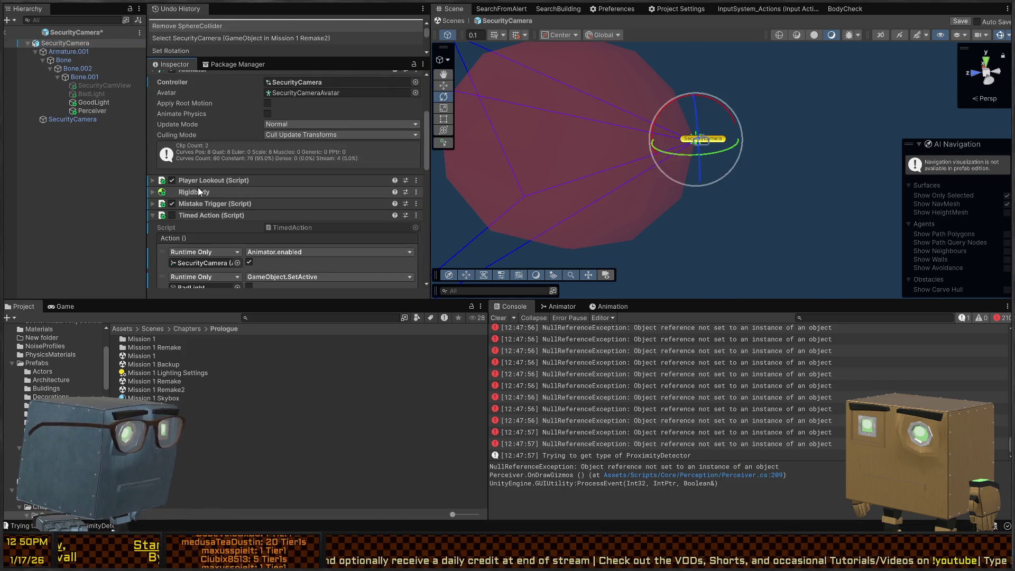
key(Delete)
key(ctrl+s)
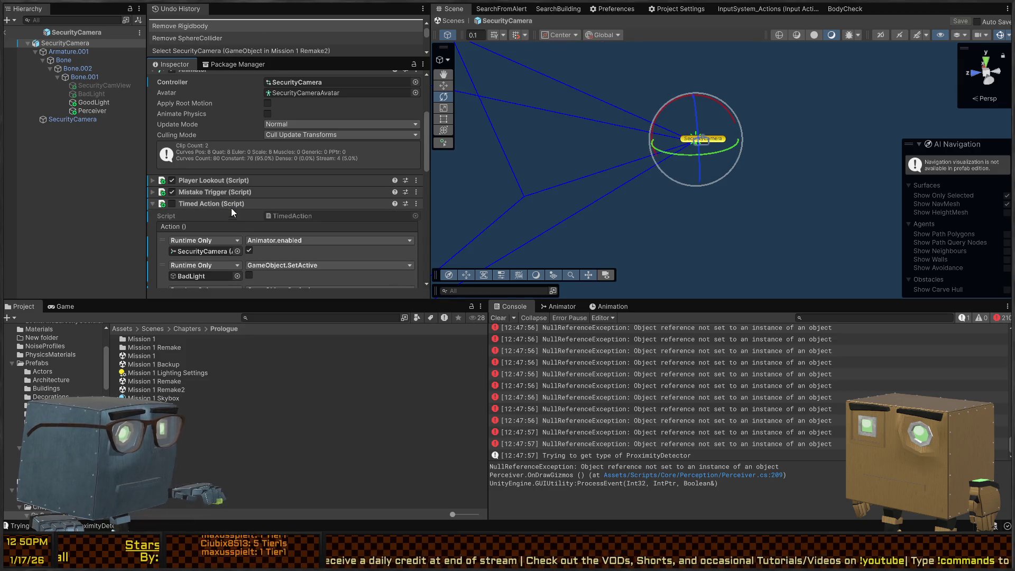
Step: Look over the Timed Action and Mistake Trigger components and remove the Trigger Detector
scroll(231, 201, down, 4)
scroll(229, 190, down, 10)
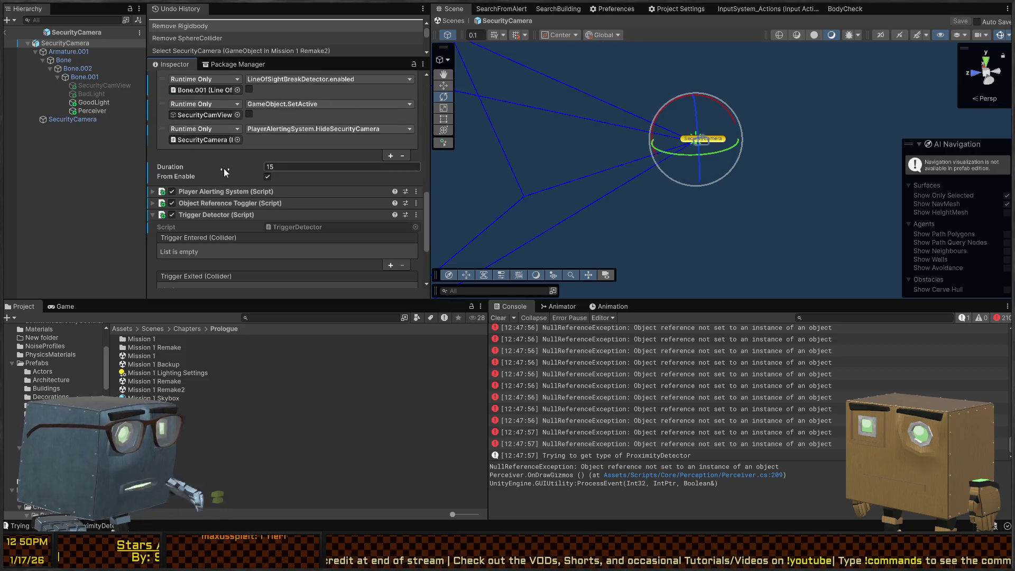
scroll(240, 178, up, 6)
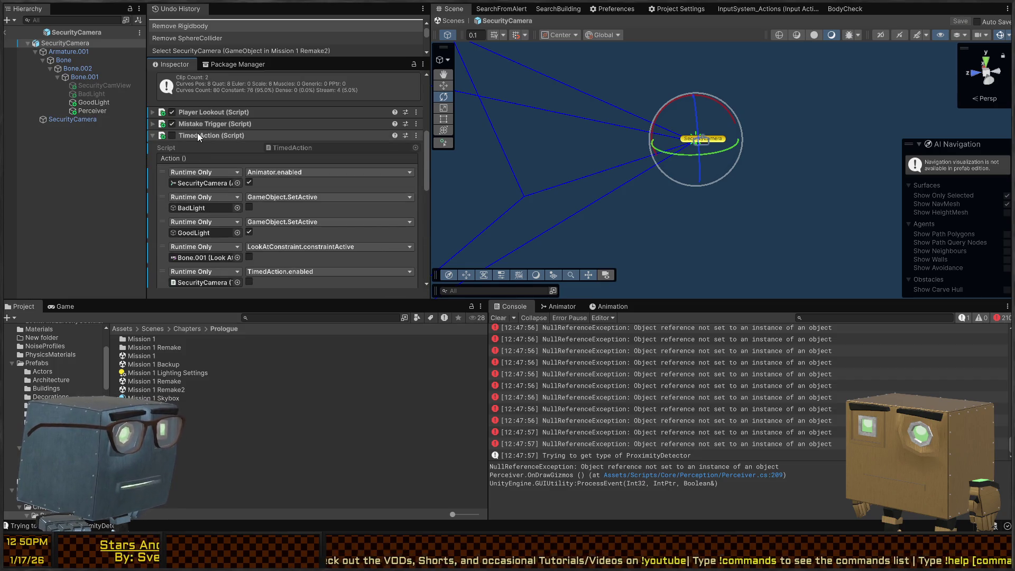
click(196, 135)
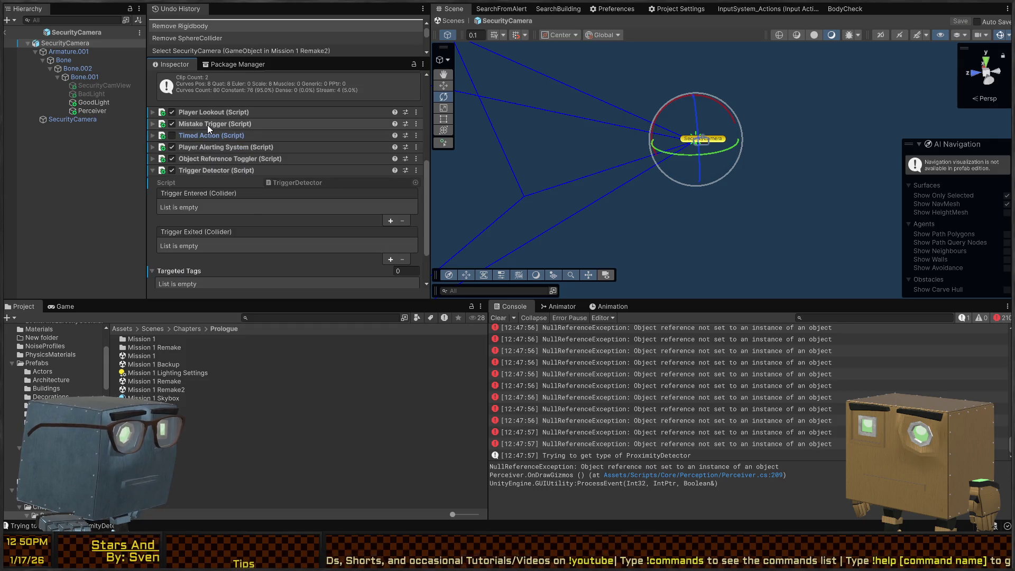
click(207, 126)
click(207, 125)
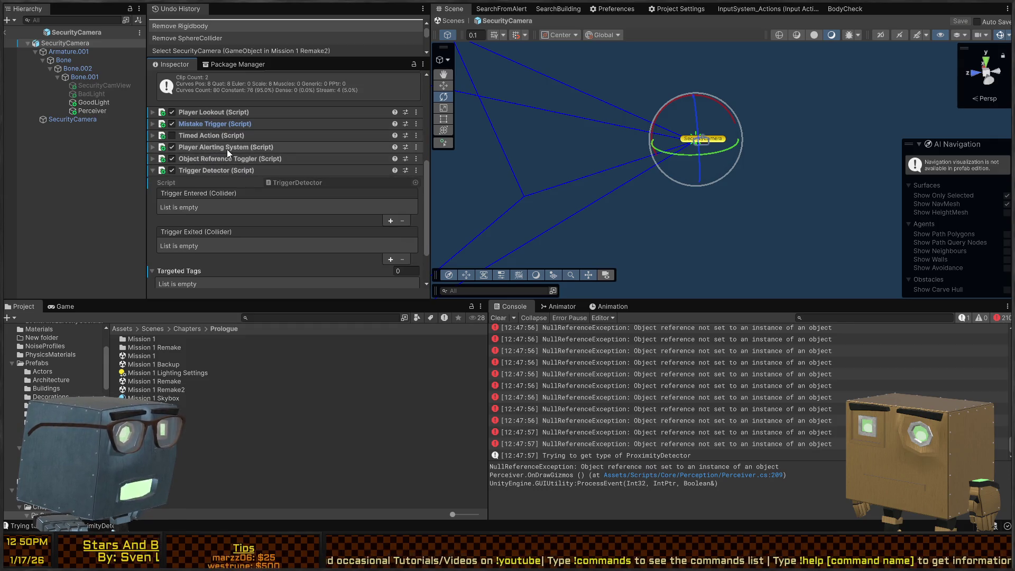
scroll(212, 170, down, 3)
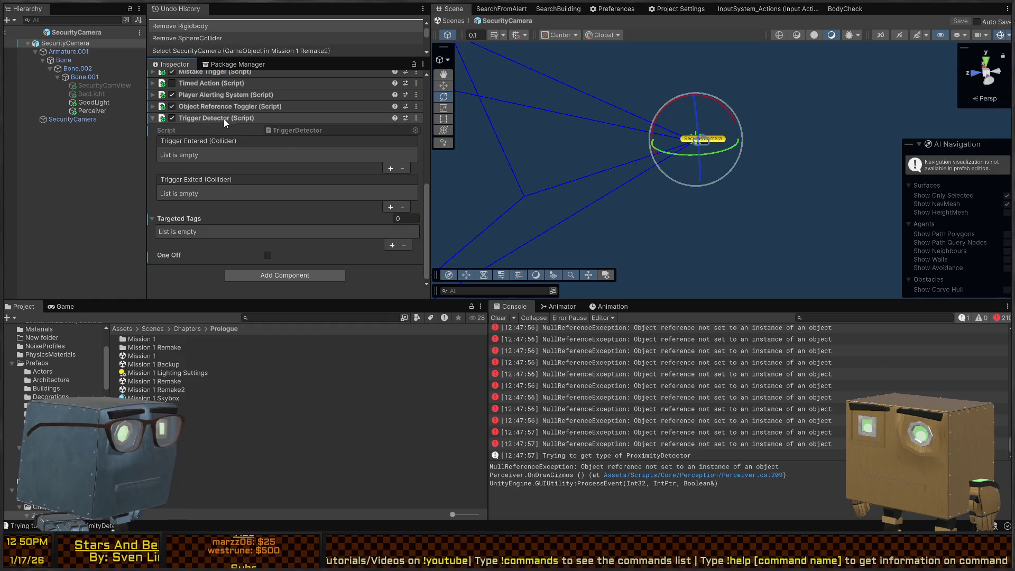
key(Delete)
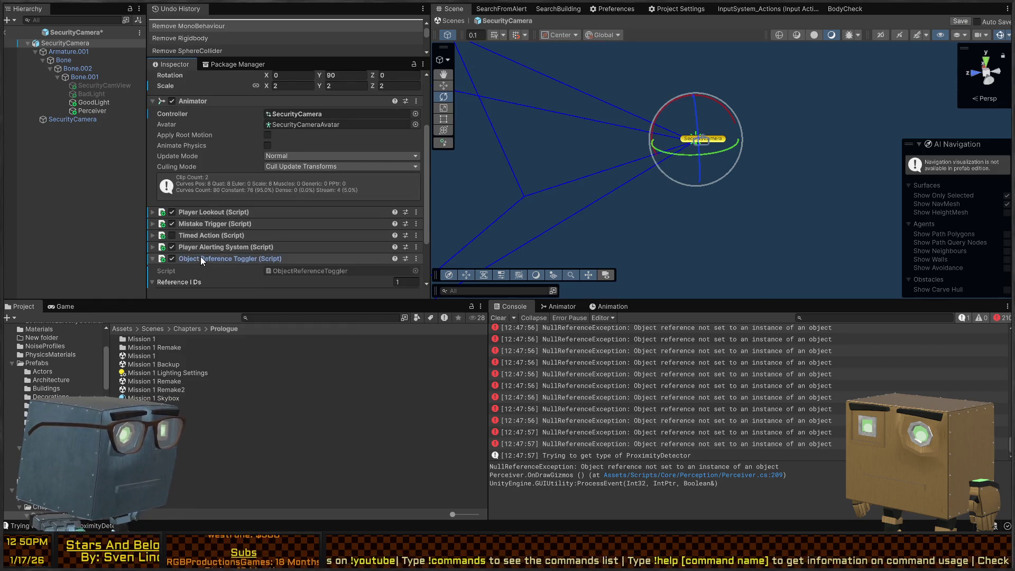
Step: Review Object Reference Toggler and Player Lookout, save the prefab, and return to Mission 1 Remake2
click(201, 255)
scroll(201, 185, down, 3)
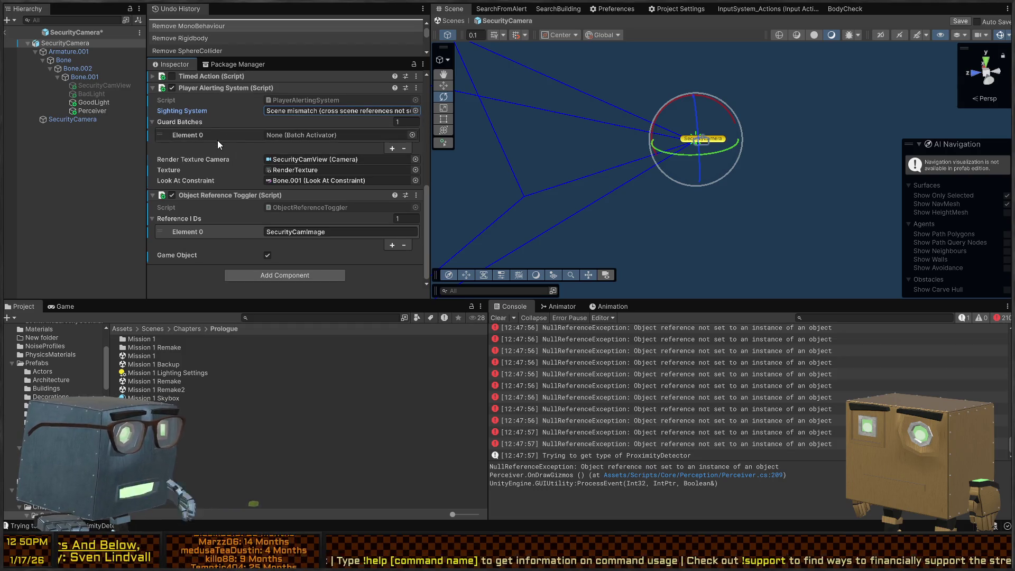
scroll(212, 167, up, 3)
scroll(207, 173, up, 3)
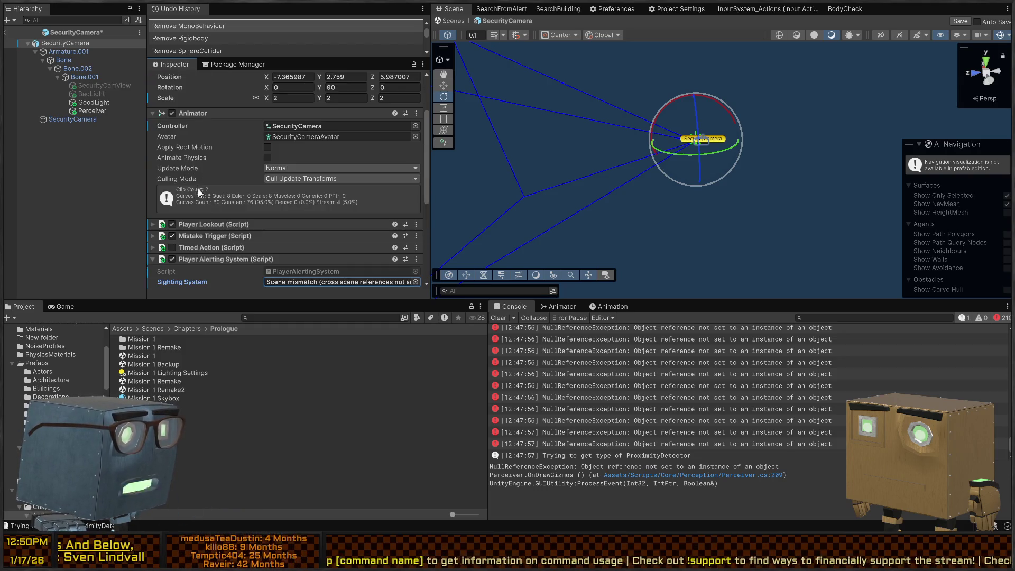
click(209, 226)
scroll(253, 175, down, 10)
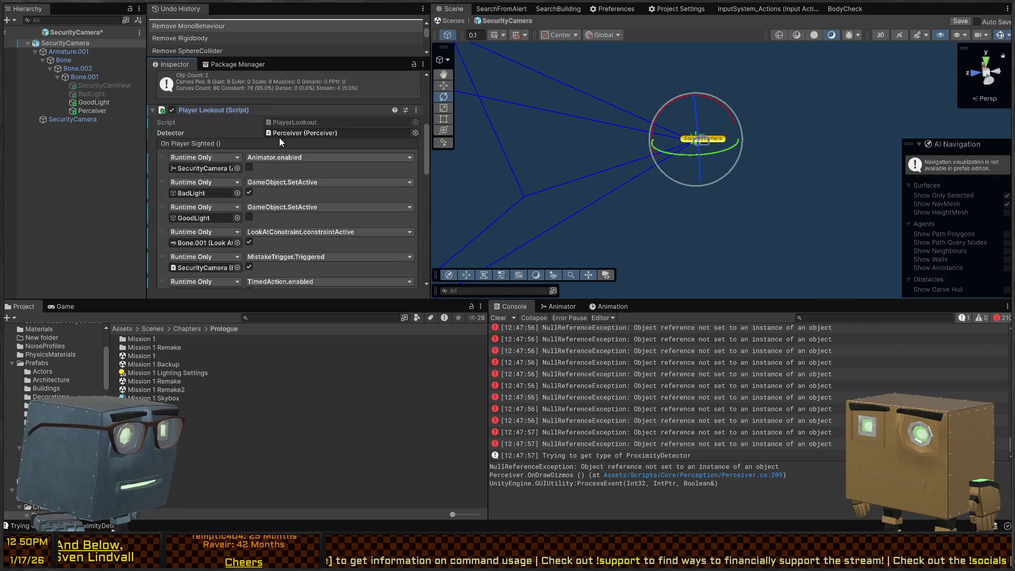
scroll(291, 132, up, 8)
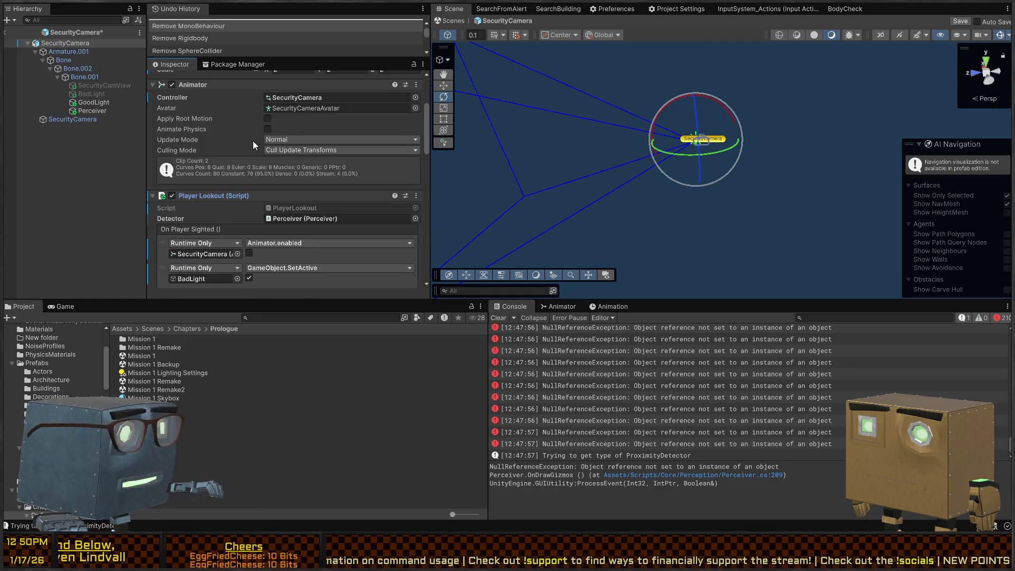
key(ctrl+s)
click(6, 33)
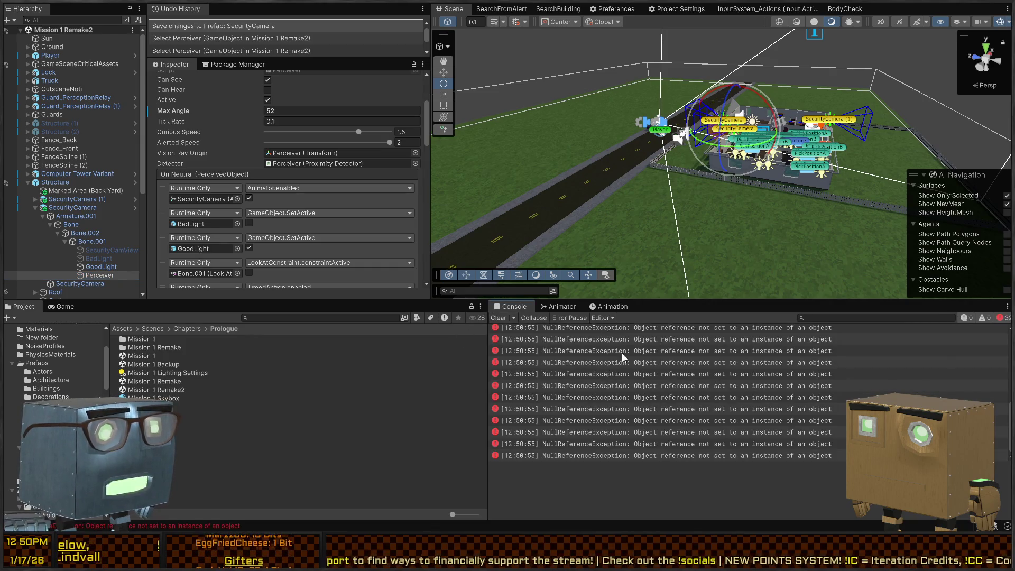
Step: Open Guard_PerceptionRelay, then its base Guard prefab, and select the Perception object
click(641, 330)
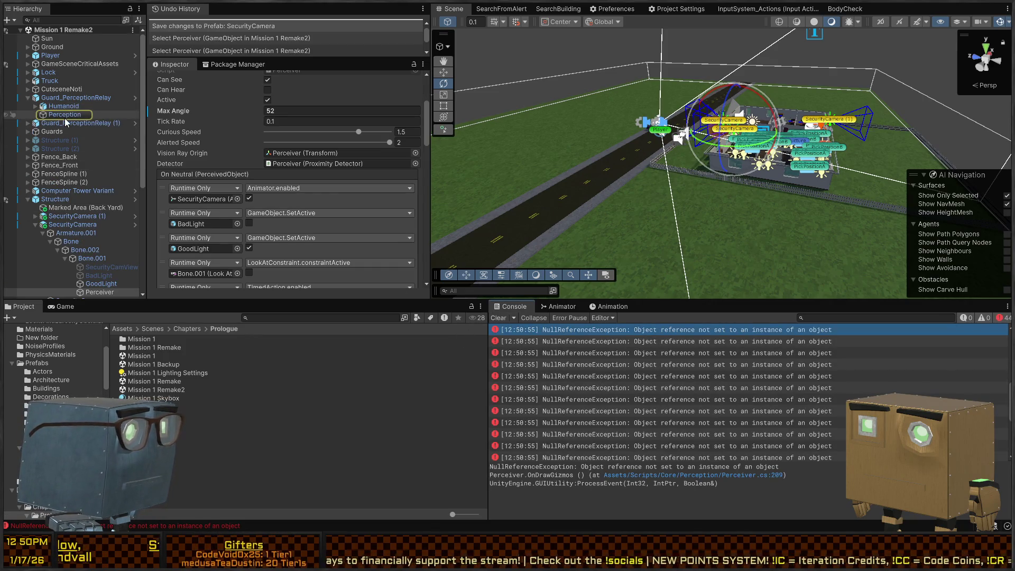
click(84, 114)
click(106, 97)
click(134, 97)
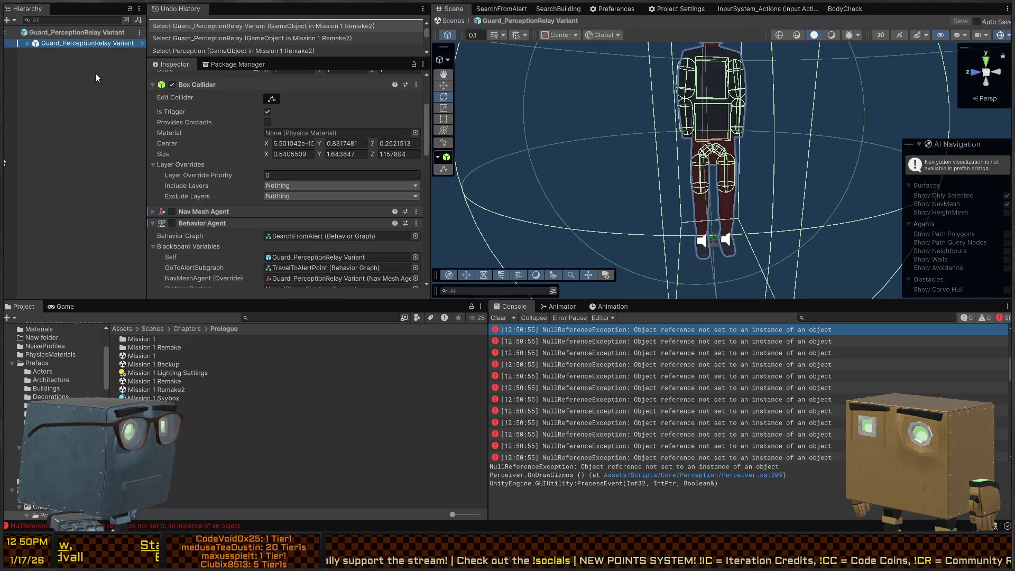
click(27, 43)
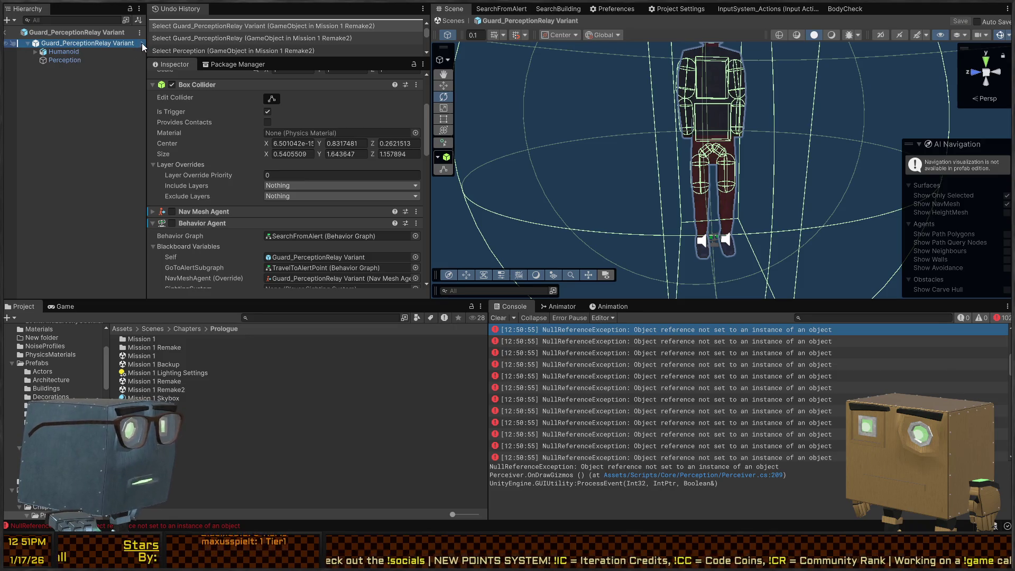
click(140, 43)
click(69, 195)
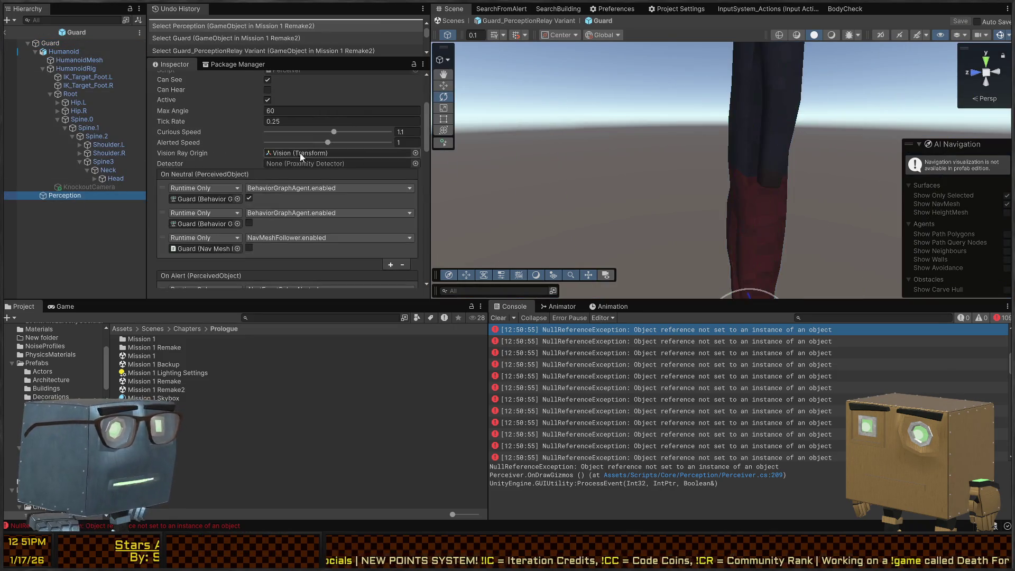
Step: Clear the console errors, trace the remaining error and reselect the Perception object to review it
click(498, 318)
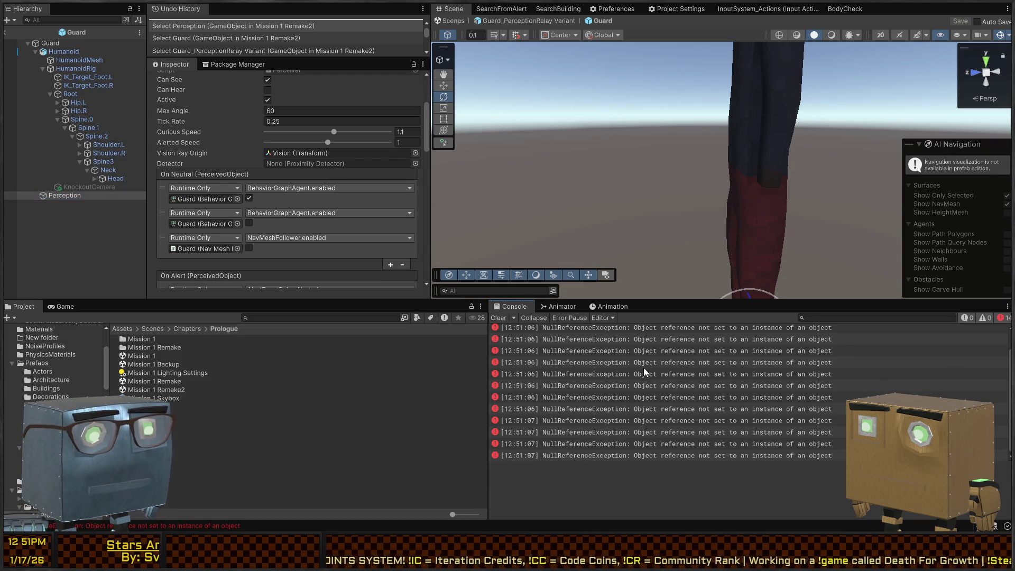
click(670, 331)
click(55, 192)
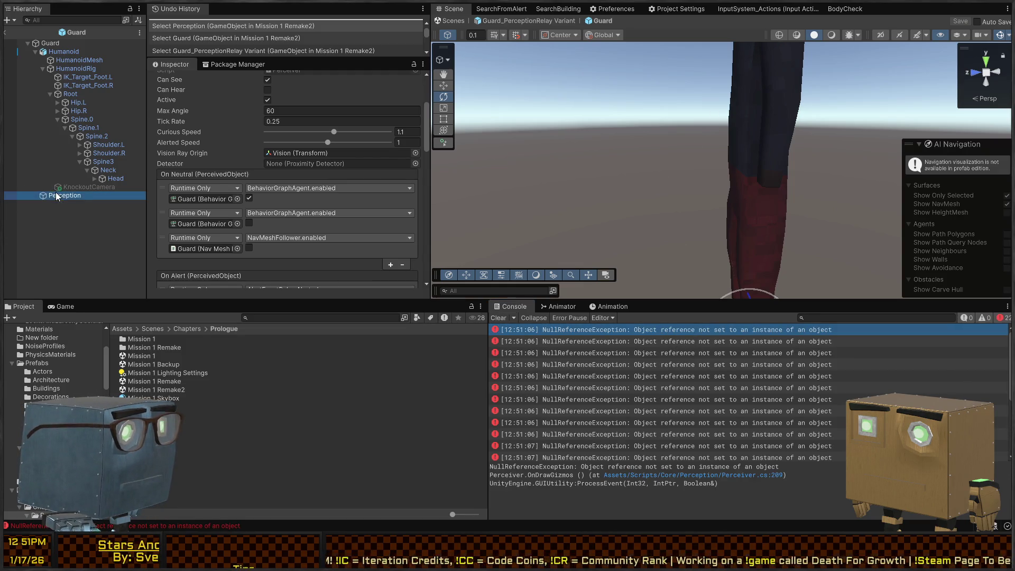
scroll(252, 161, down, 15)
scroll(253, 161, down, 5)
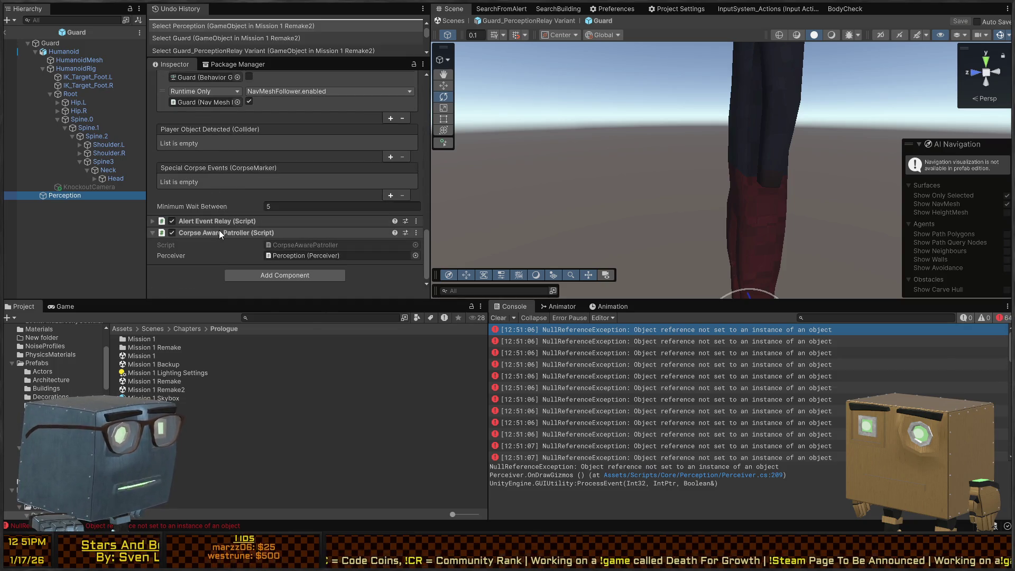
scroll(218, 230, up, 5)
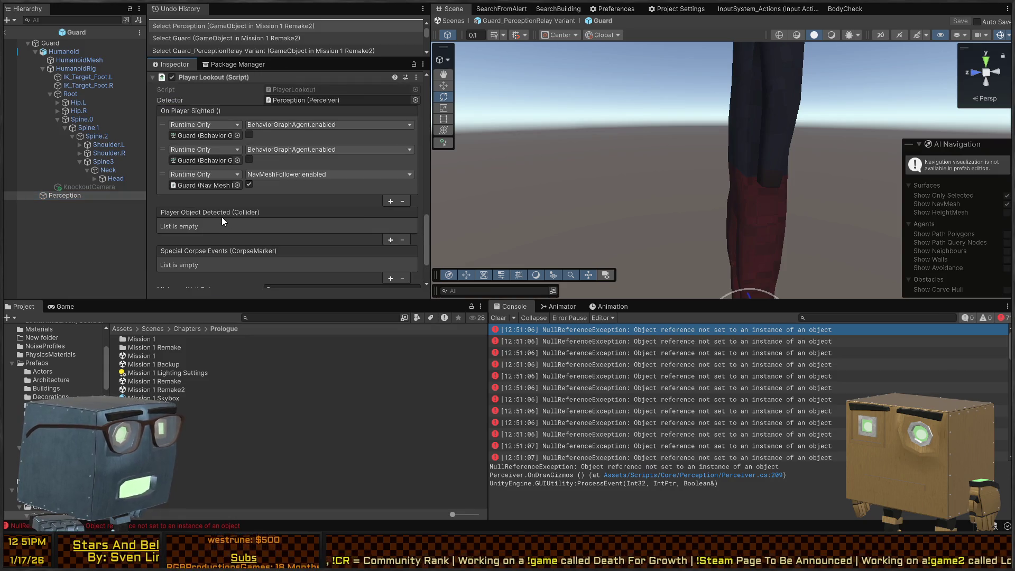
scroll(237, 201, up, 2)
scroll(271, 227, down, 4)
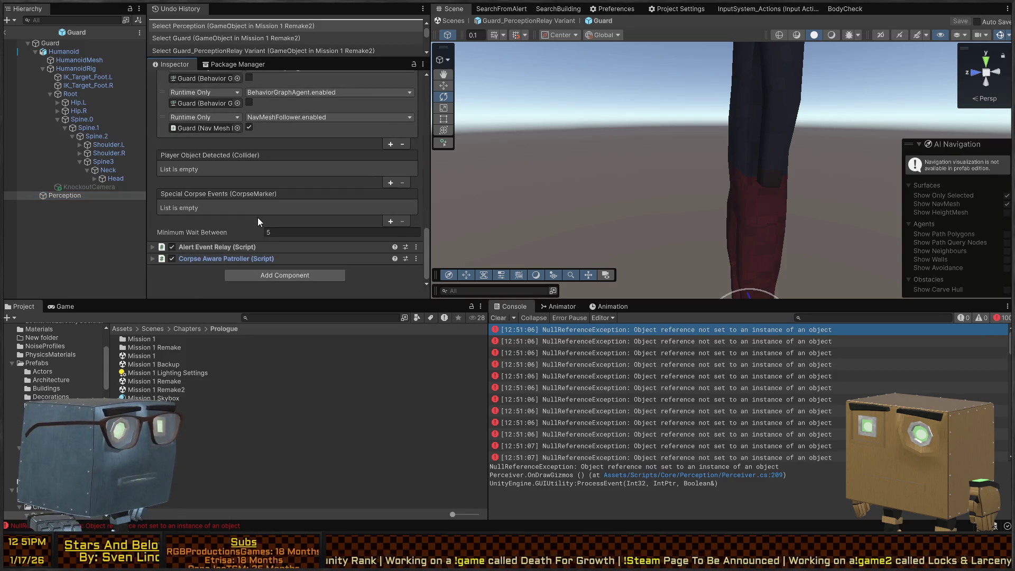
scroll(198, 245, up, 5)
scroll(223, 217, up, 15)
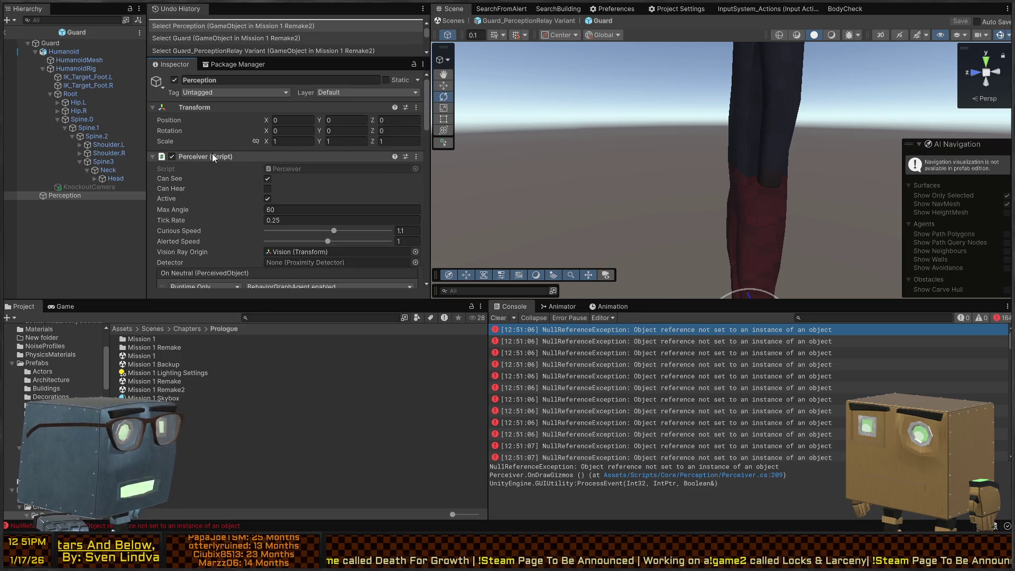
scroll(365, 240, down, 2)
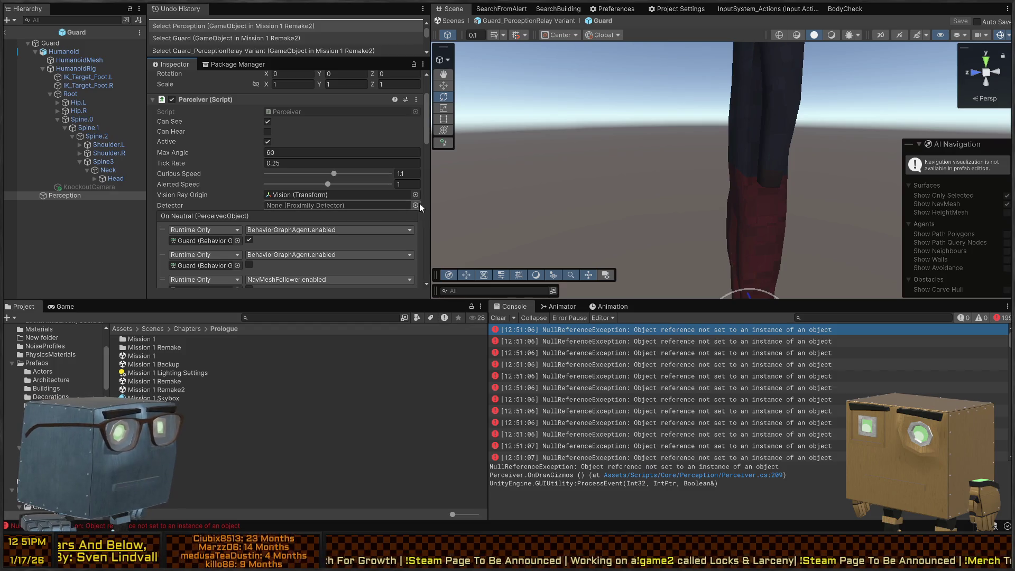
Step: Assign Perception (Proximity Detector) as the Perceiver's Detector
mouse_move(439, 286)
mouse_down()
mouse_move(329, 250)
mouse_move(331, 204)
mouse_up()
click(336, 205)
scroll(268, 183, down, 5)
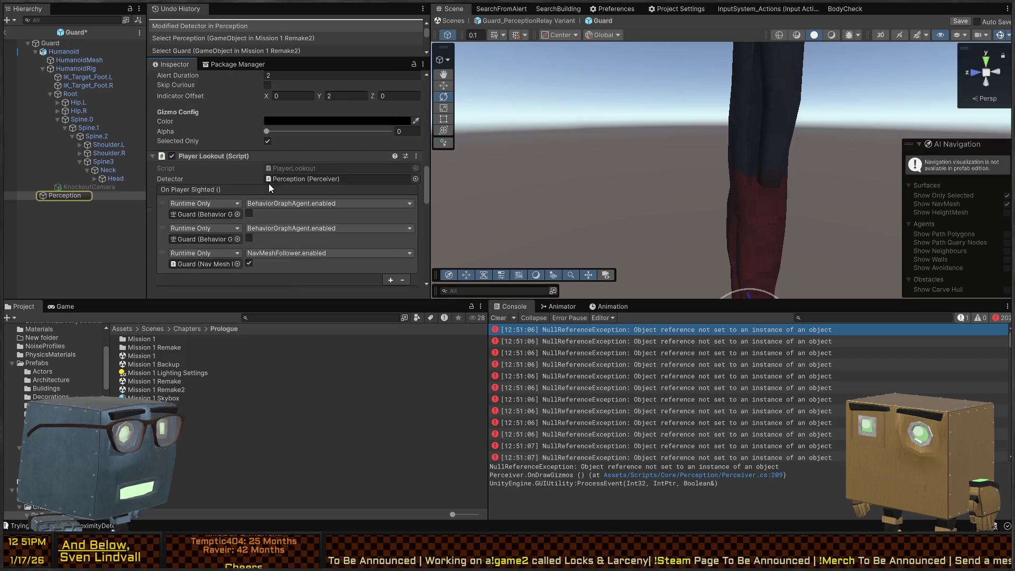
Step: Reselect Perception and review its components, with the Detector linked and sphere radius still 0
click(65, 195)
scroll(270, 176, down, 3)
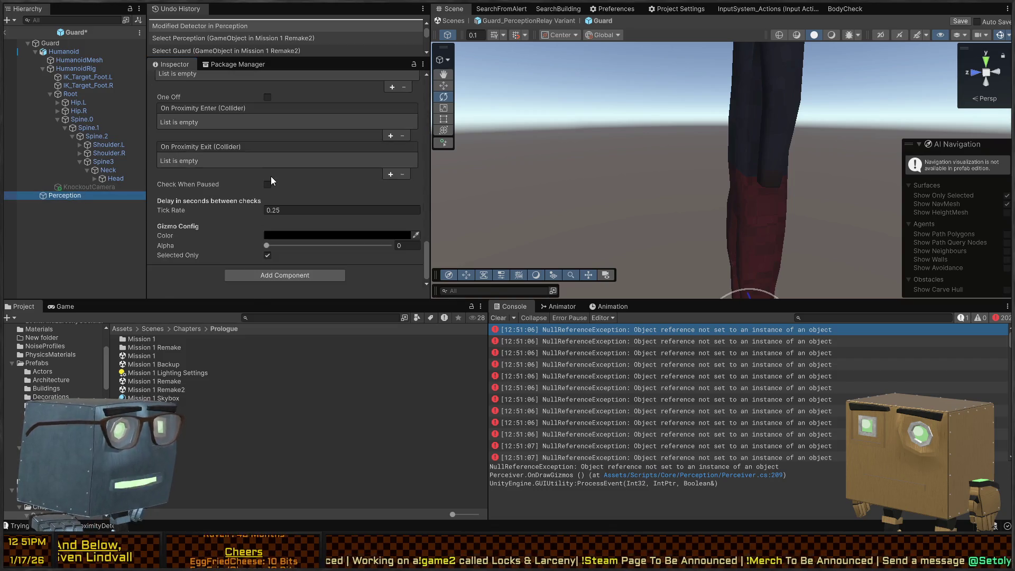
scroll(270, 176, up, 6)
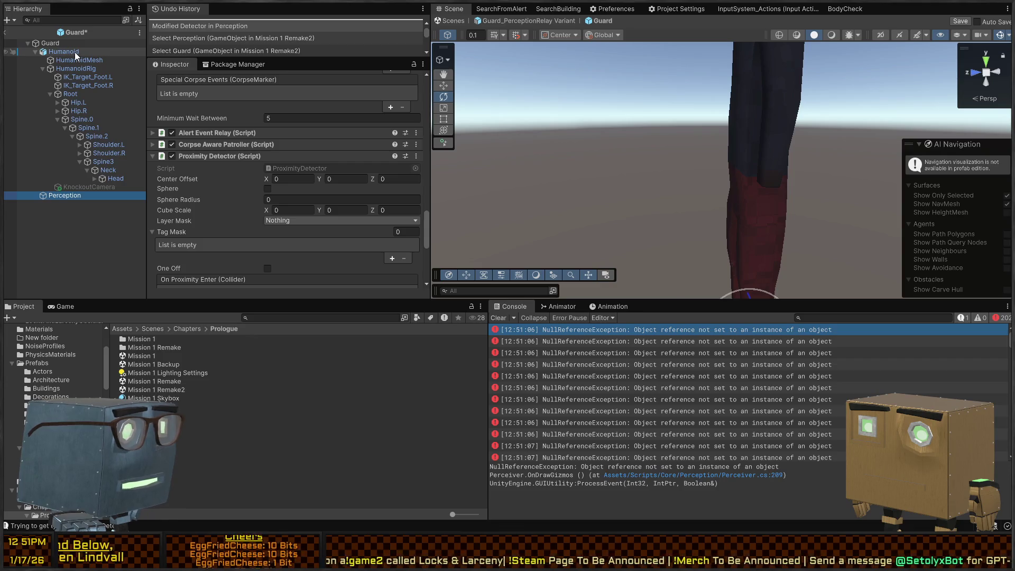
scroll(214, 168, up, 10)
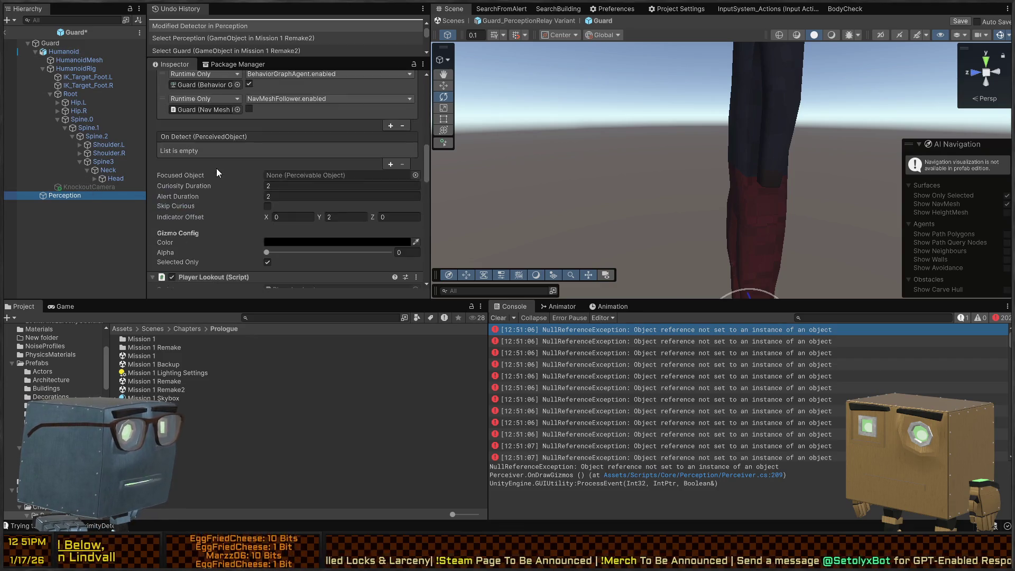
scroll(216, 170, down, 10)
scroll(182, 182, up, 5)
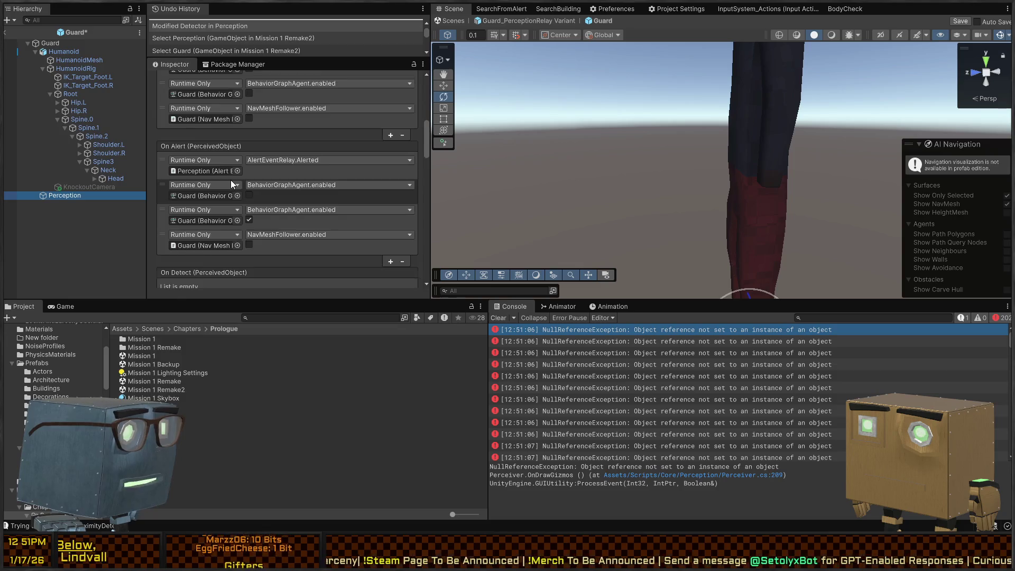
scroll(230, 180, down, 5)
scroll(230, 180, up, 5)
scroll(231, 180, down, 8)
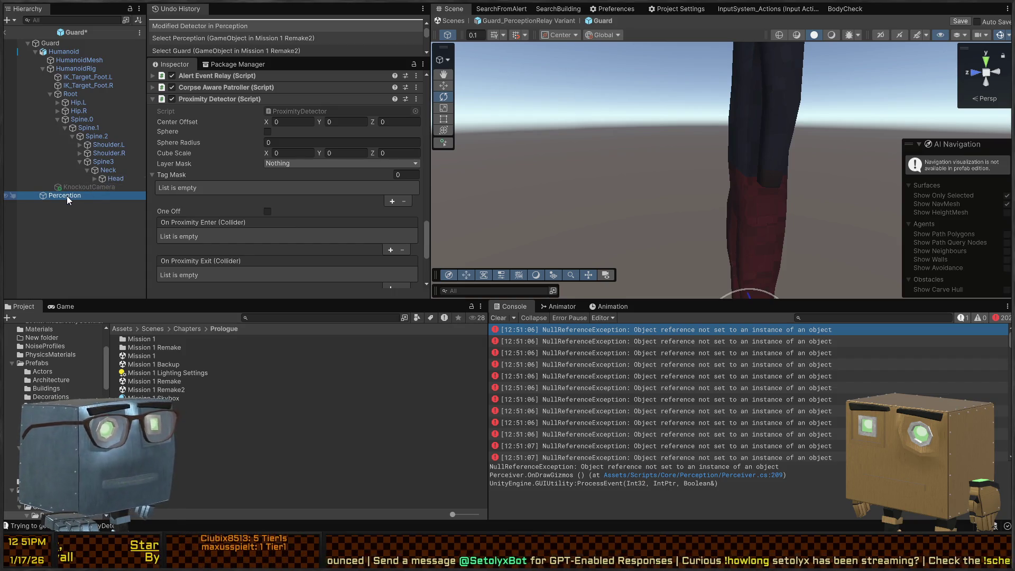
Step: Move Perception under the Head bone and inspect the Vision child's collider radius (3.26)
mouse_move(67, 195)
mouse_down()
mouse_move(110, 188)
mouse_move(109, 179)
mouse_up()
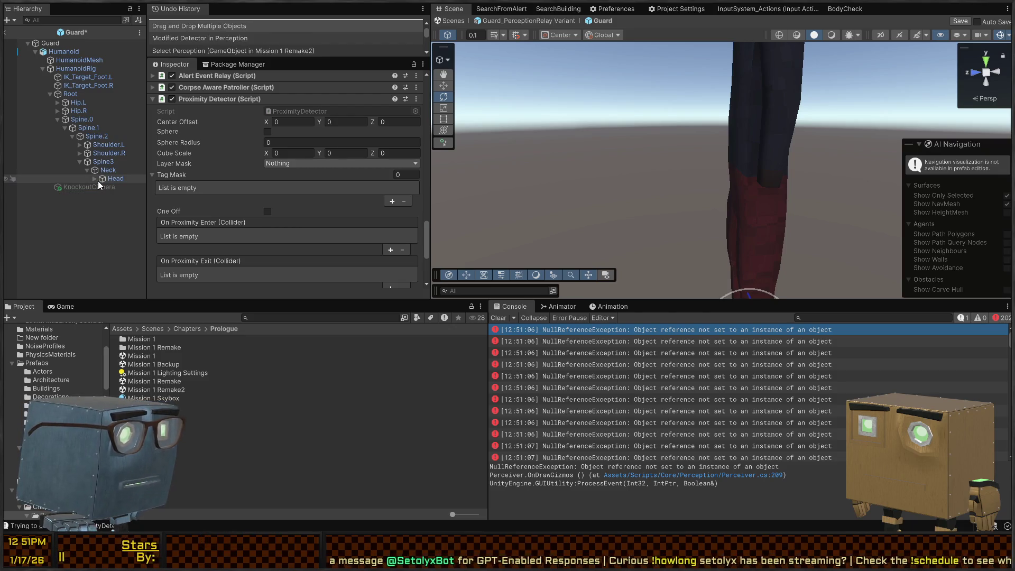
click(93, 179)
click(142, 188)
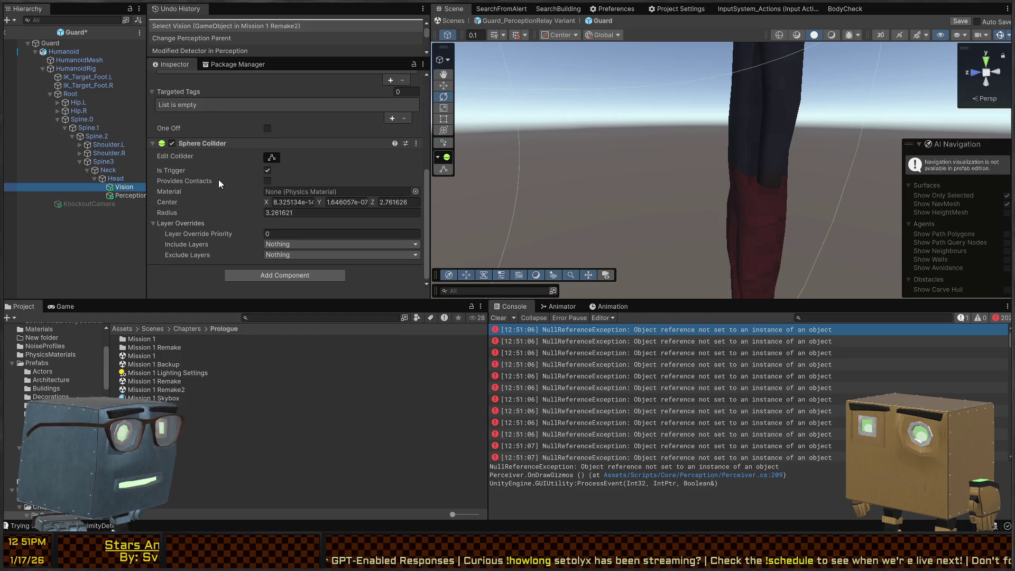
click(311, 212)
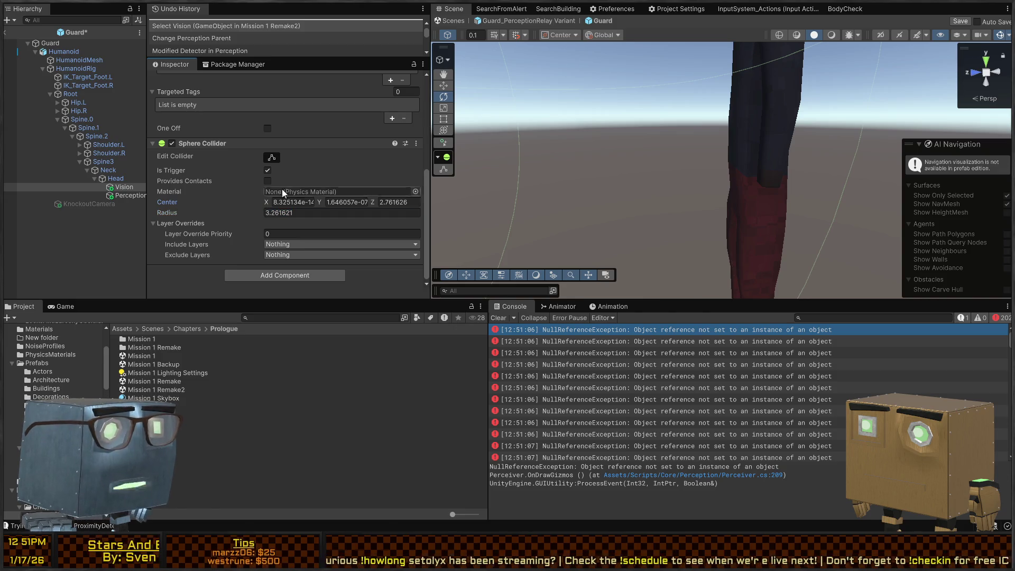
Step: Frame the guard and fly the Scene camera back to view the Vision sphere
key(f)
right_click(704, 90)
key(s)
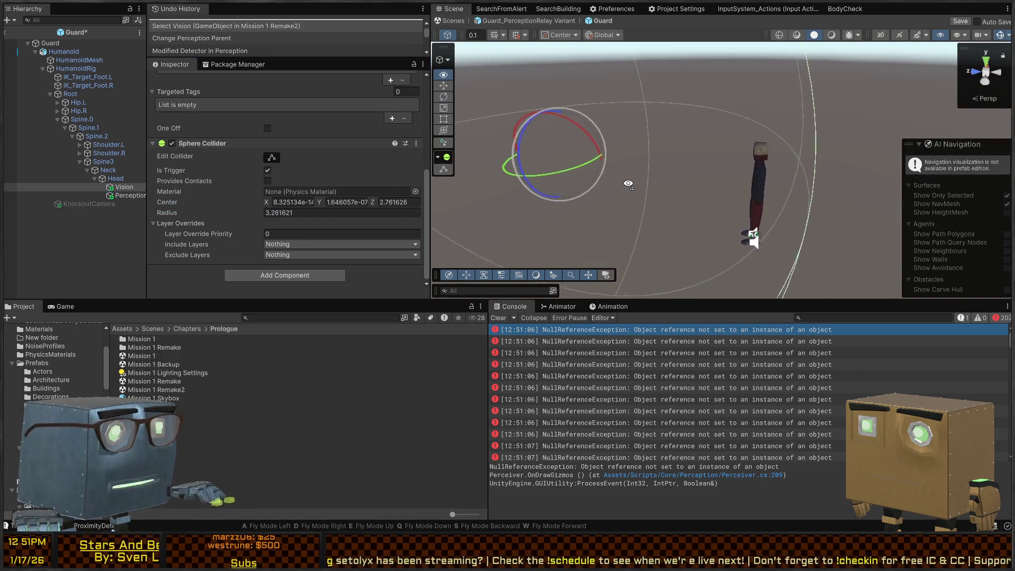
drag(630, 172, 476, 179)
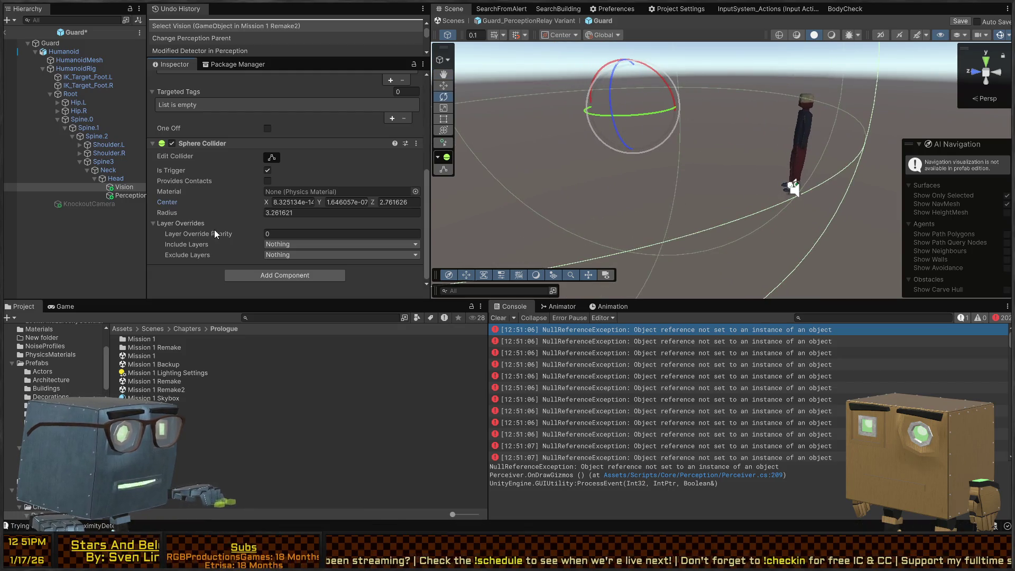
Step: Select Perception and raise the Perceiver gizmo's alpha to 0.361
click(129, 195)
scroll(287, 184, down, 5)
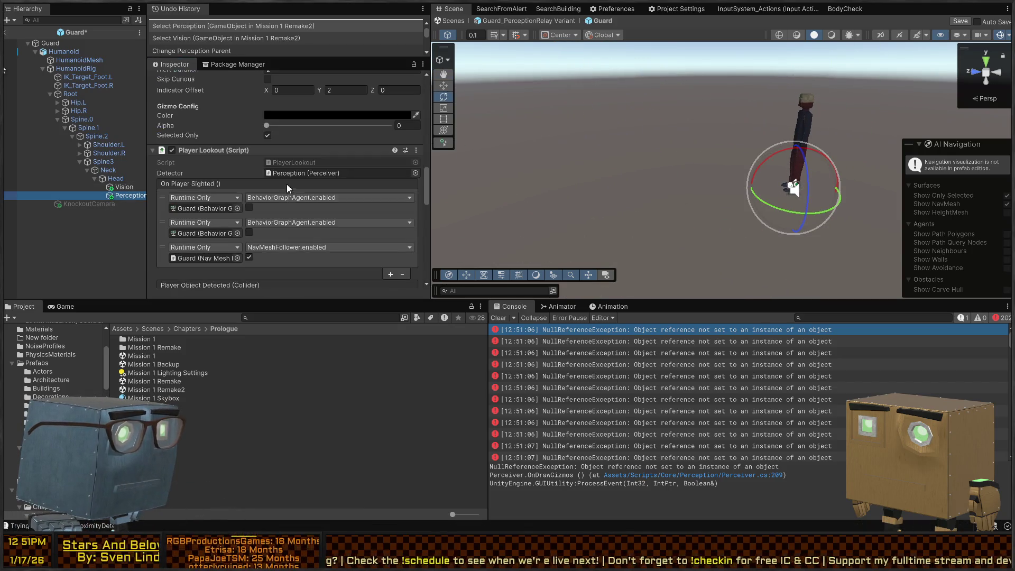
drag(281, 128, 310, 125)
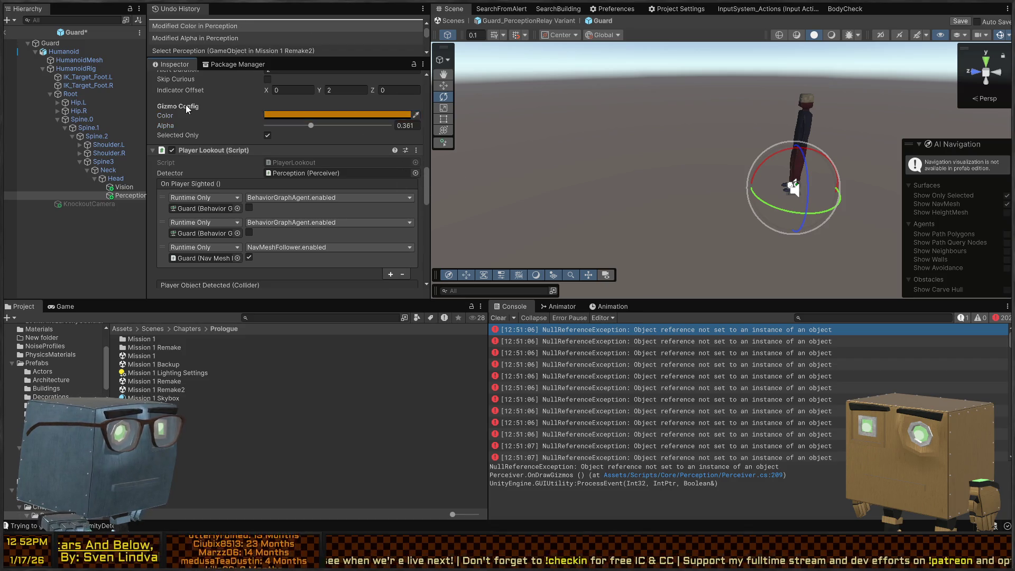
scroll(277, 227, up, 5)
scroll(253, 211, down, 4)
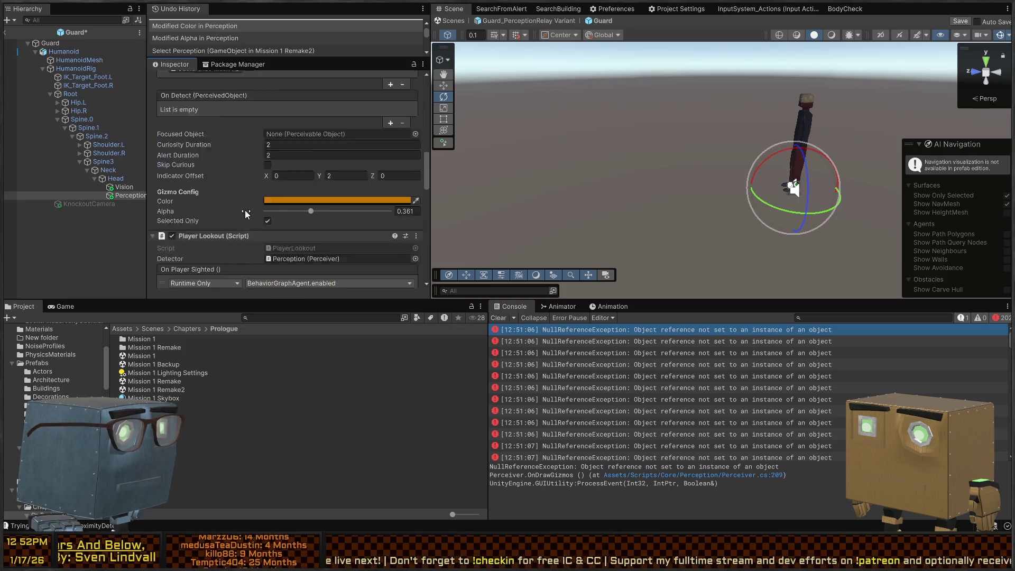
Step: Restore the orange gizmo colour and set the Proximity Detector gizmo's alpha to 0.322
key(ctrl+z)
scroll(246, 188, down, 15)
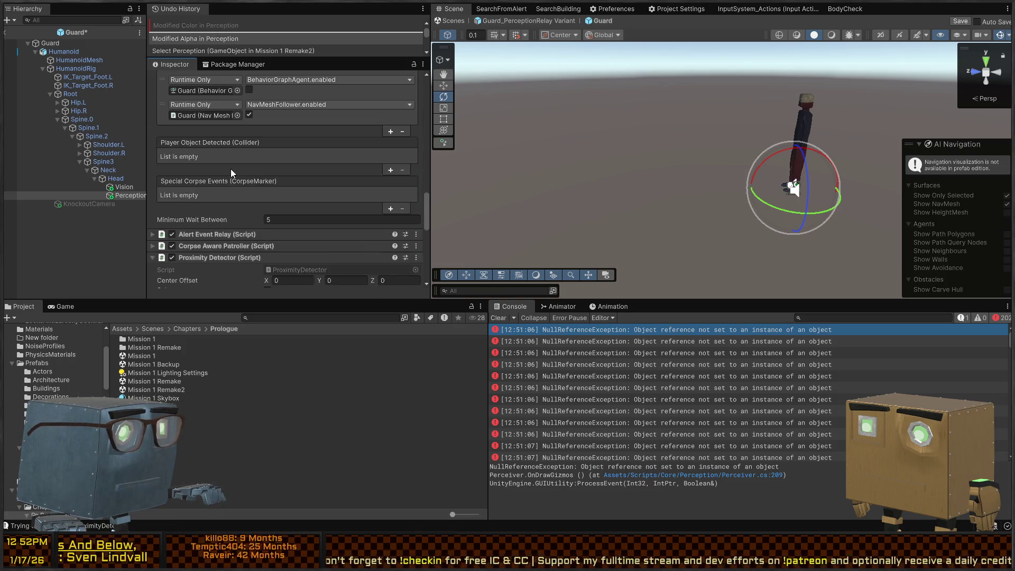
key(ctrl+y)
drag(266, 246, 309, 245)
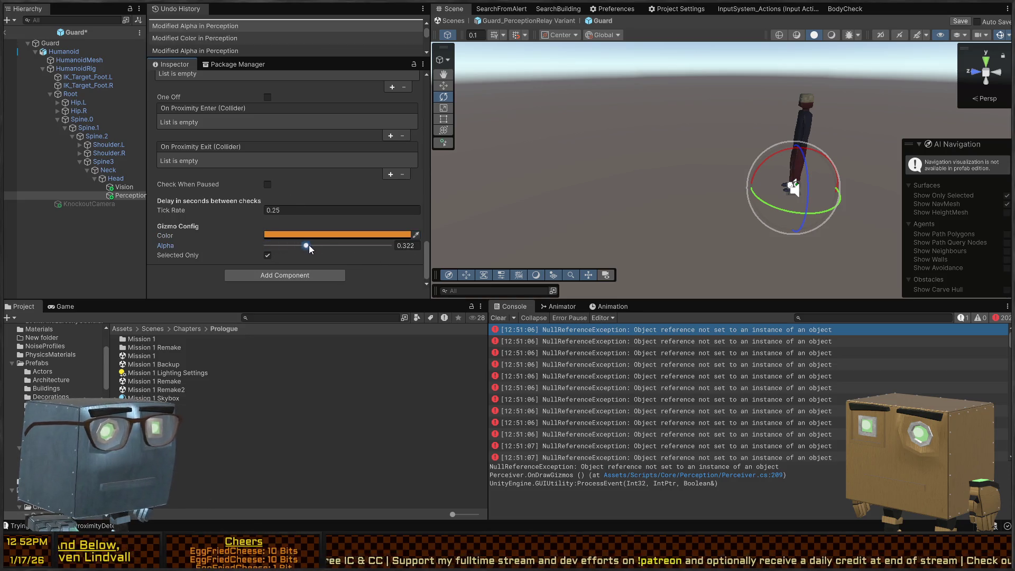
scroll(249, 206, up, 5)
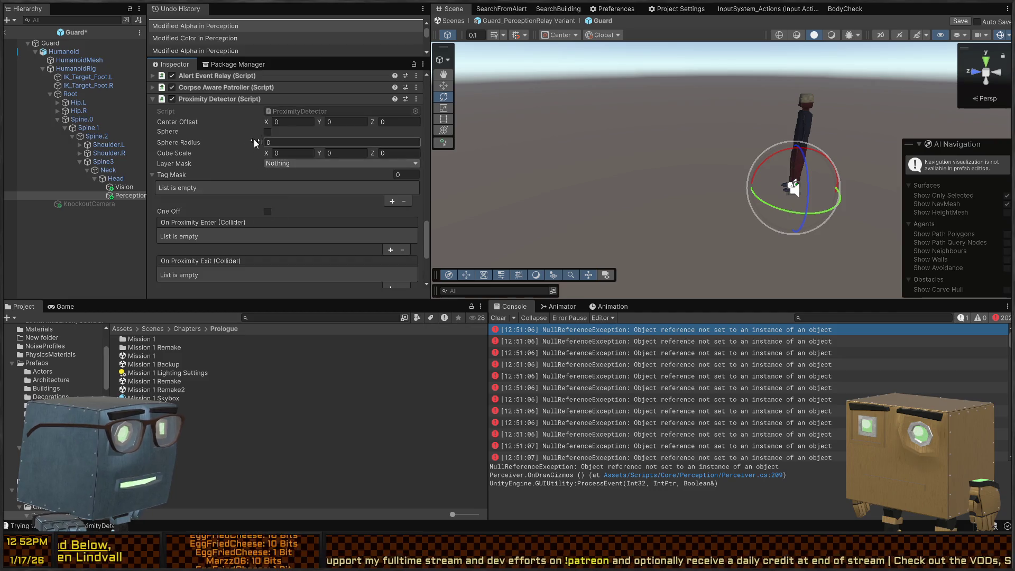
Step: Tick Sphere with Sphere Radius 2 and set the Center Offset to 0, 0, 0
click(268, 131)
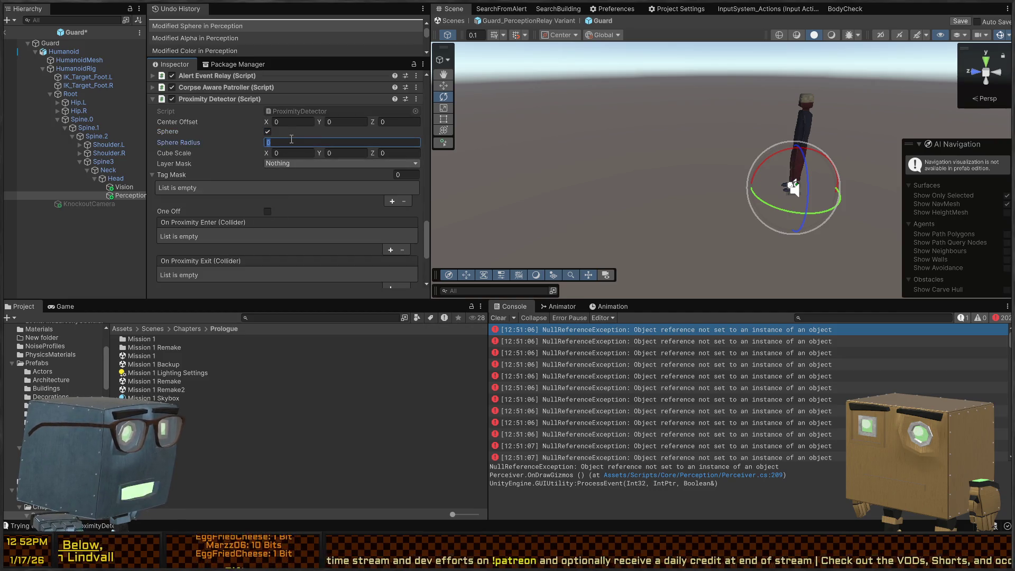
text(2)
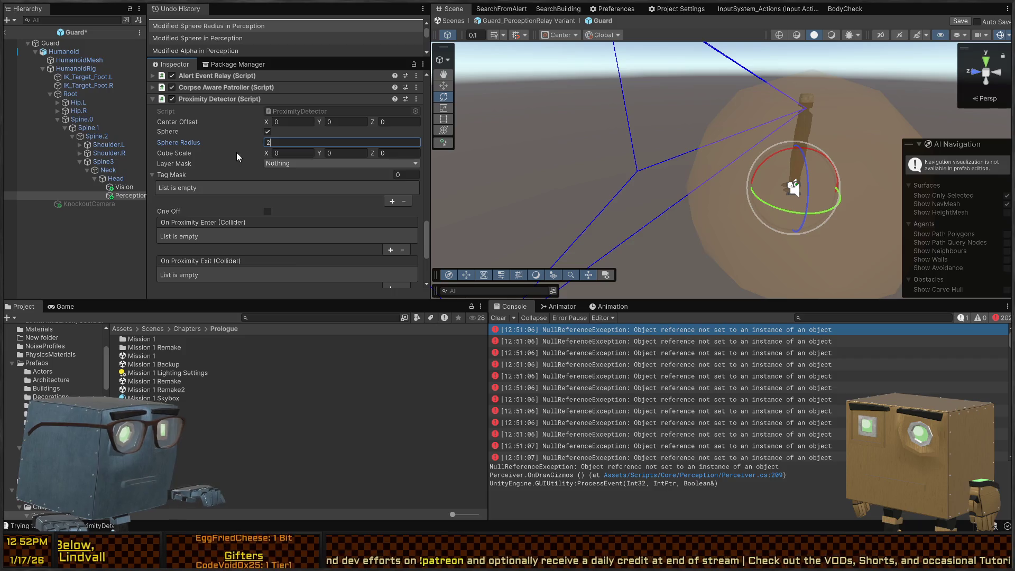
right_click(196, 122)
click(218, 163)
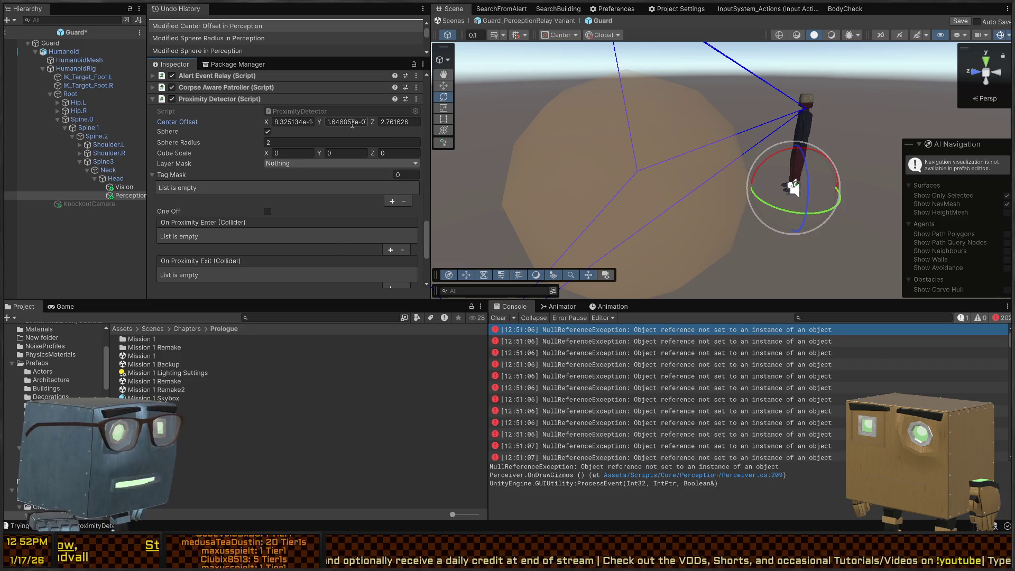
mouse_move(372, 123)
mouse_down()
mouse_move(331, 123)
mouse_move(348, 122)
mouse_up()
text(1.66)
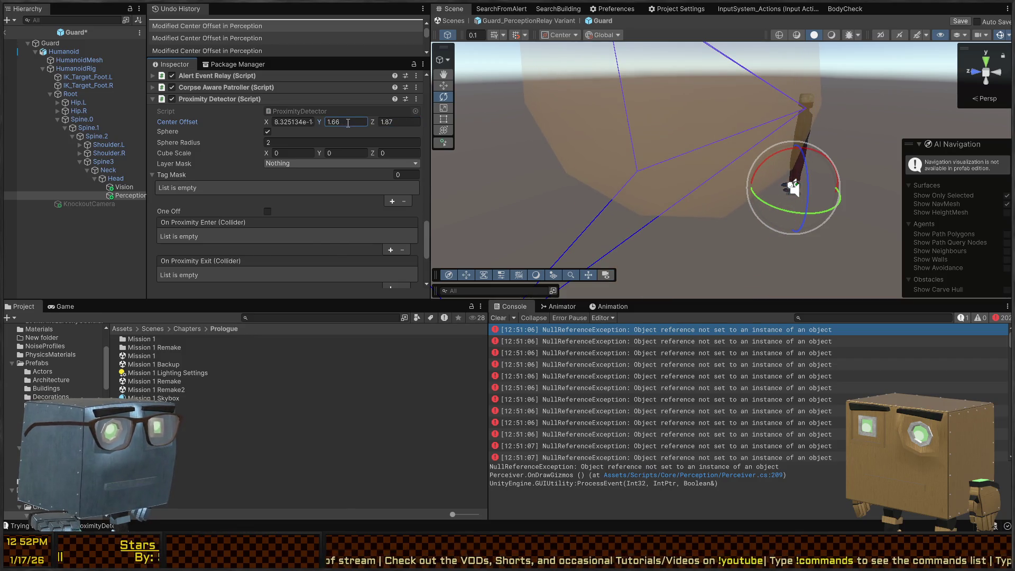
text(0)
key(Return)
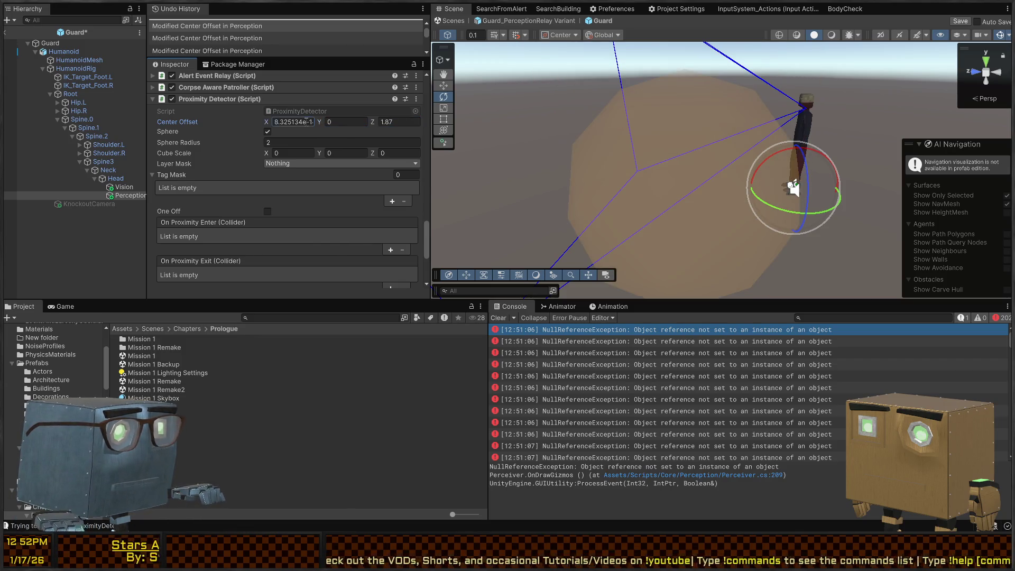
text(0)
key(Tab)
text(0)
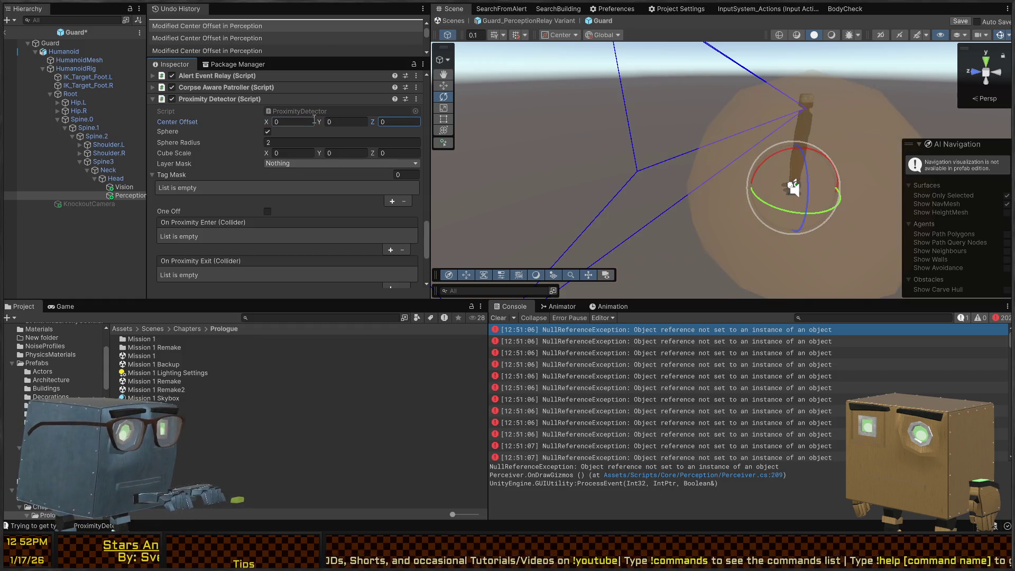
Step: Select Perception and set its Y position to 0
click(124, 187)
click(125, 196)
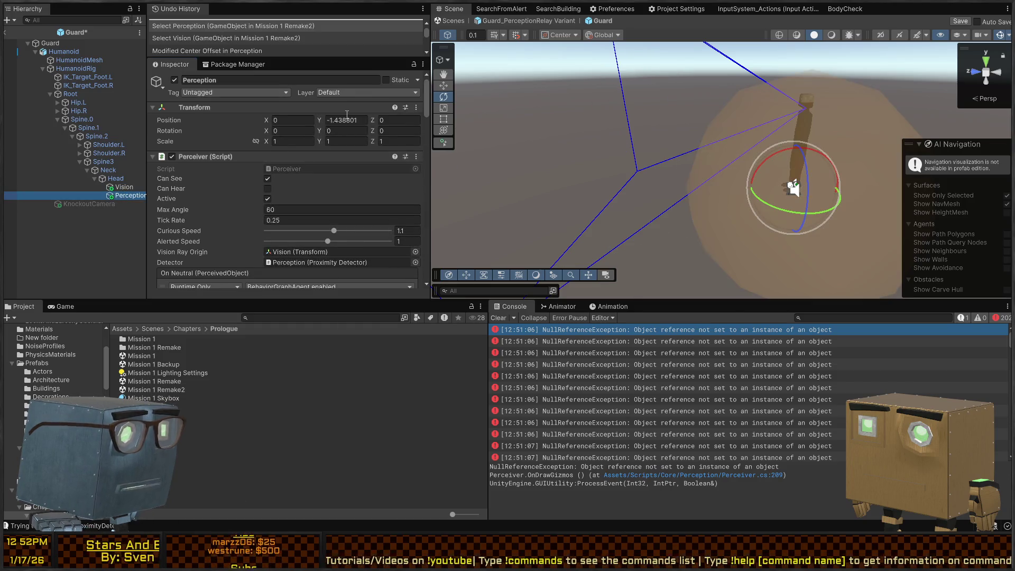
click(358, 121)
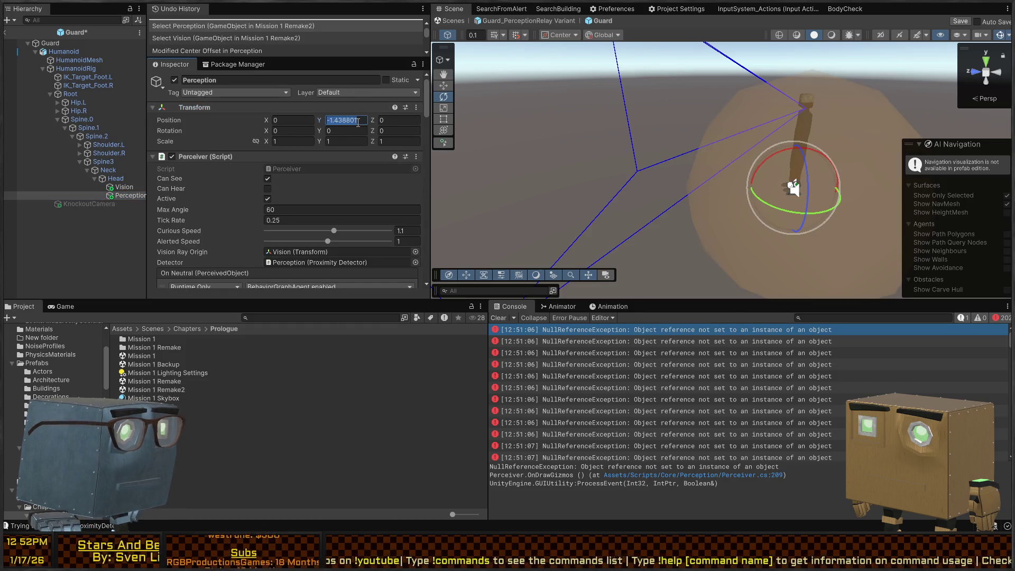
text(0)
mouse_move(458, 111)
mouse_down()
mouse_move(832, 125)
mouse_move(834, 142)
mouse_up()
scroll(298, 202, down, 3)
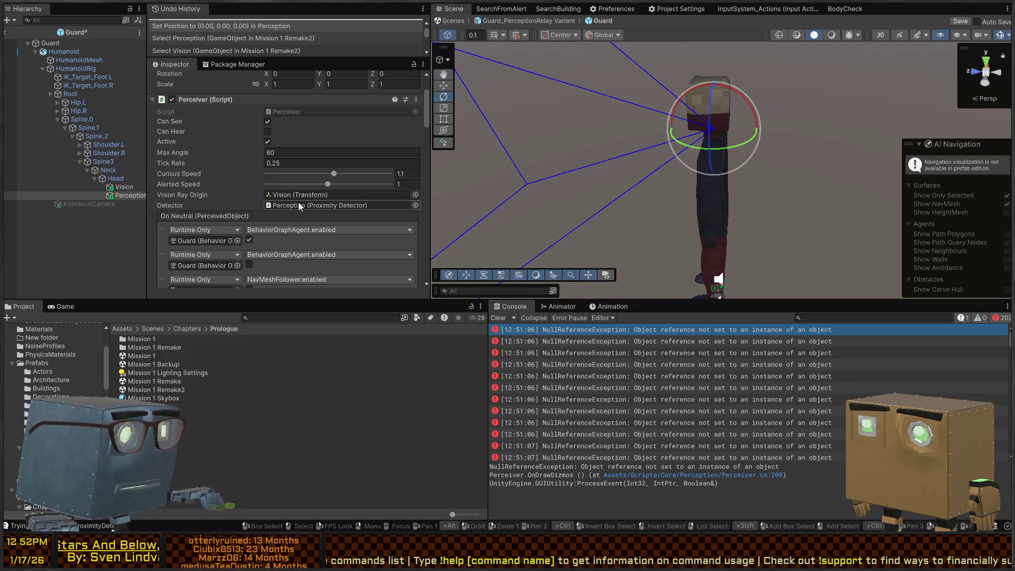
Step: Make Perception its own Vision Ray Origin and move it onto the guard's head
drag(130, 195, 311, 196)
key(w)
drag(676, 130, 646, 131)
mouse_move(676, 86)
mouse_down()
mouse_move(680, 48)
mouse_move(751, 88)
mouse_move(796, 95)
mouse_move(690, 100)
mouse_move(740, 103)
mouse_move(730, 103)
mouse_up()
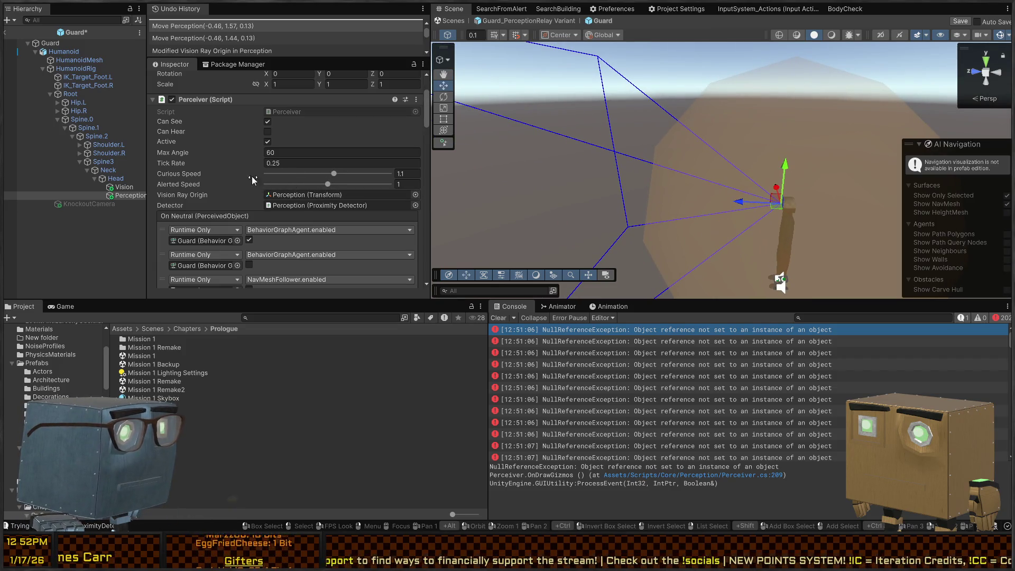
Step: Set the proximity sphere's Center Offset Z to 1.55
scroll(240, 208, down, 15)
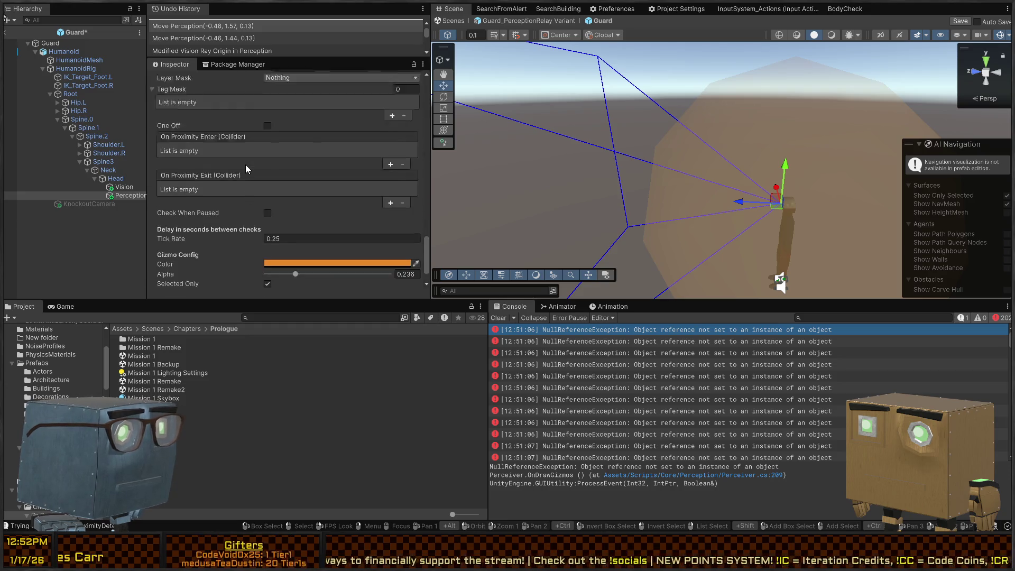
scroll(245, 164, up, 5)
click(385, 151)
text(0.13)
drag(386, 153, 397, 150)
mouse_move(679, 154)
mouse_down()
mouse_move(704, 180)
mouse_move(645, 158)
mouse_move(581, 174)
mouse_move(574, 196)
mouse_move(629, 193)
mouse_move(690, 228)
mouse_up()
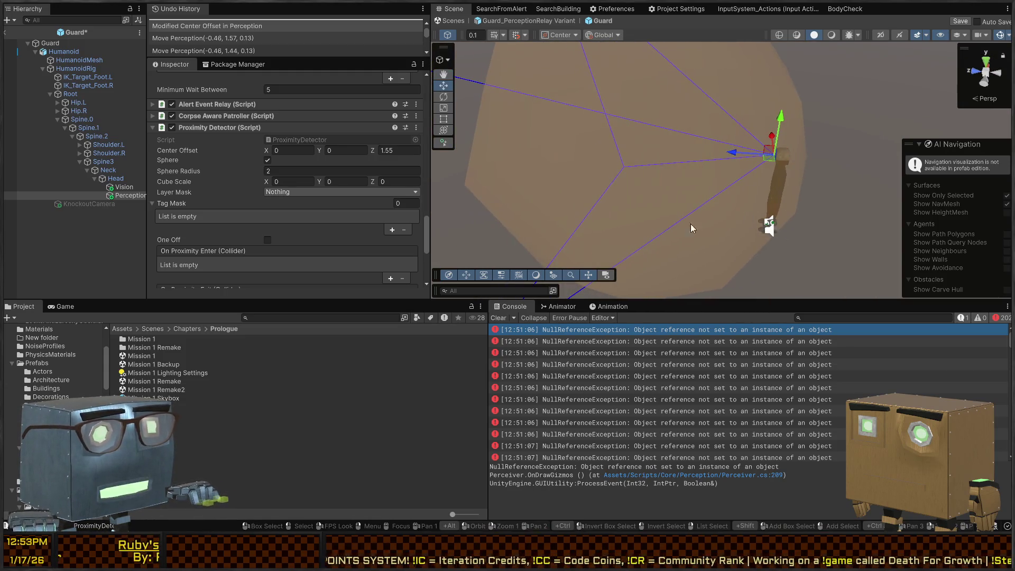
Step: Remove the Mesh Mover Sensor component from the Vision child
click(125, 187)
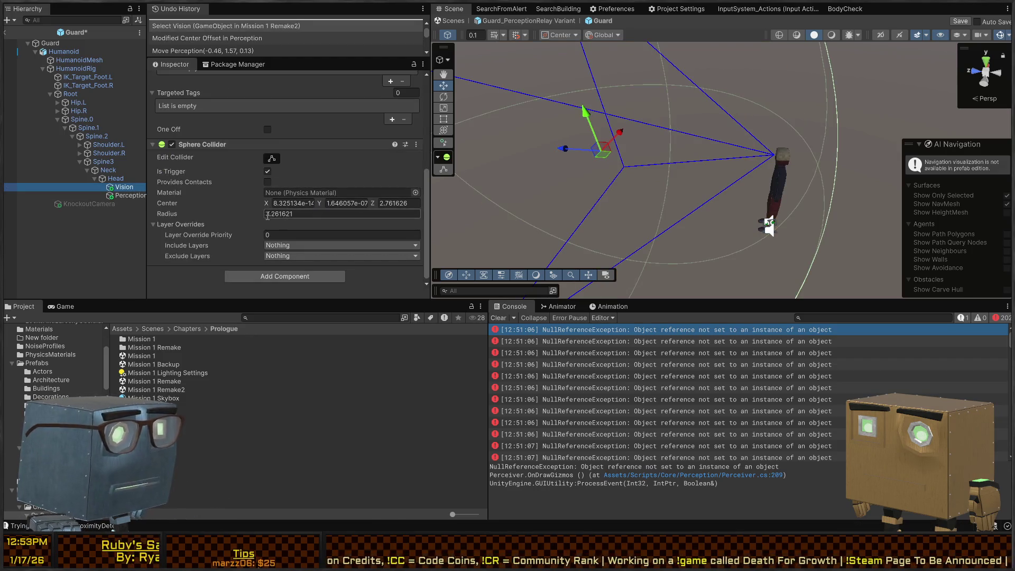
scroll(255, 175, up, 6)
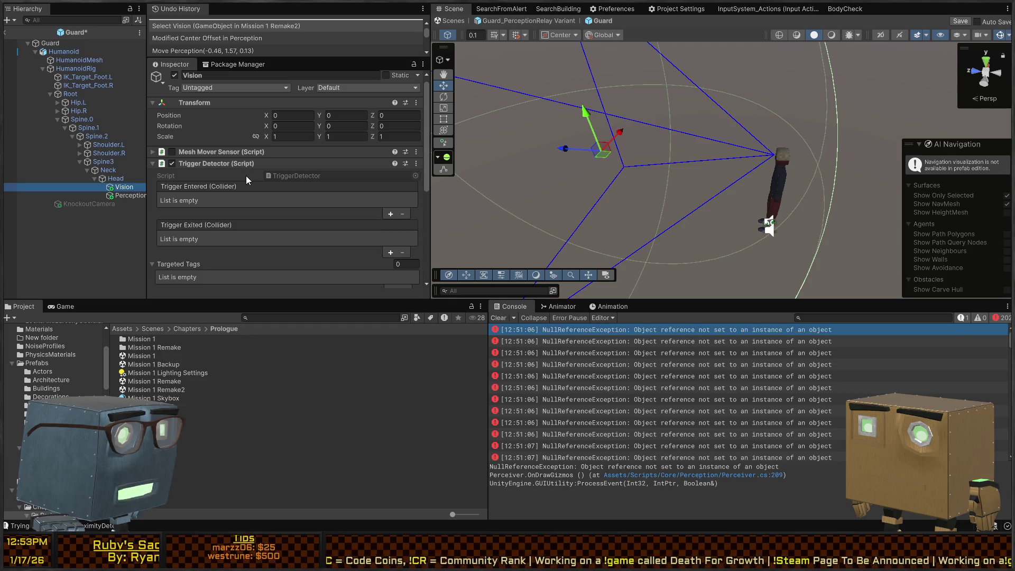
click(219, 152)
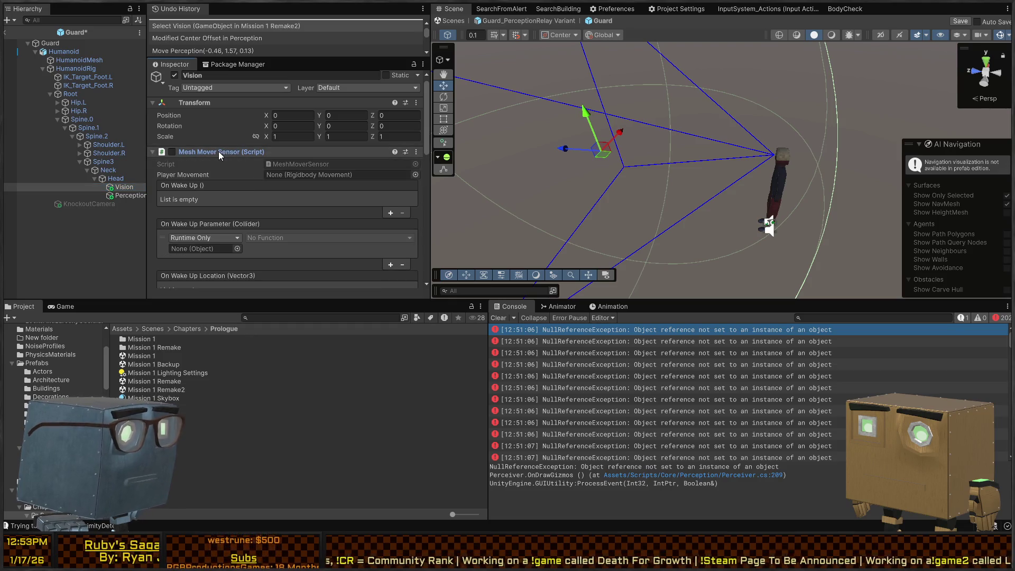
scroll(246, 166, down, 3)
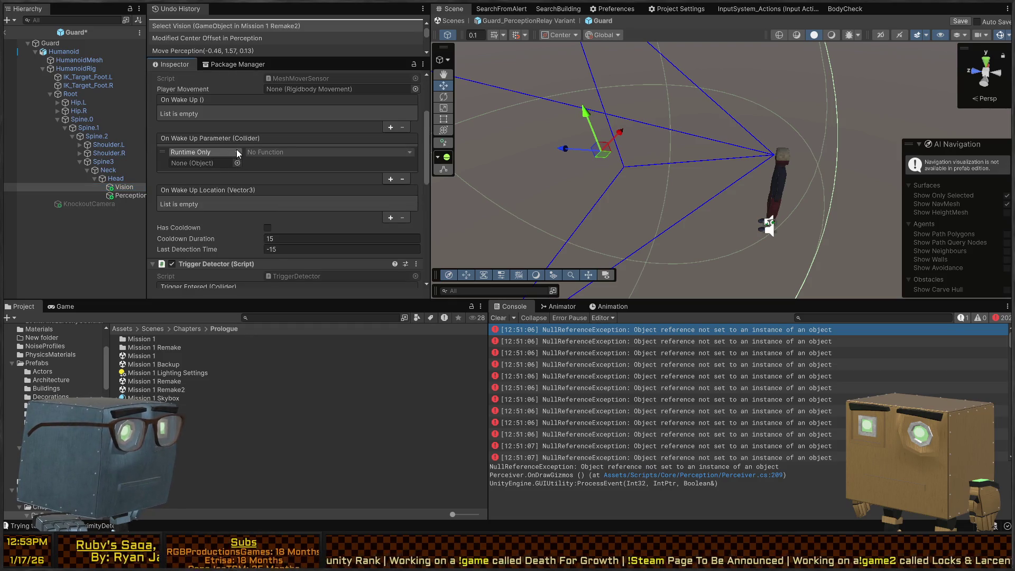
scroll(236, 149, down, 6)
scroll(240, 150, up, 5)
scroll(240, 151, up, 4)
click(125, 185)
drag(135, 198, 132, 197)
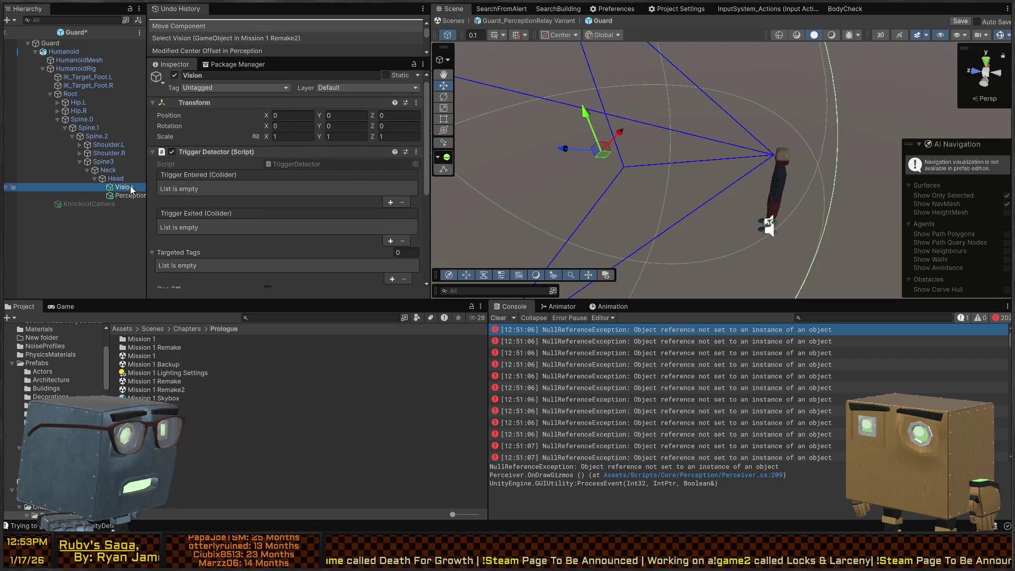
scroll(201, 188, down, 4)
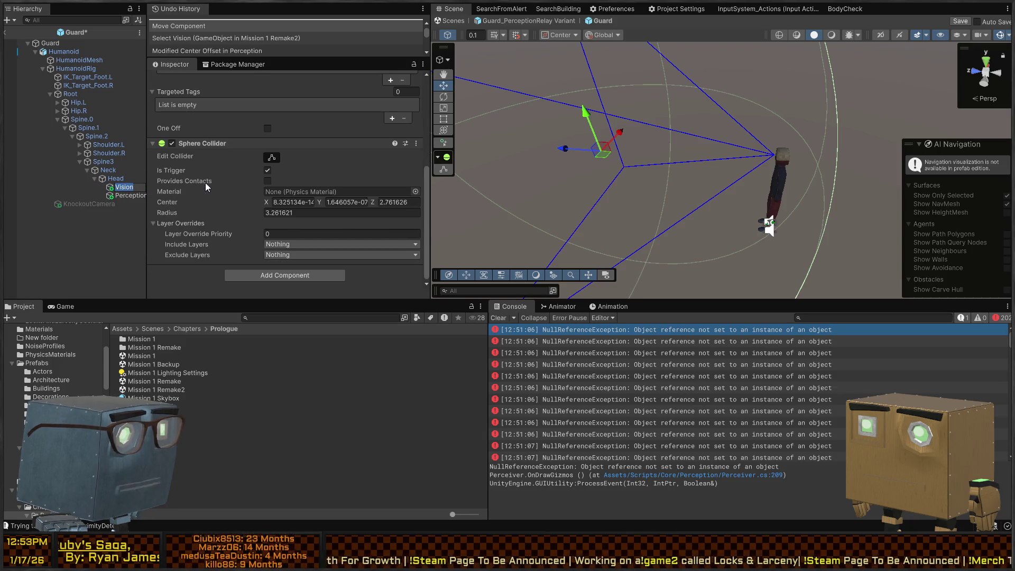
Step: Delete the Vision child object
click(126, 197)
click(125, 187)
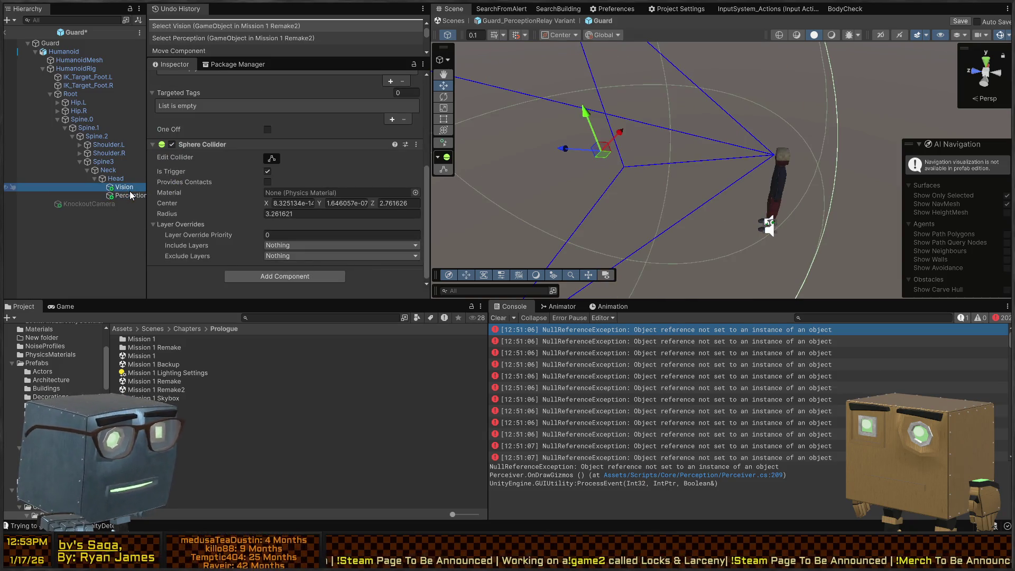
key(Delete)
Step: Set Perception's Proximity Detector Layer Mask to Default
click(129, 190)
scroll(281, 170, down, 10)
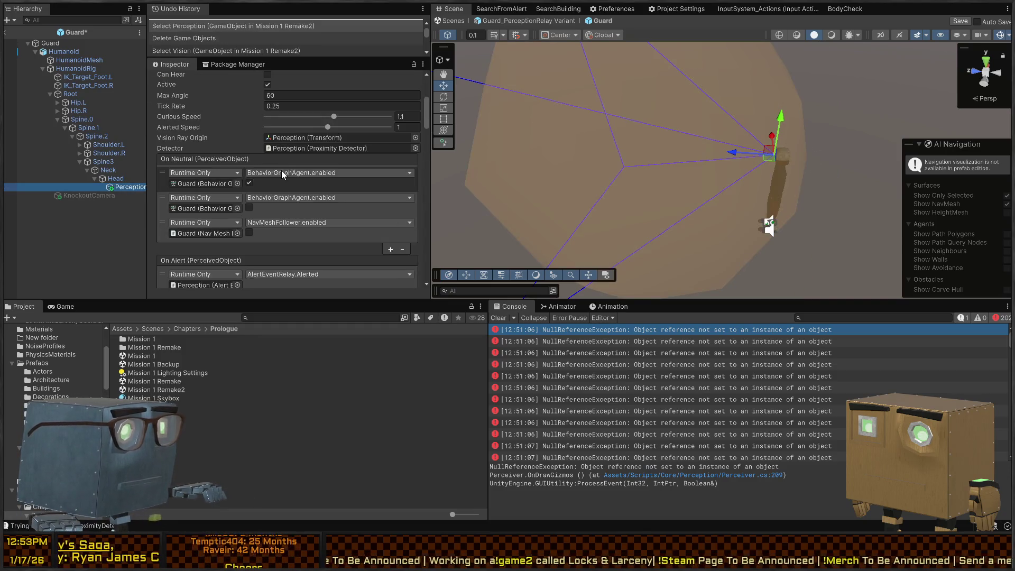
scroll(282, 169, down, 10)
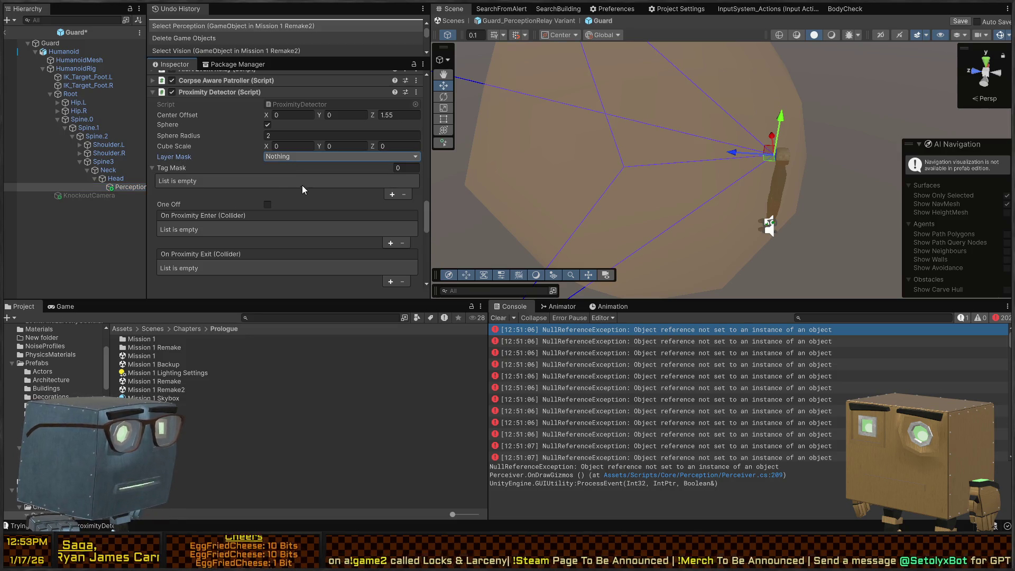
click(299, 190)
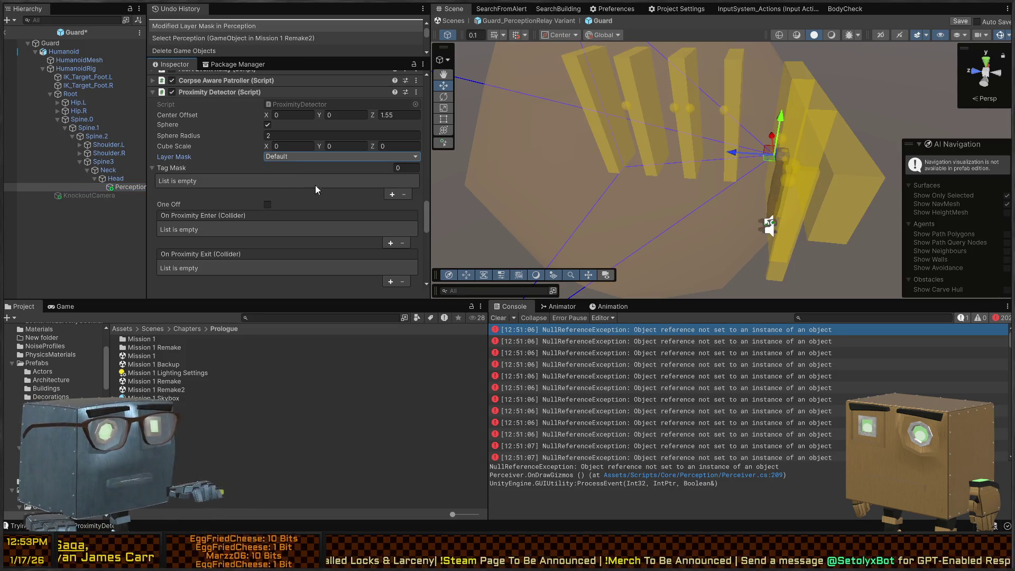
key(alt+Tab)
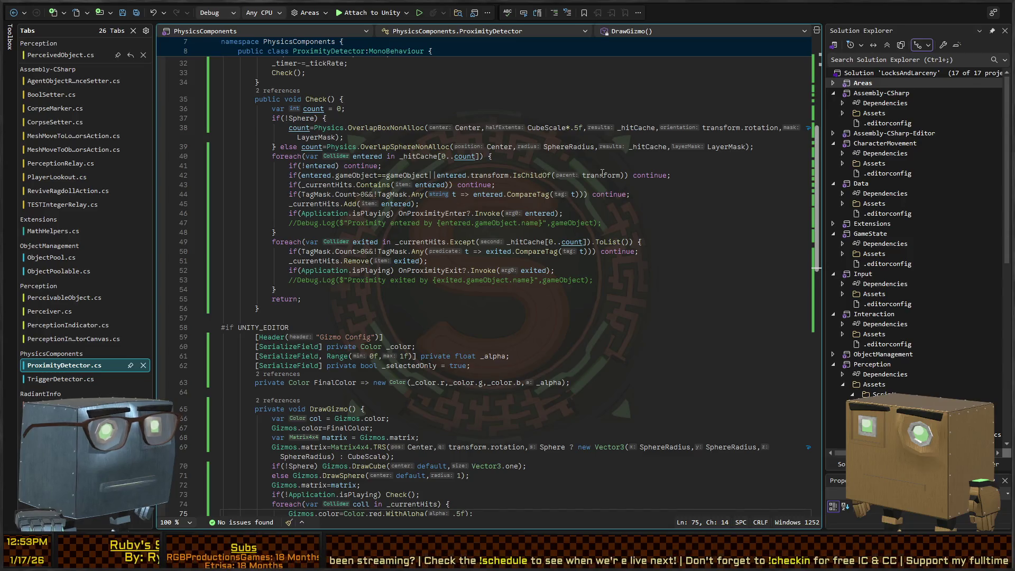
Step: Change line 42's self-check to IsChildOf(transform.root) and return to Unity
text(.root)
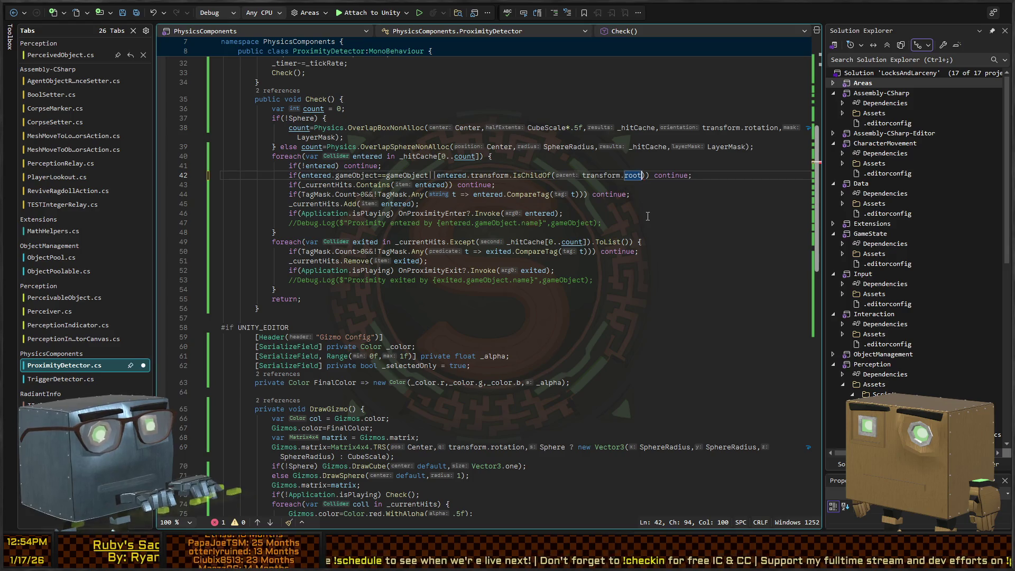
key(alt+Tab)
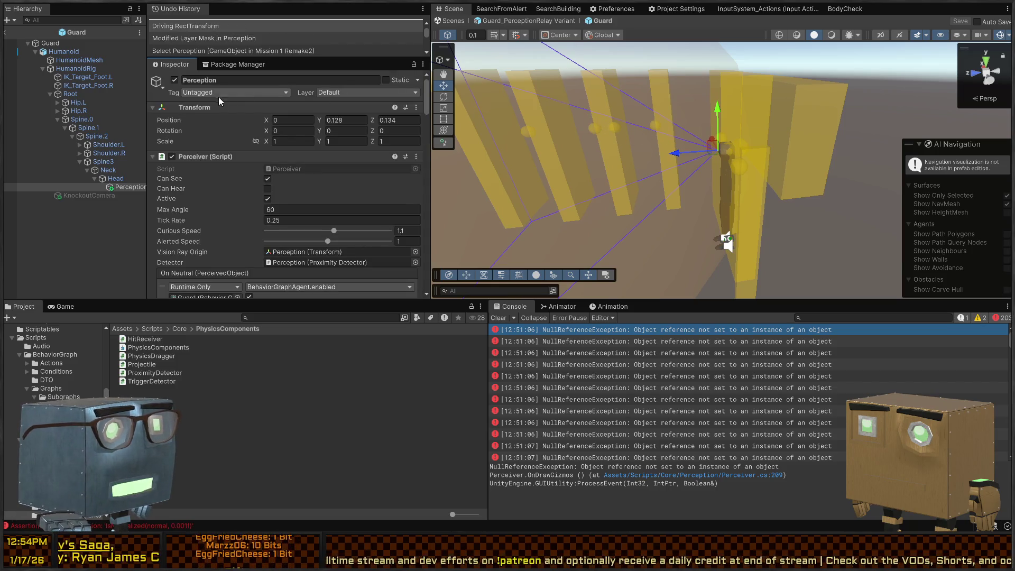
Step: Toggle Perception off and on, run a quick play test, and save the Guard prefab
key(alt+shift+a)
key(alt+shift+a)
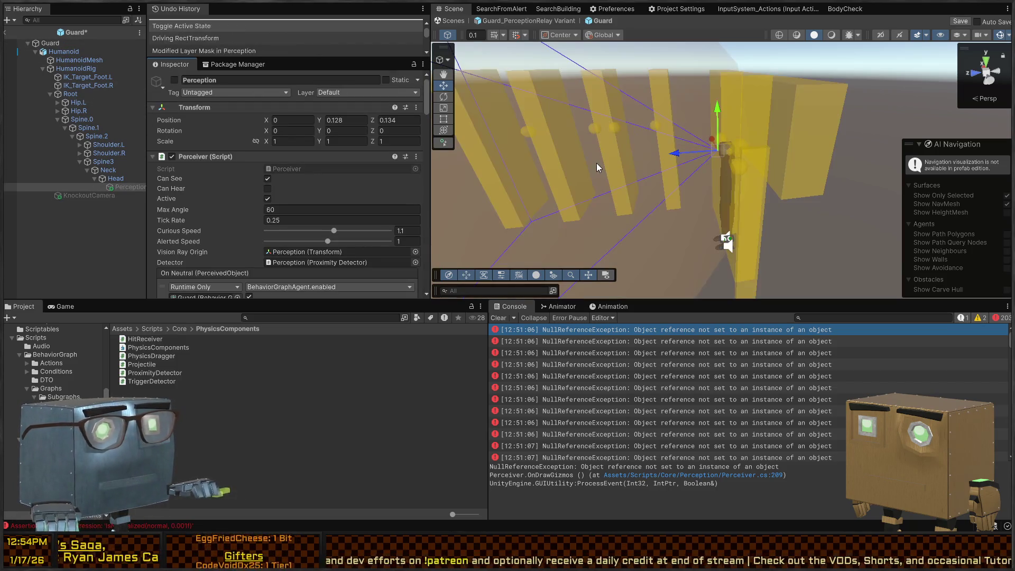
key(ctrl+p)
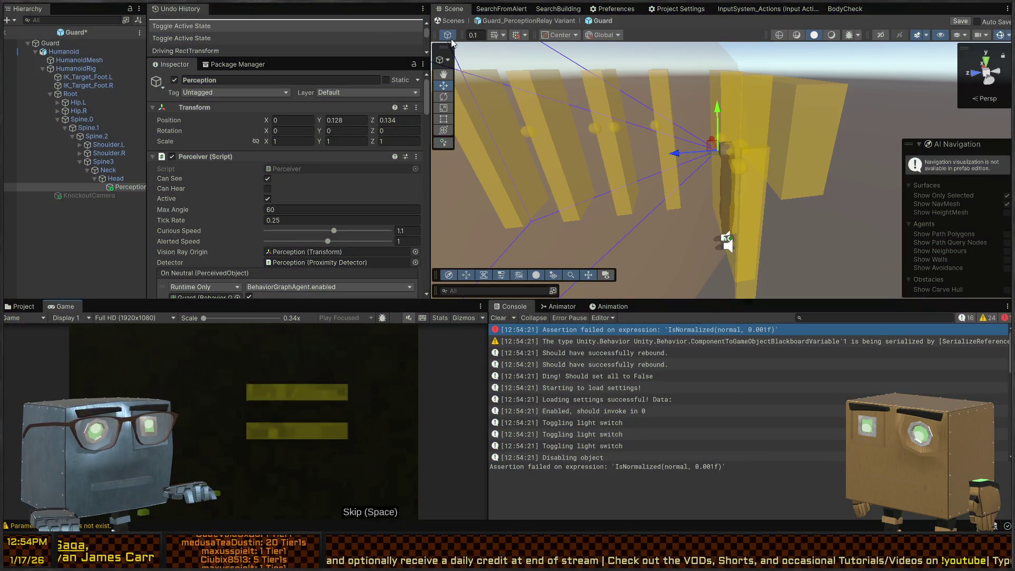
key(ctrl+p)
key(ctrl+s)
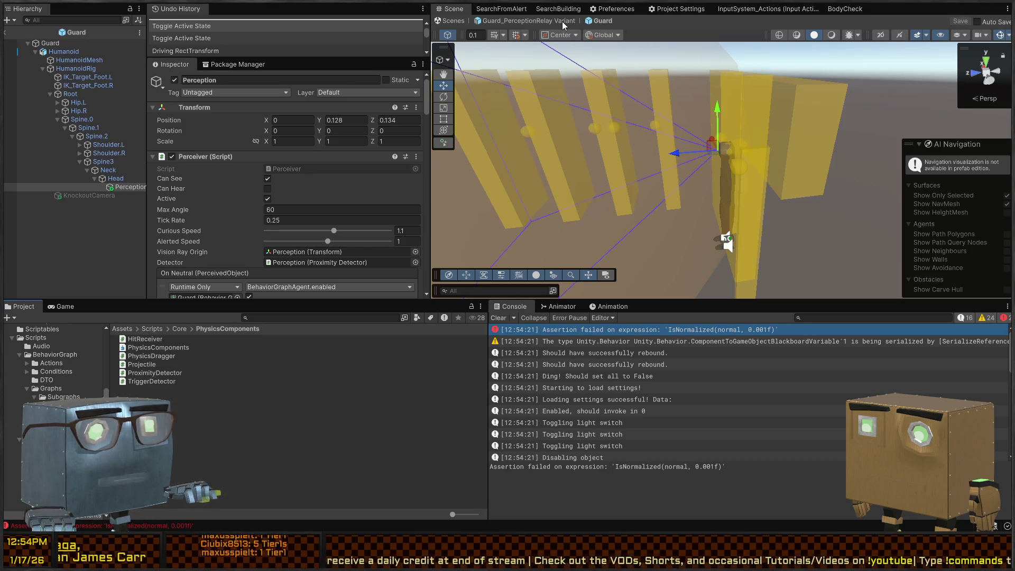
Step: Go up to the Guard_PerceptionRelay Variant and fly around the guard to check its detection volumes
click(565, 23)
right_click(755, 149)
key(s)
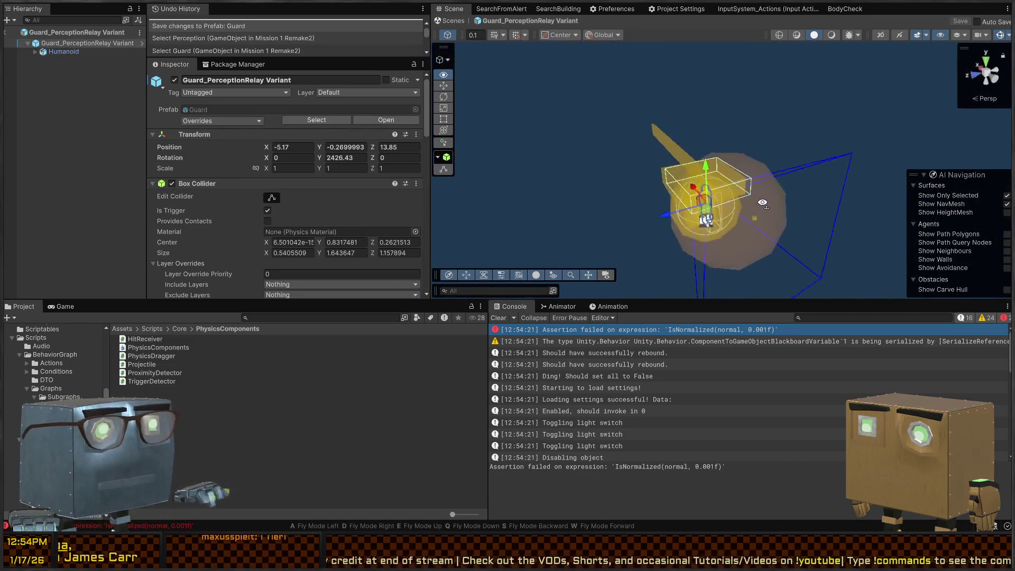
key(w)
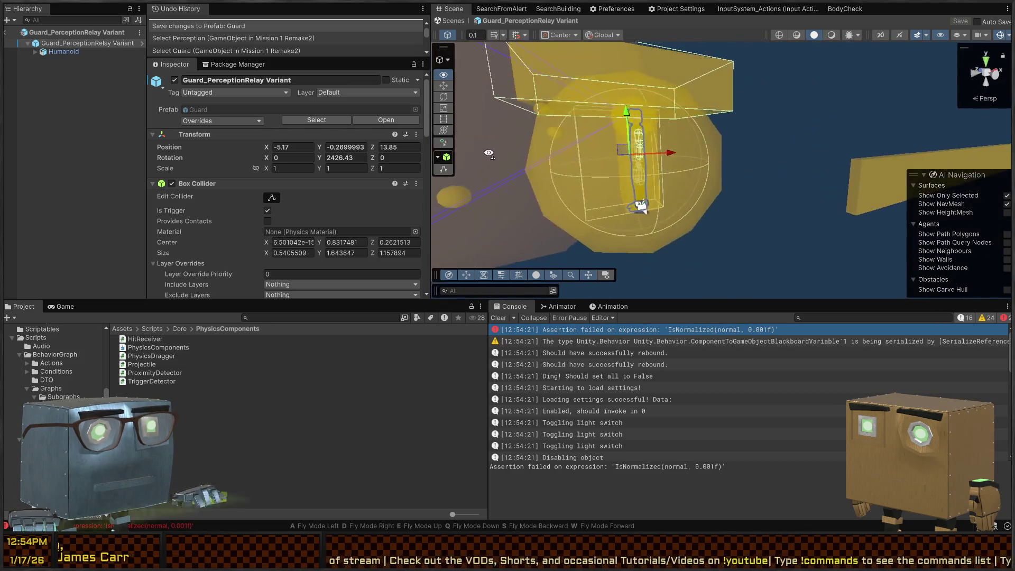
key(s)
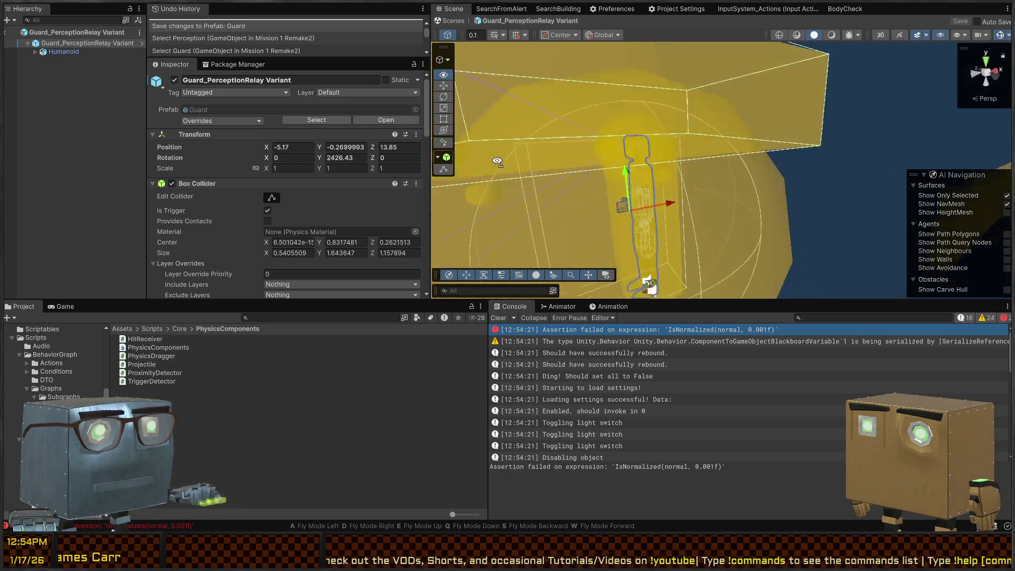
Step: Reopen the Guard prefab, select Perception, and view the guard's head up close
click(142, 43)
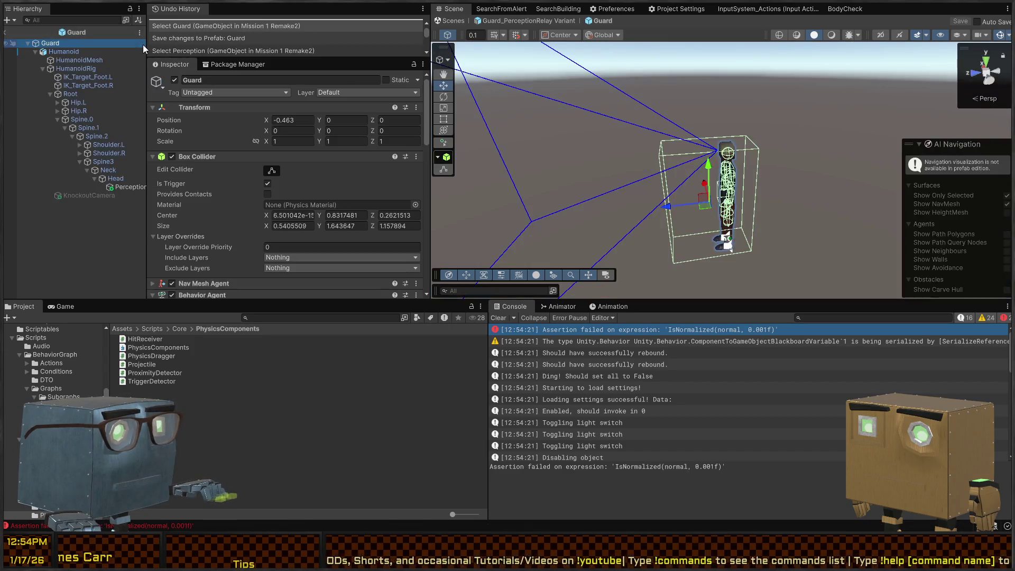
key(w)
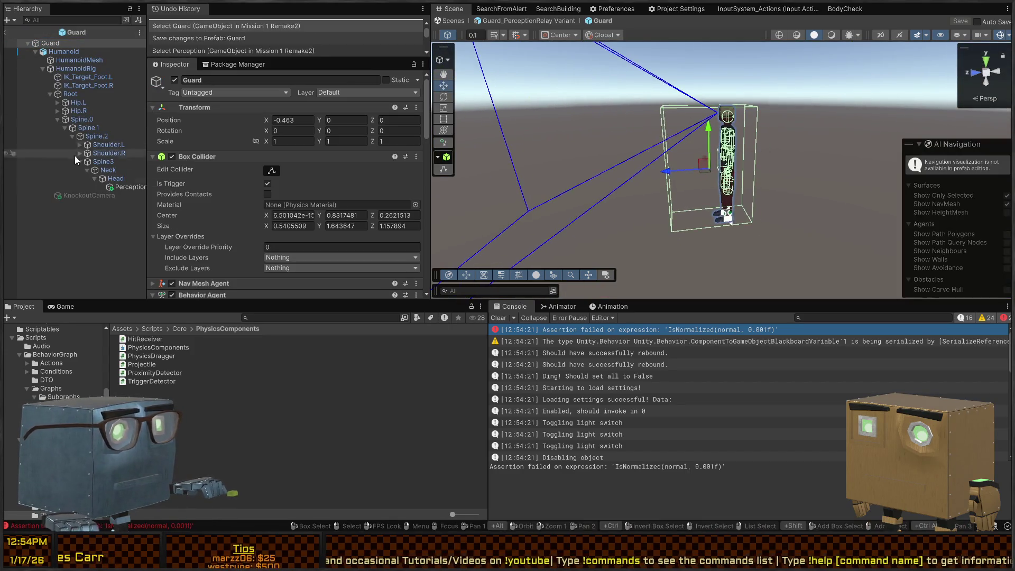
click(129, 188)
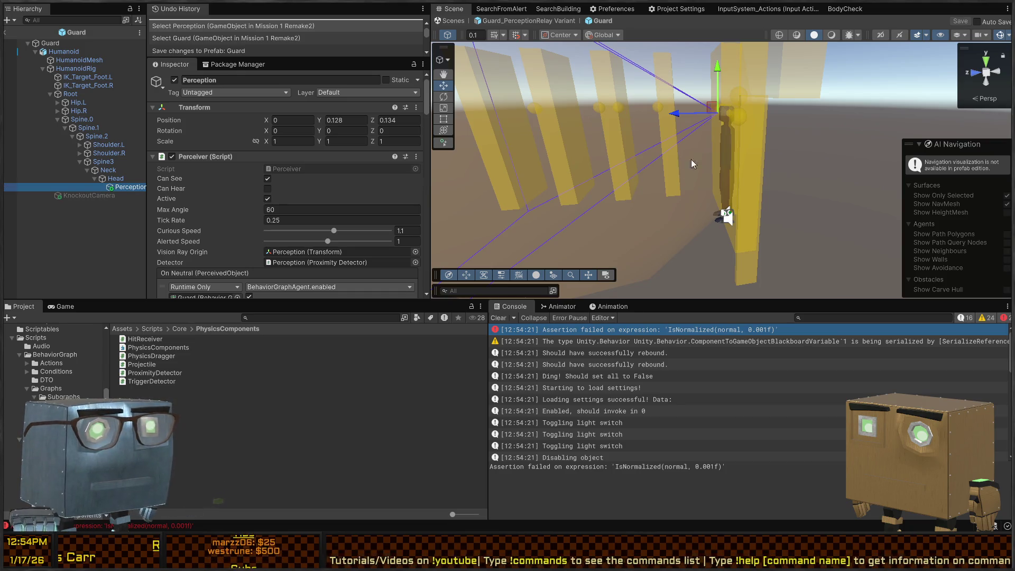
right_click(691, 159)
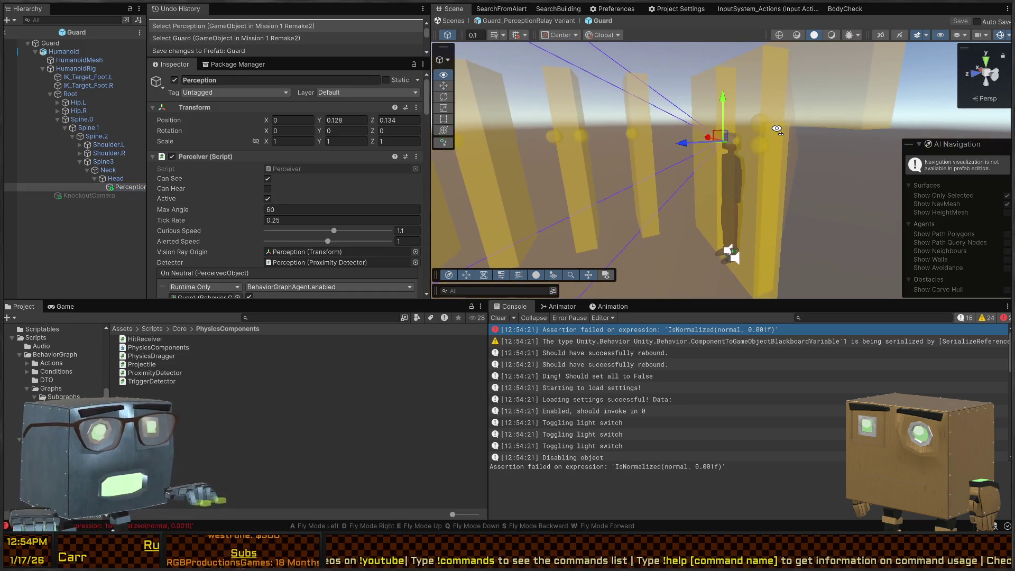
key(alt+Tab)
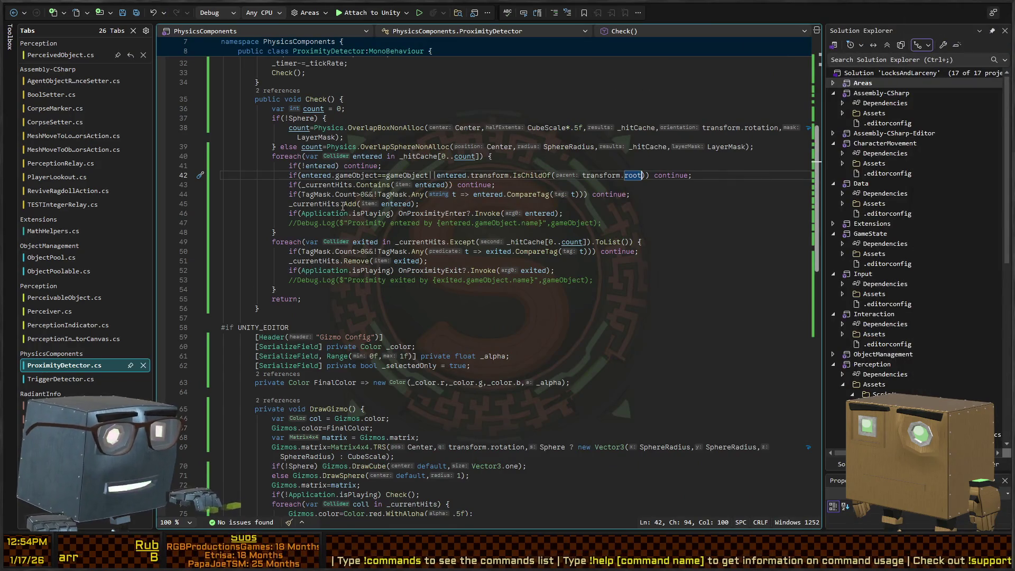
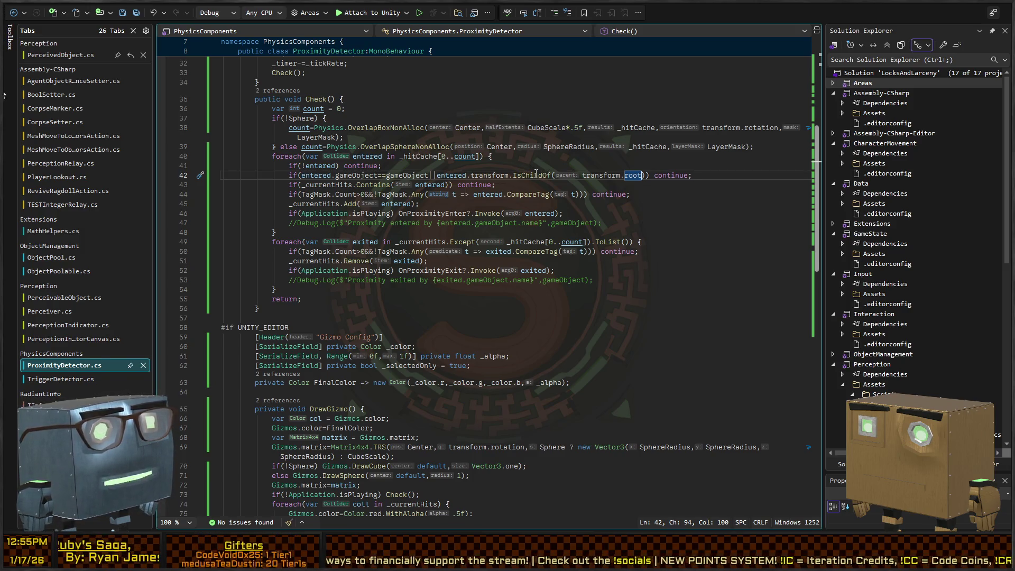
Step: Replace IsChildOf on line 42 with root.Equals and save ProximityDetector.cs
double_click(535, 175)
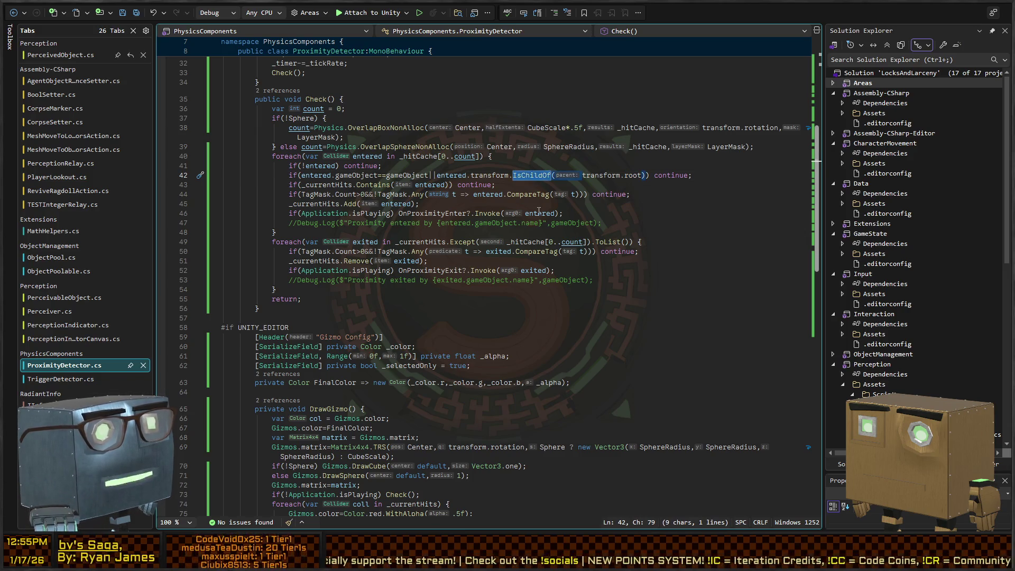
click(492, 175)
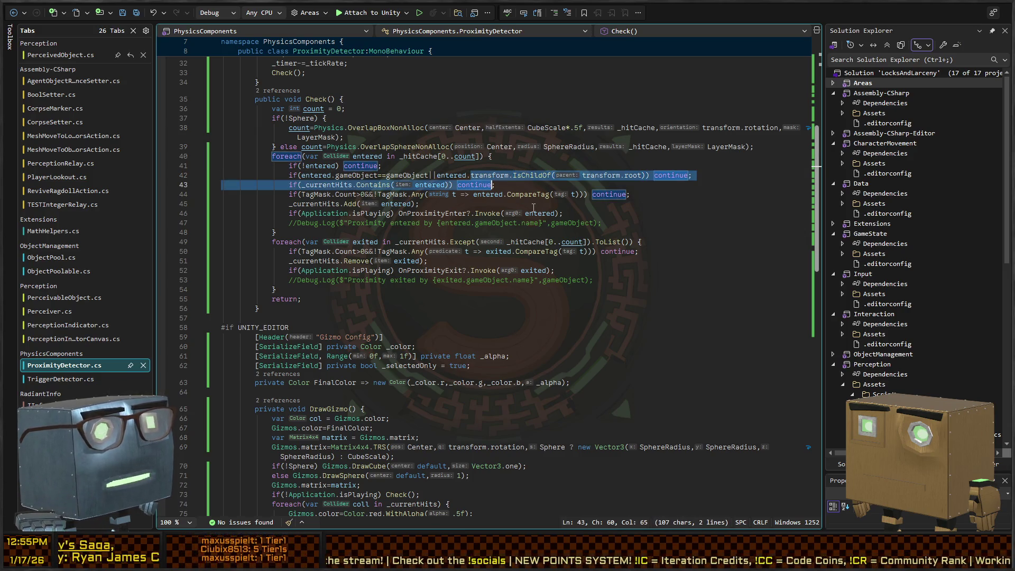
scroll(534, 208, down, 1)
key(ctrl+Right)
key(ctrl+Right)
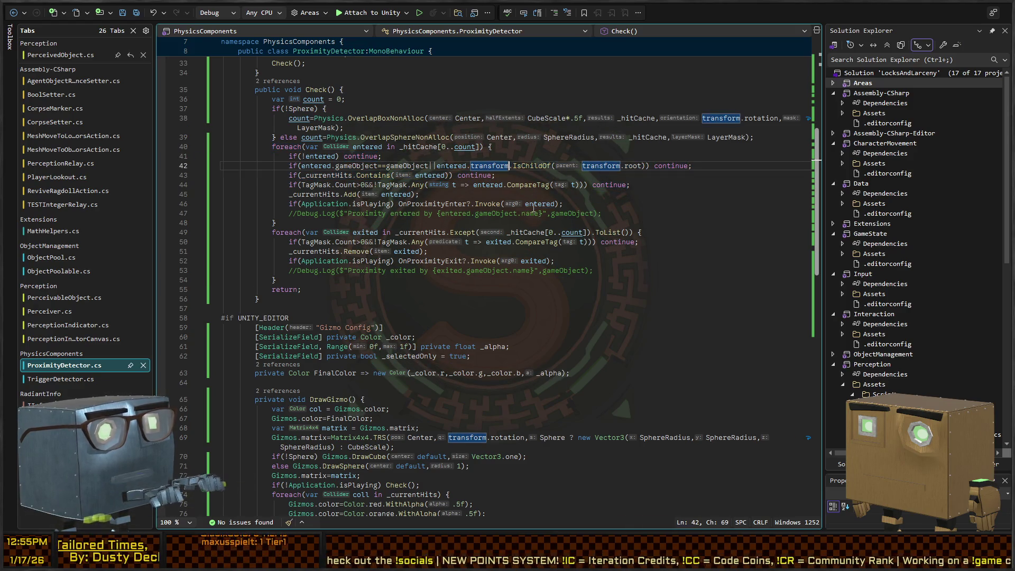
key(ctrl+shift+Right)
key(Delete)
text(root.Equals)
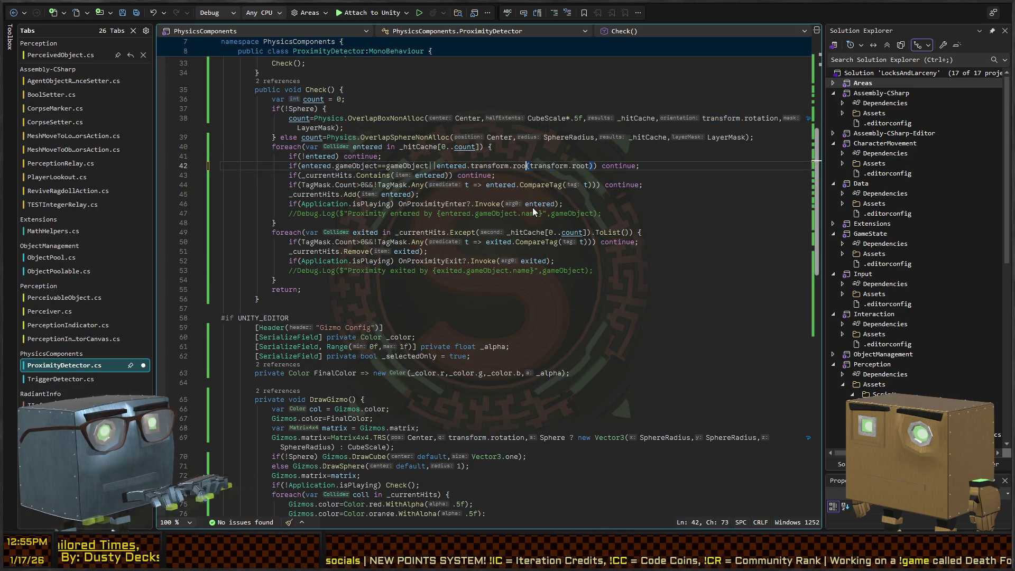
key(ctrl+s)
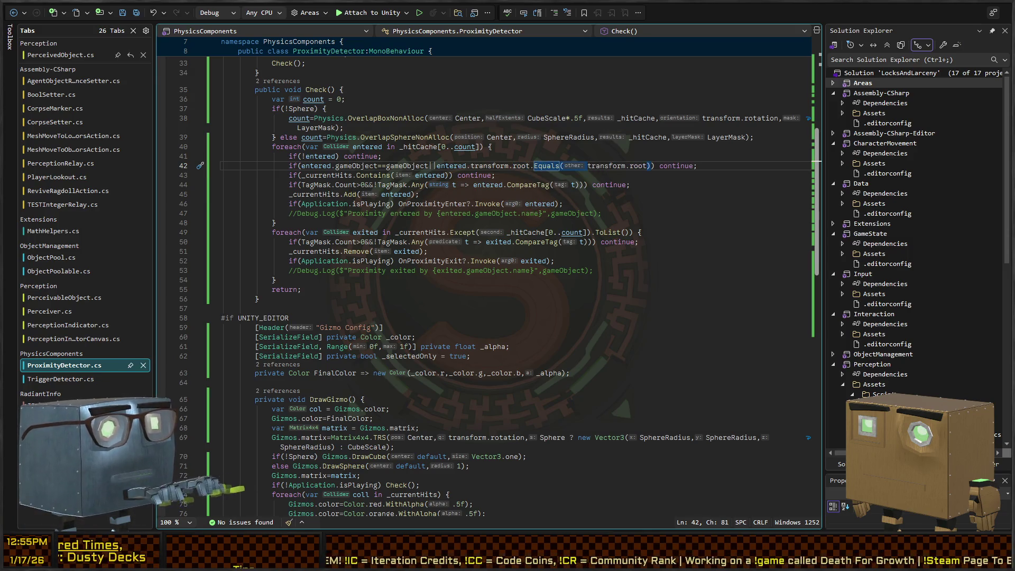
key(alt+Tab)
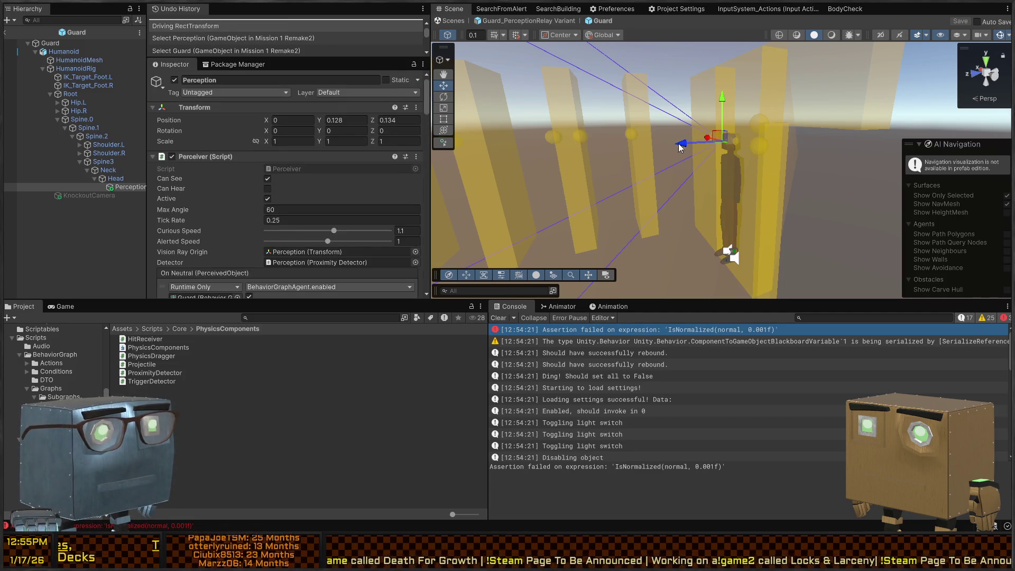
Step: Inspect the guard's Root, Shoulder.R and Perception objects and look around the guard in the Scene view
click(68, 94)
click(124, 187)
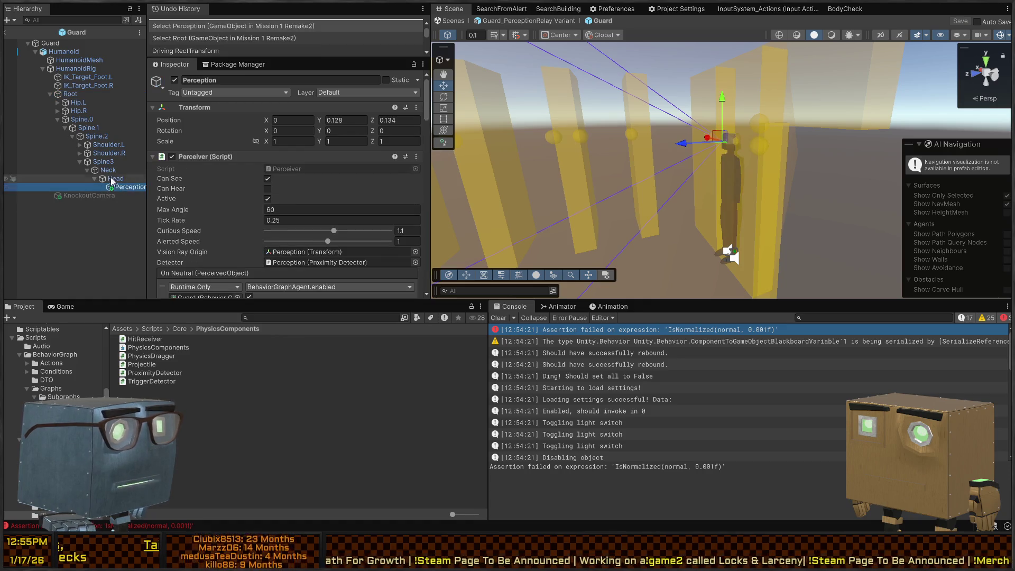
click(125, 153)
click(124, 187)
mouse_move(730, 254)
mouse_down()
mouse_move(751, 154)
mouse_move(627, 173)
mouse_move(690, 182)
mouse_up()
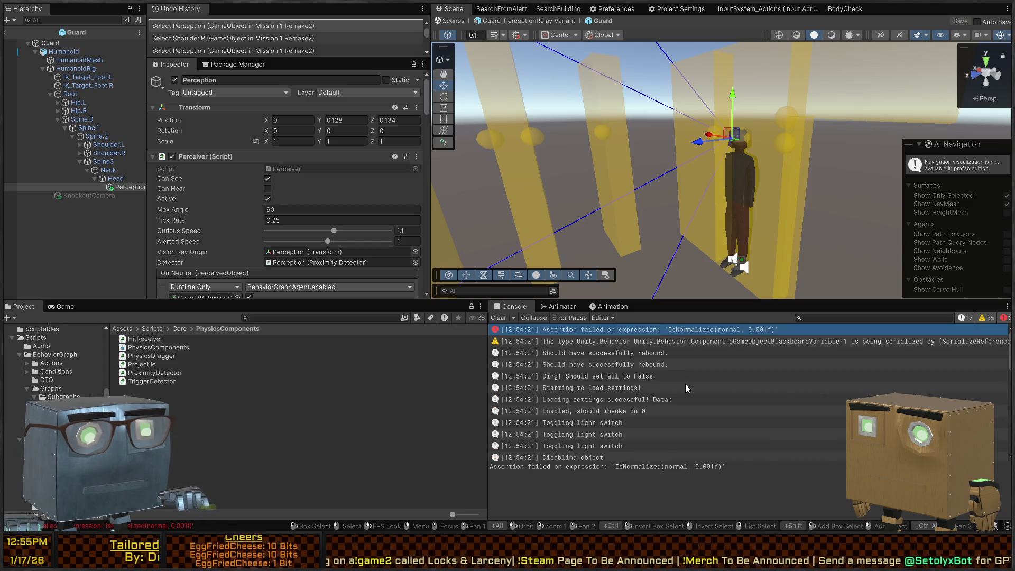
key(alt+Tab)
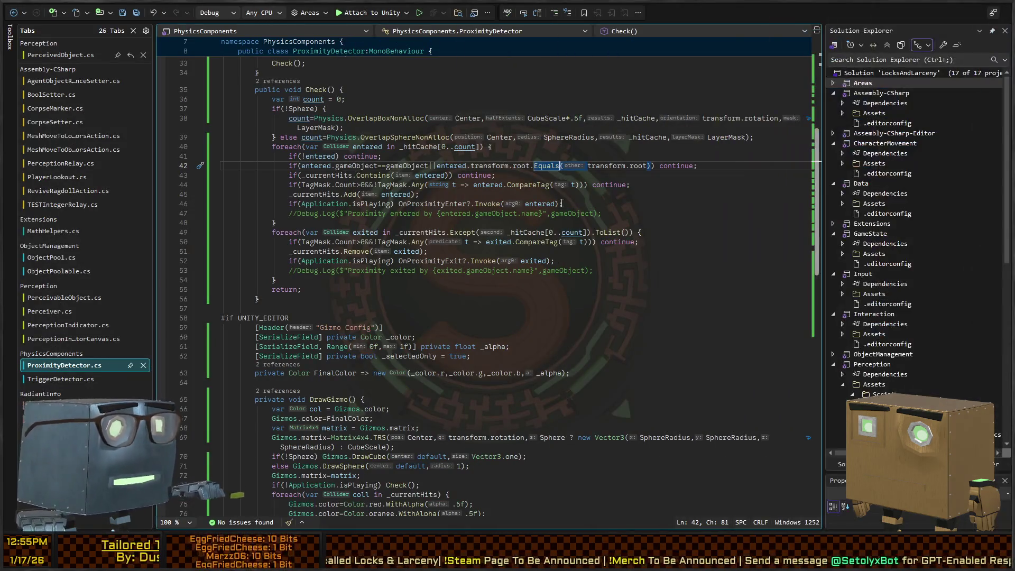
Step: Replace the Equals call on line 42 with an == comparison
scroll(355, 210, up, 4)
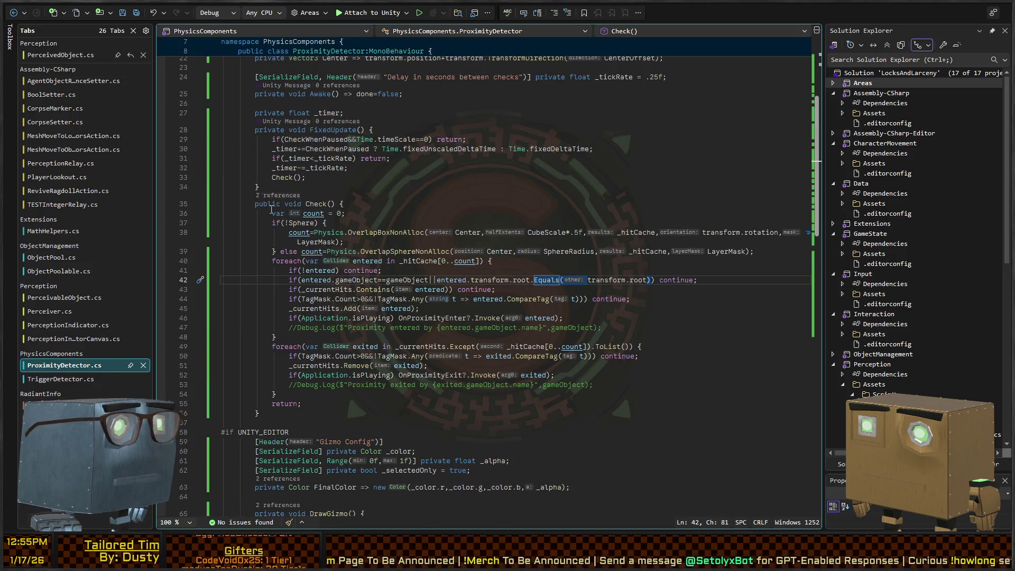
click(394, 251)
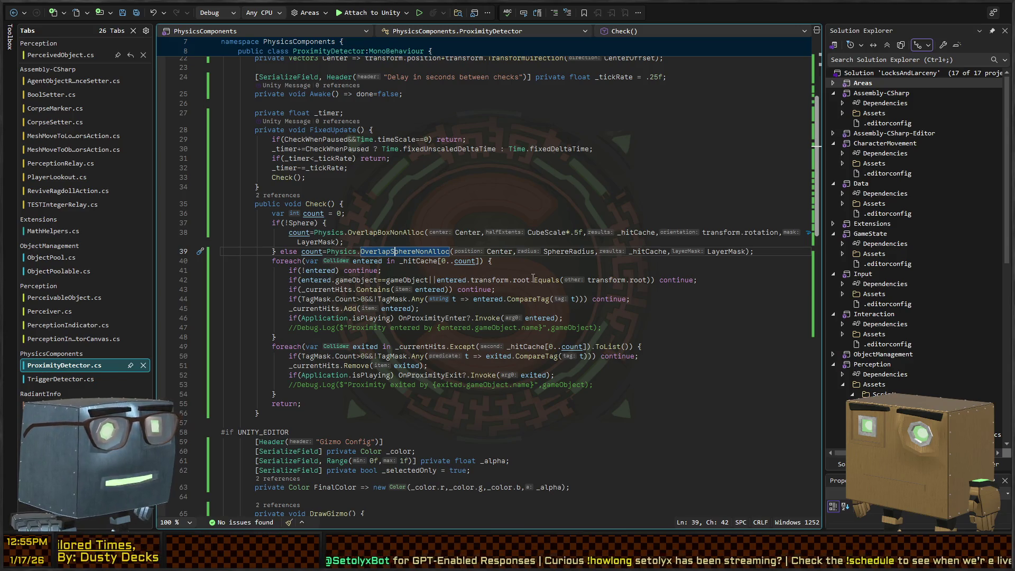
double_click(550, 280)
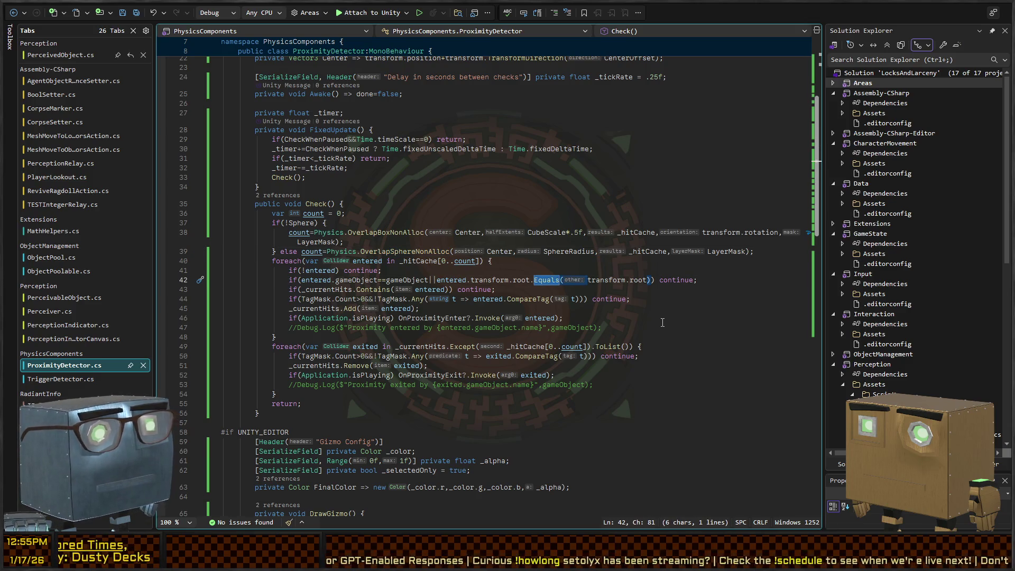
text(==)
key(Left)
key(Left)
key(BackSpace)
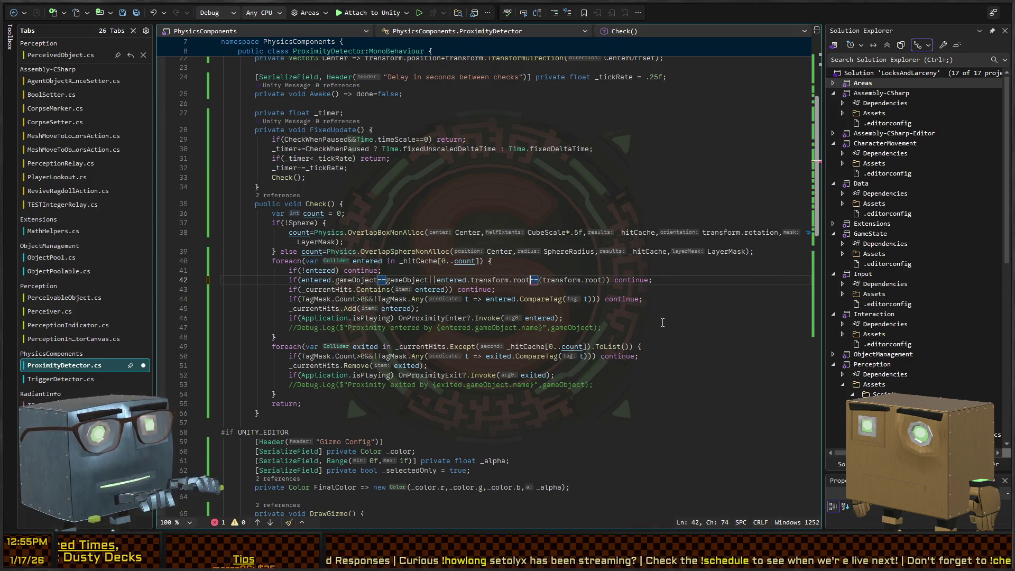
Step: Remove the leftover parentheses so line 42 reads entered.transform.root==transform.root, and save
key(Right)
key(Right)
key(Delete)
key(ctrl+Right)
key(ctrl+Right)
key(ctrl+Right)
key(Right)
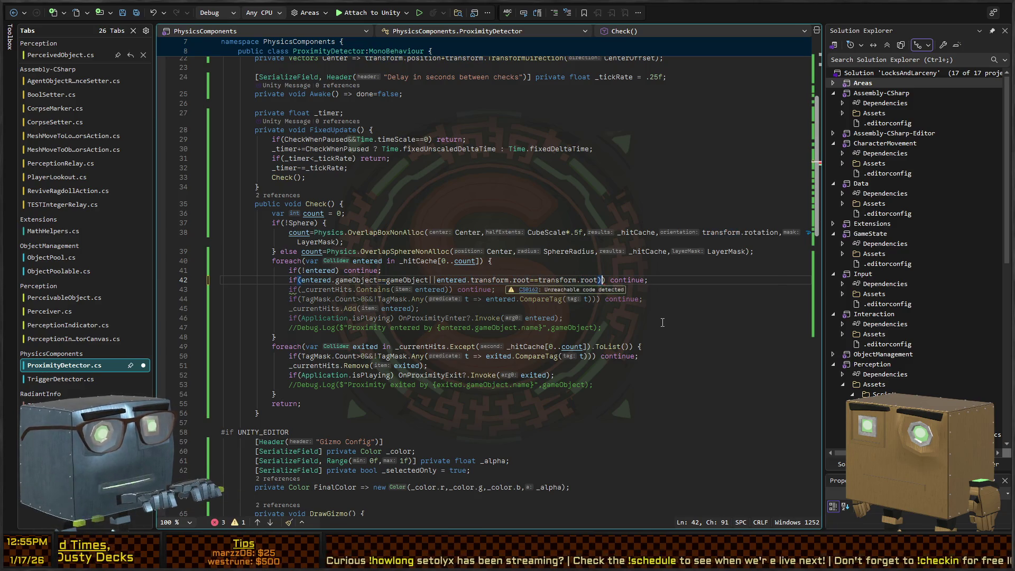
key(BackSpace)
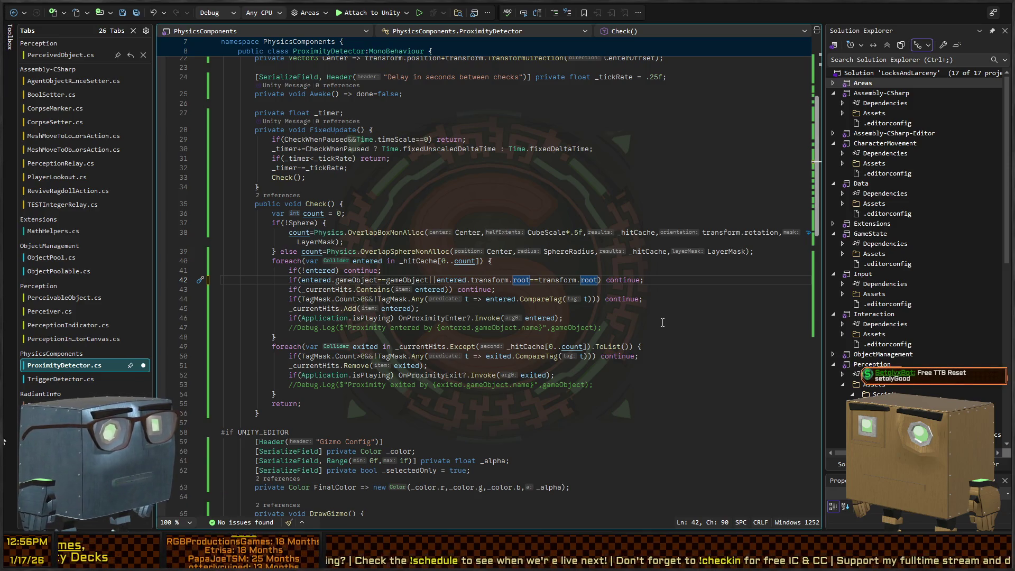
key(ctrl+s)
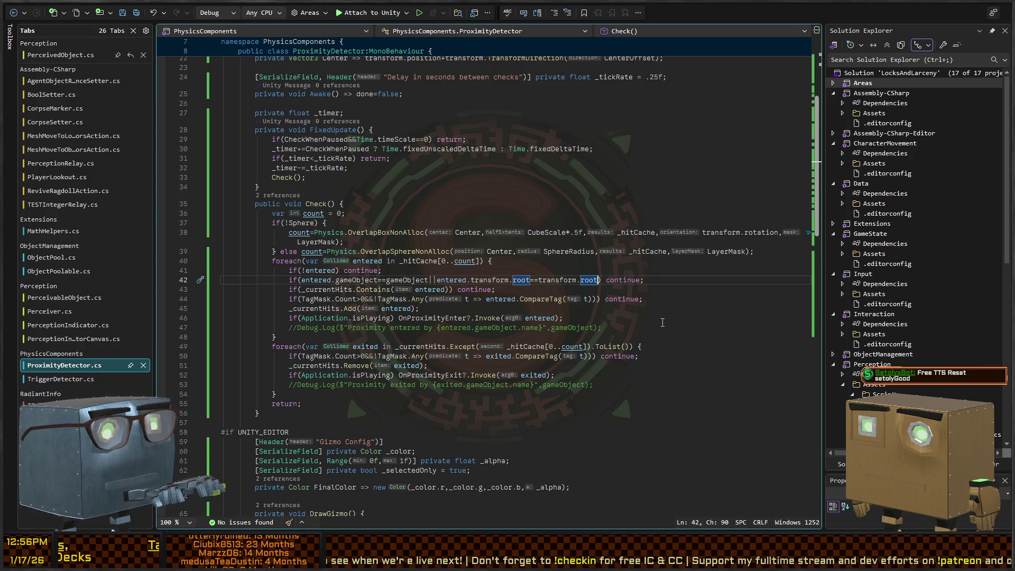
key(alt+Tab)
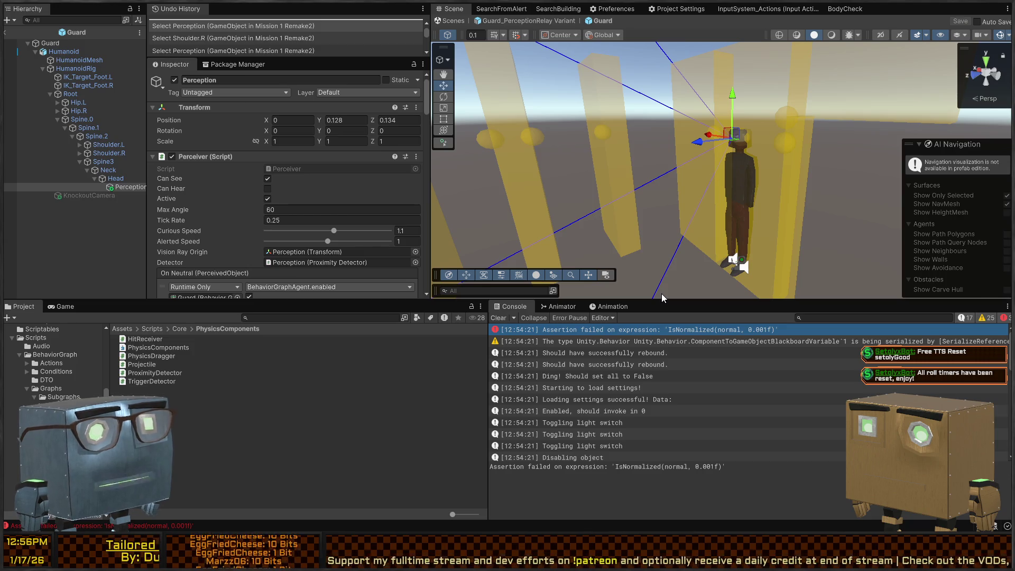
Step: Select the Perception object and change its Proximity Detector Layer Mask from Default to Everything
click(78, 111)
click(130, 186)
mouse_move(622, 154)
mouse_down()
mouse_move(574, 169)
mouse_move(575, 150)
mouse_move(606, 148)
mouse_up()
scroll(300, 192, down, 10)
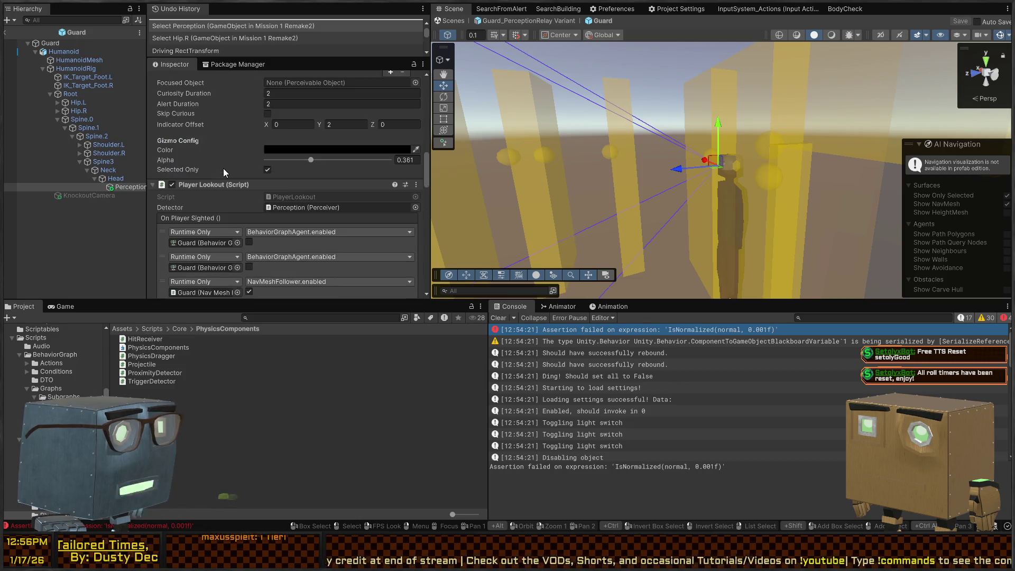
scroll(224, 168, down, 15)
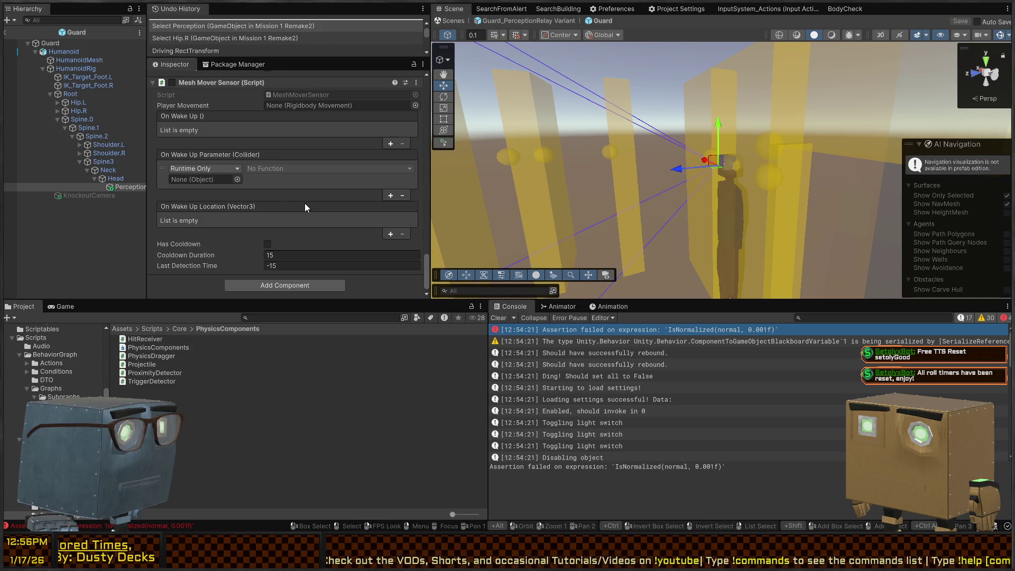
scroll(303, 202, up, 3)
click(236, 170)
scroll(254, 228, up, 5)
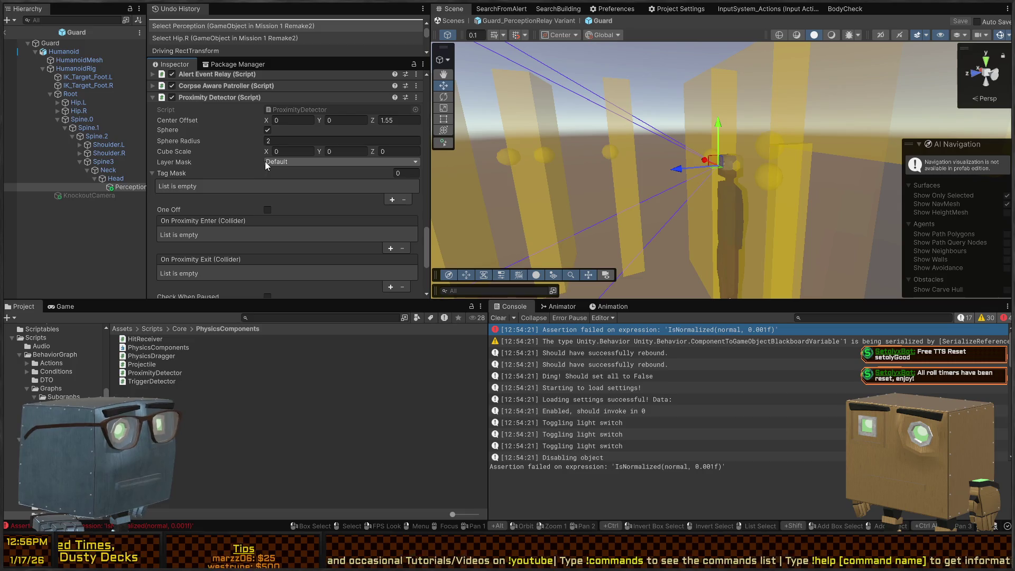
click(287, 188)
mouse_move(634, 180)
mouse_down()
mouse_move(660, 188)
mouse_move(816, 161)
mouse_move(761, 170)
mouse_up()
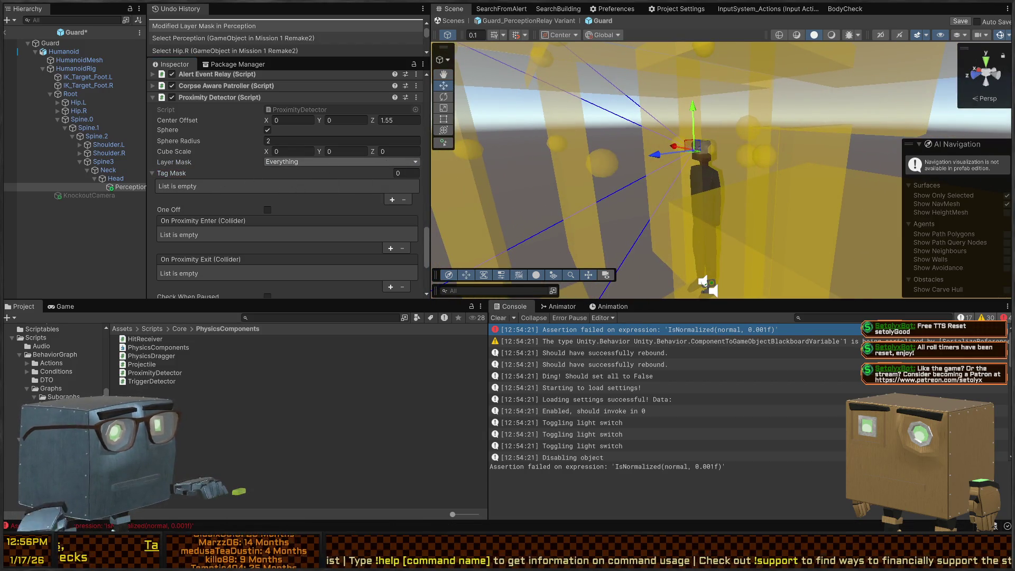
key(alt+Tab)
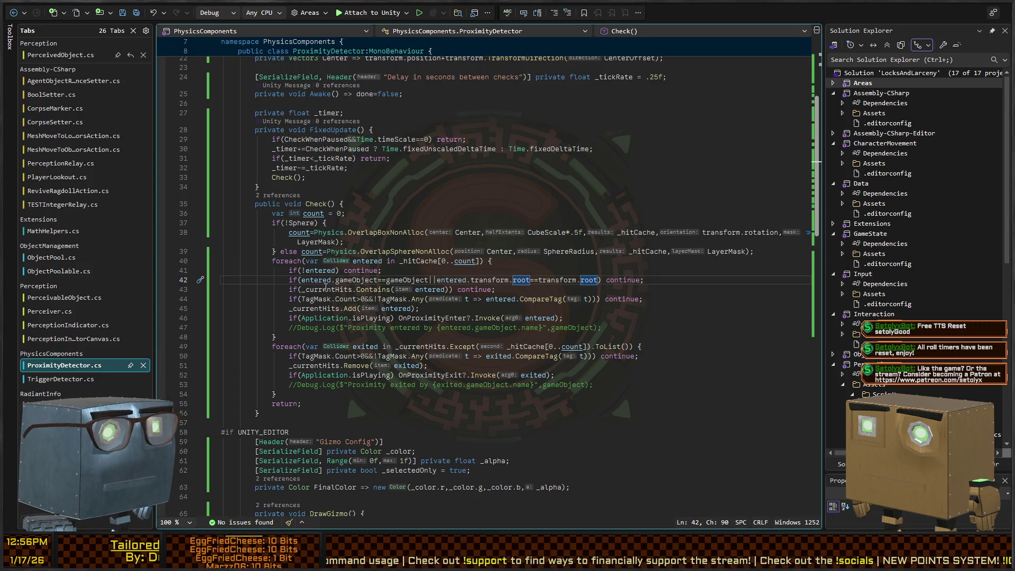
Step: Review the uses of entered and transform in line 42's root comparison
click(322, 272)
drag(301, 280, 435, 279)
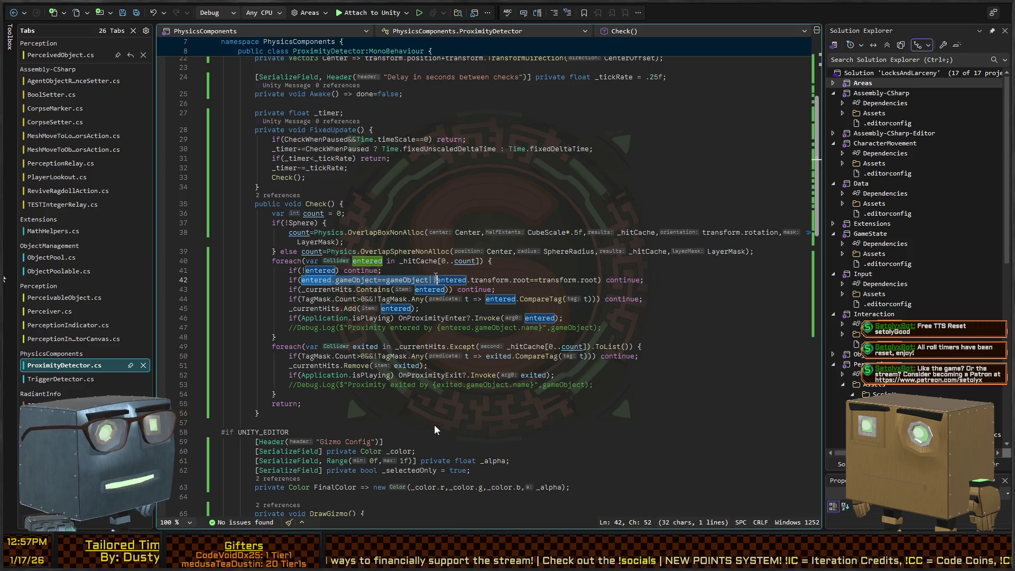
click(439, 280)
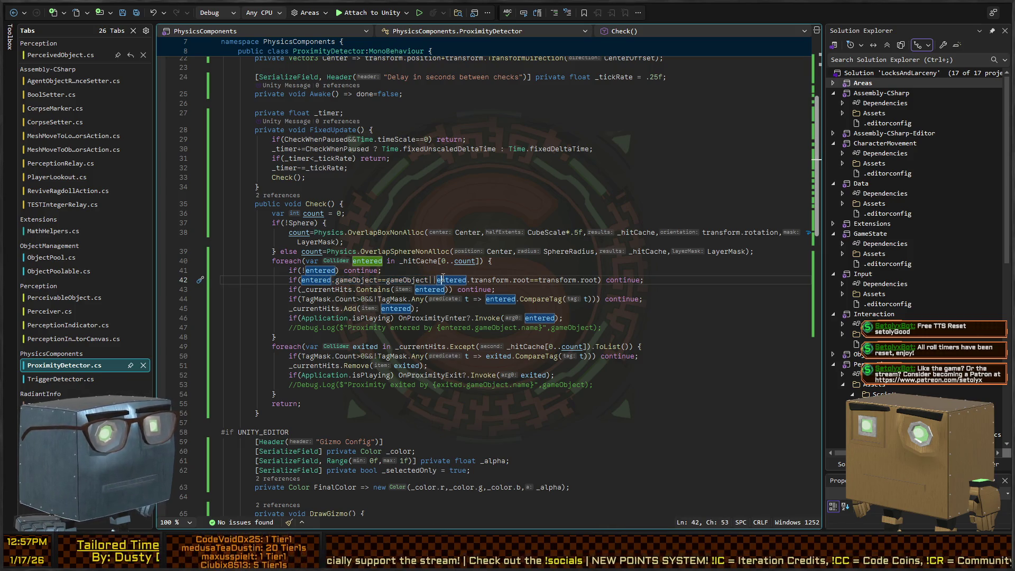
click(509, 280)
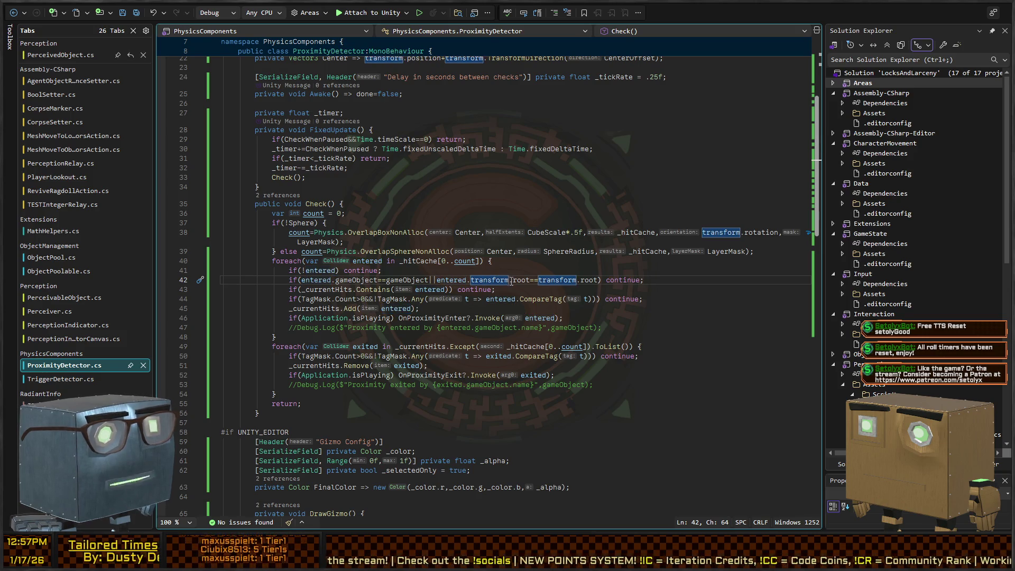
click(514, 280)
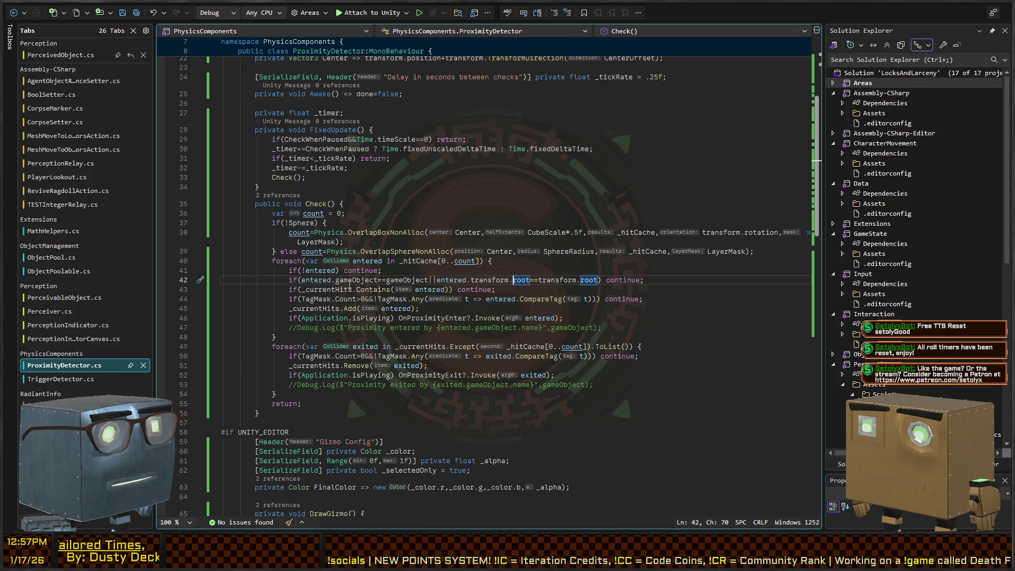
drag(429, 281, 599, 280)
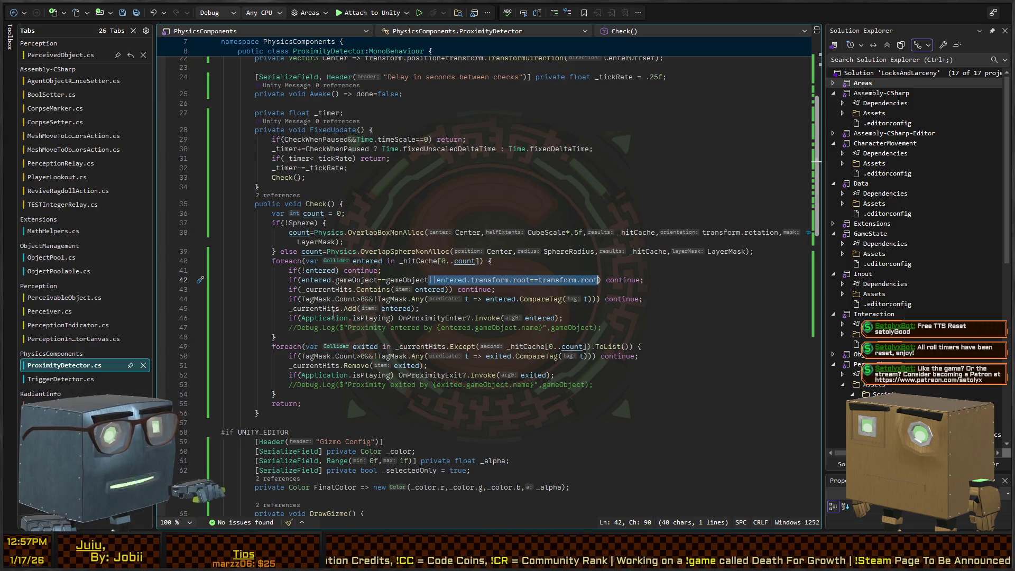
Step: Trace the _currentHits references, including lines 49 and 51, then save the Guard prefab
click(315, 308)
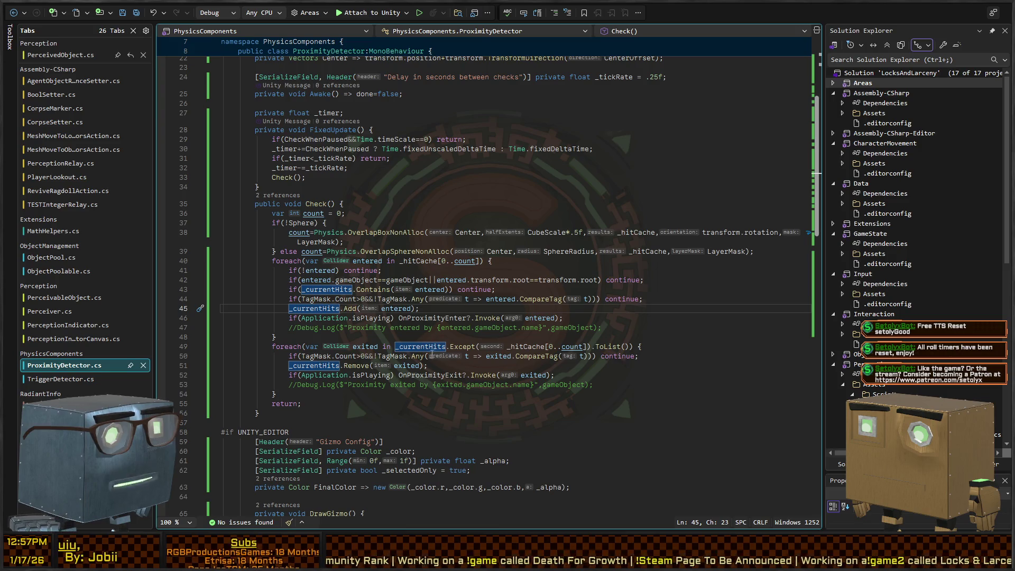
scroll(373, 344, down, 11)
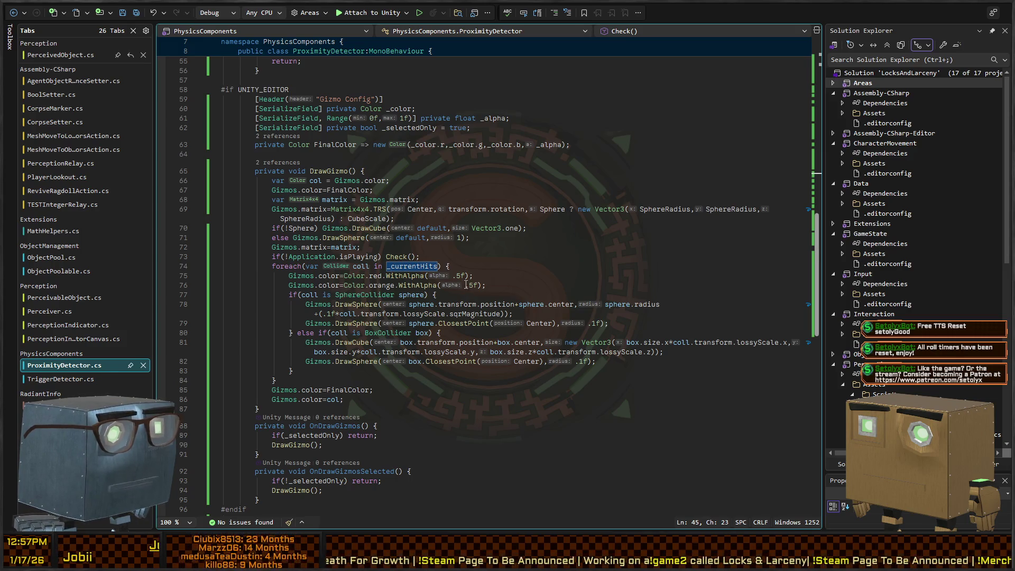
scroll(408, 271, up, 11)
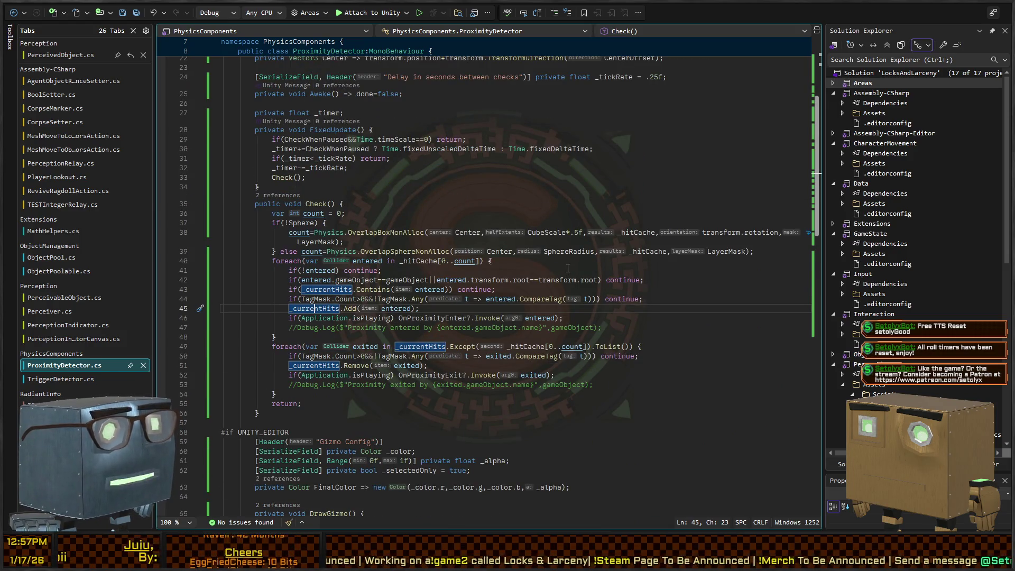
click(335, 289)
key(ctrl+shift+Up)
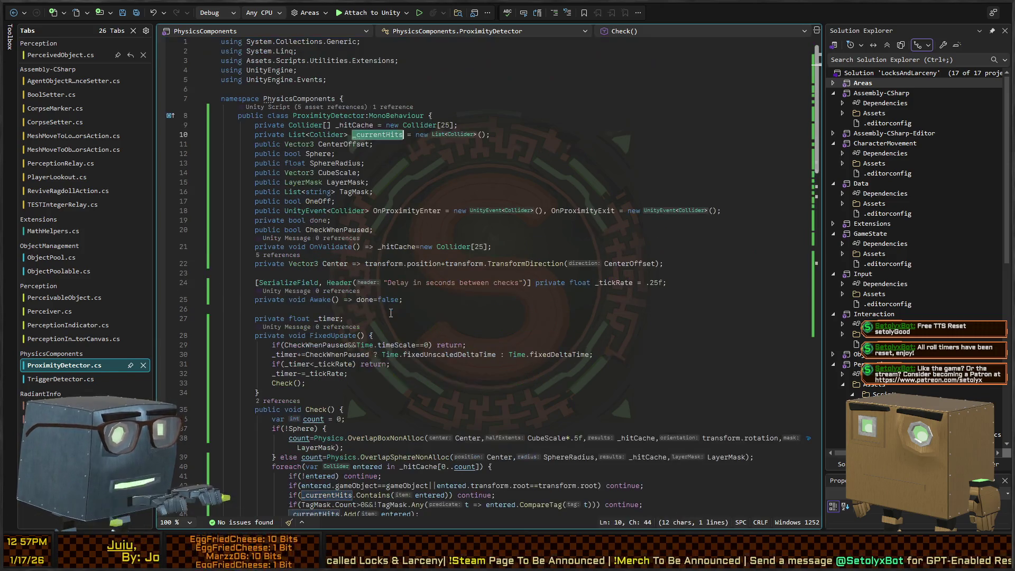
key(ctrl+shift+Up)
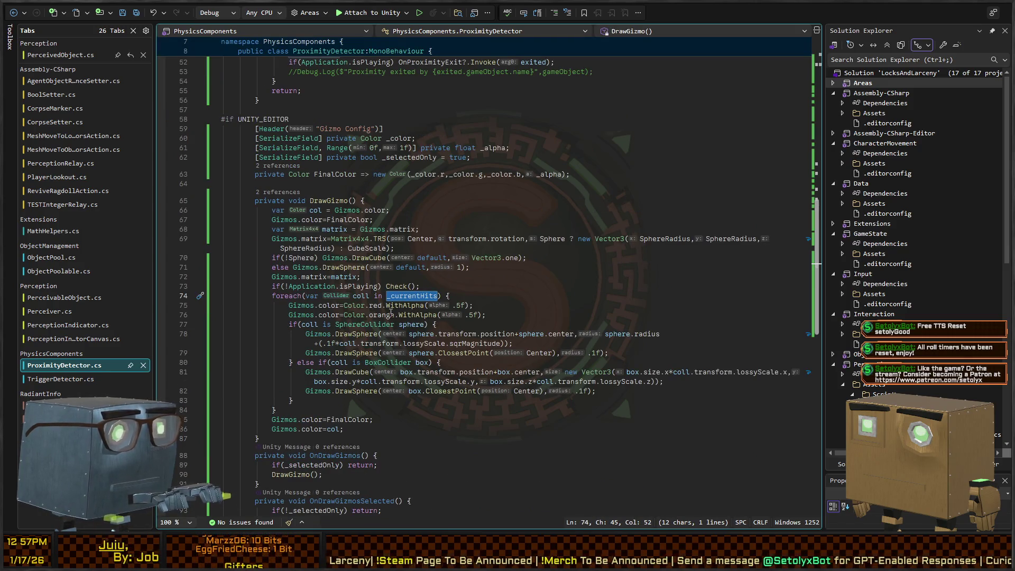
key(ctrl+shift+Up)
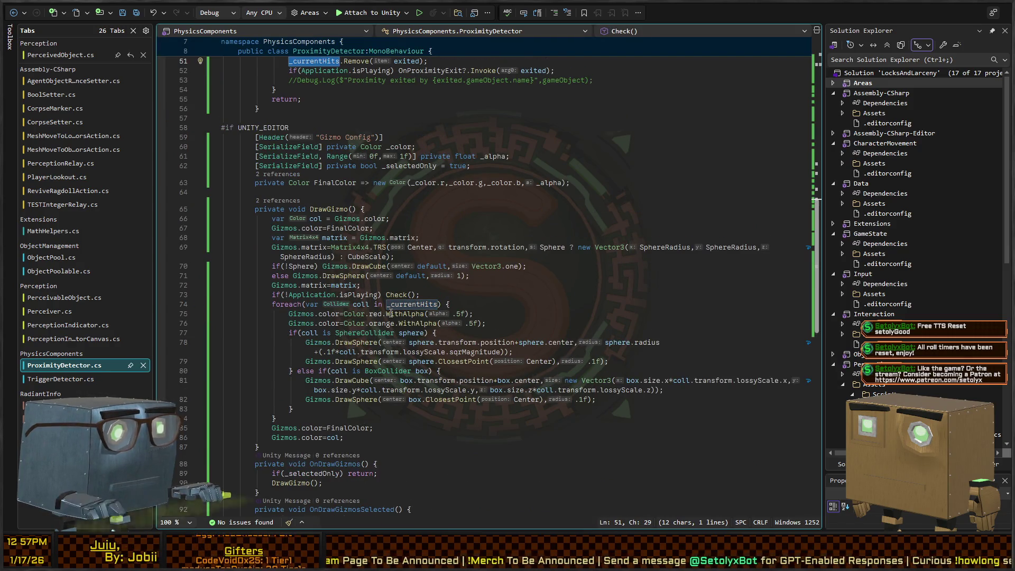
key(ctrl+shift+Up)
key(ctrl+shift+Up)
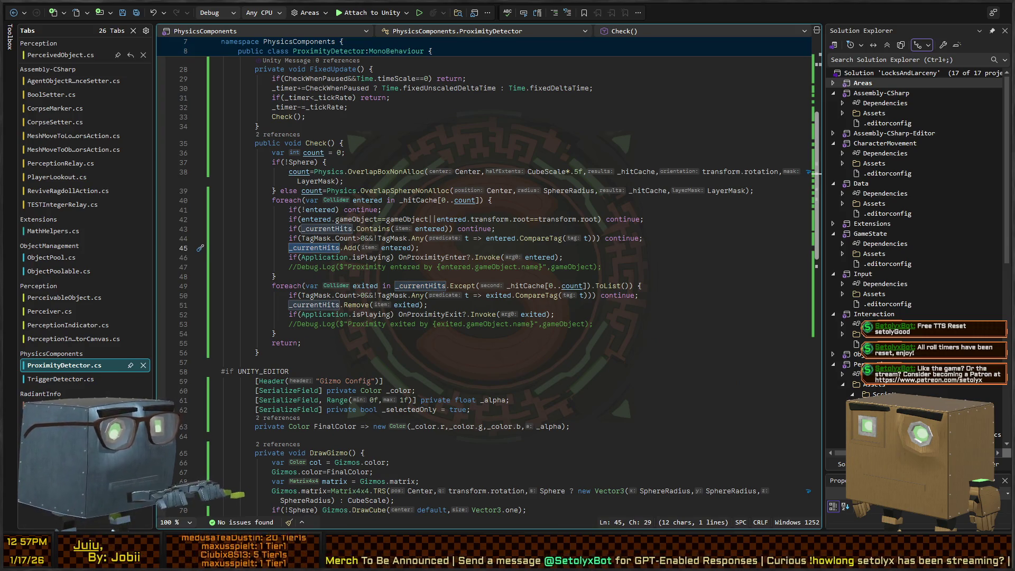
key(alt+Tab)
key(ctrl+s)
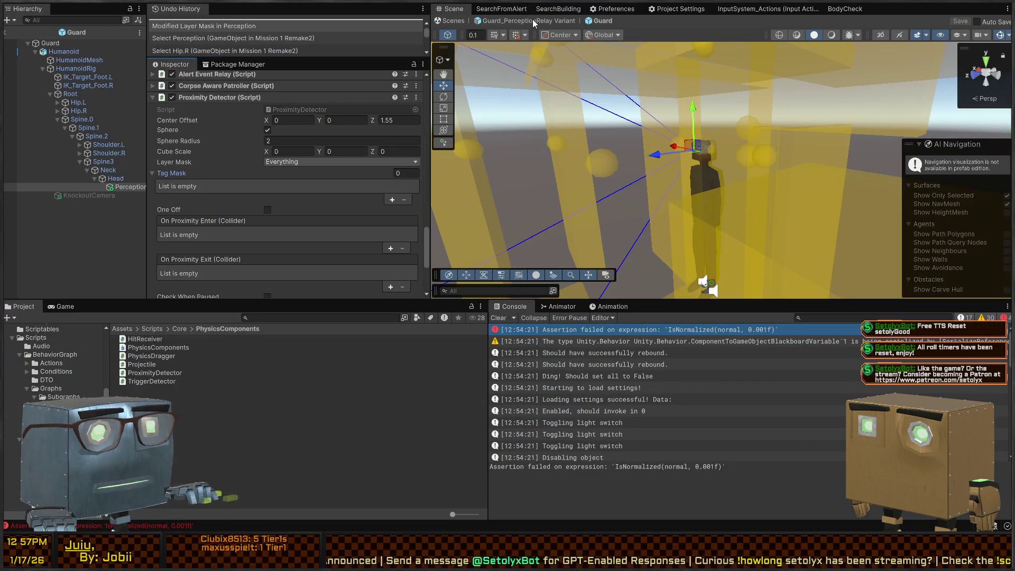
Step: Go up to the Guard_PerceptionRelay Variant, toggle its active state, and select its root object
click(550, 21)
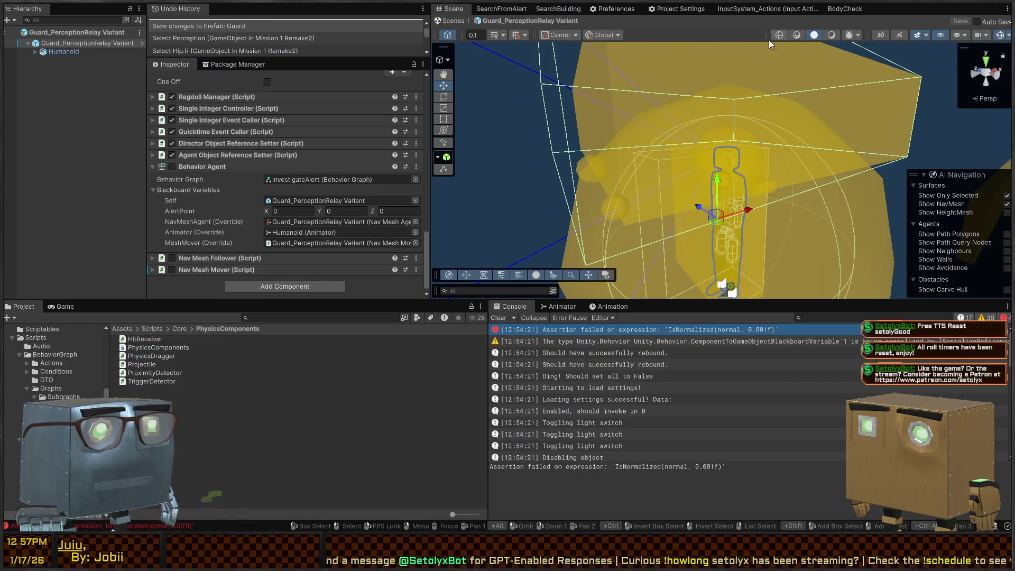
drag(610, 152, 664, 183)
key(alt+shift+a)
key(alt+shift+a)
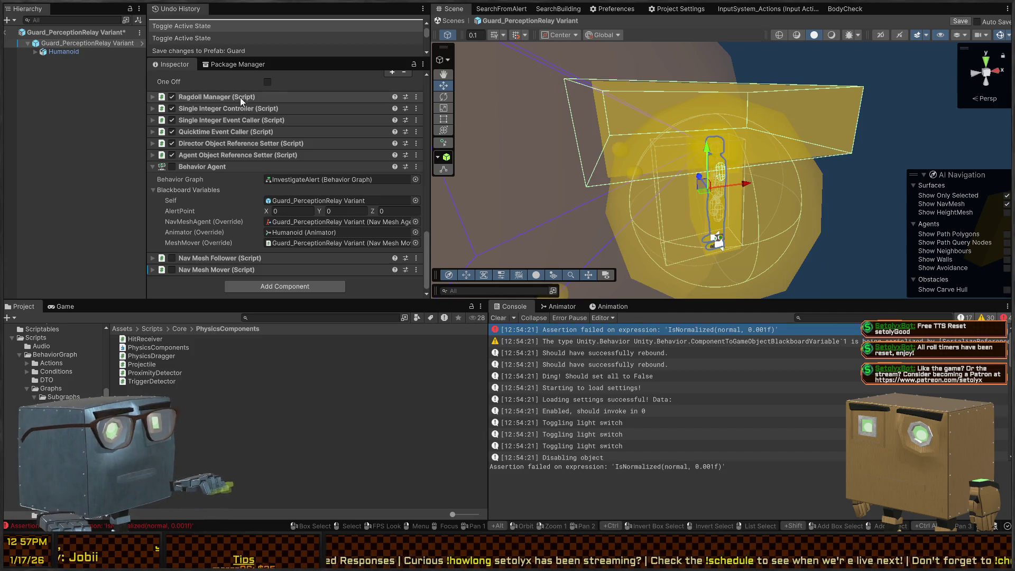
click(64, 51)
click(68, 44)
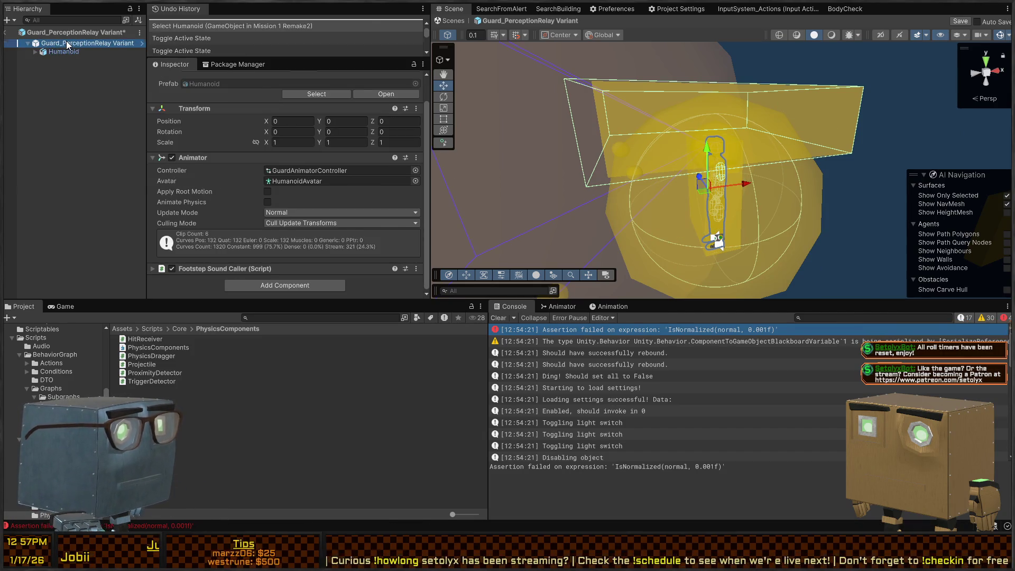
key(alt+Tab)
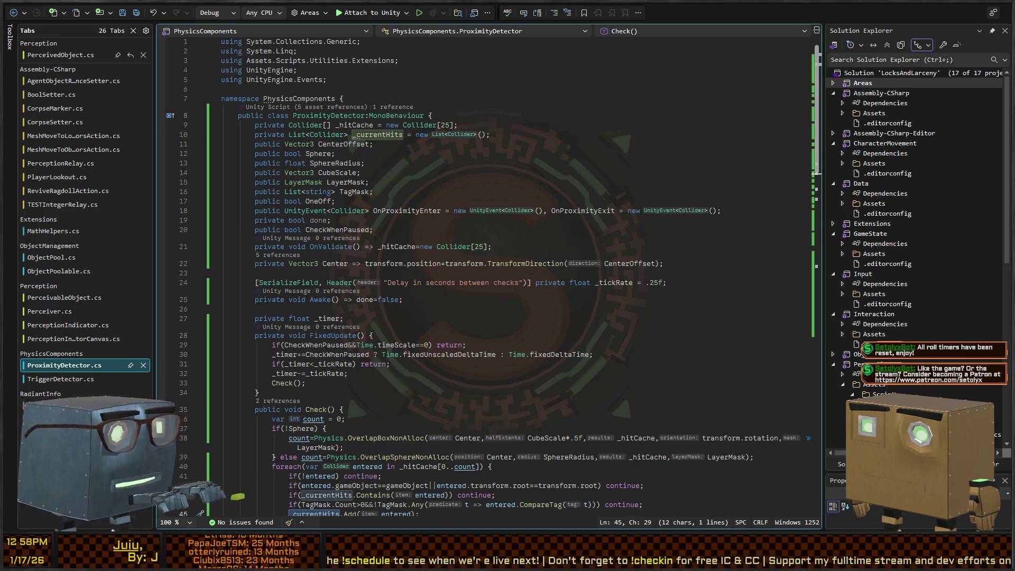
key(alt+Tab)
Step: Open the base Guard prefab in context, select Perception and fly through its yellow vision volume
scroll(646, 176, up, 2)
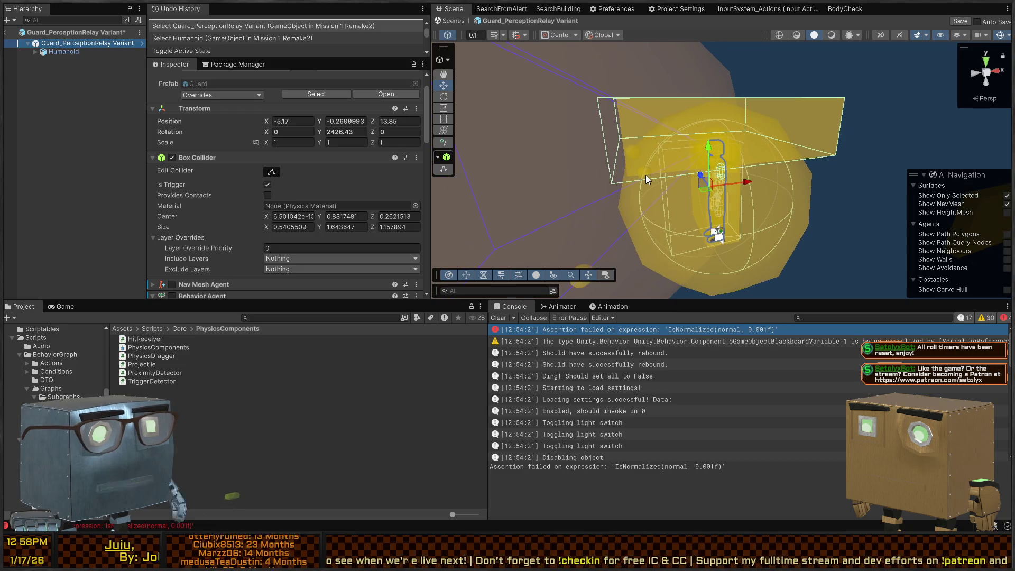
right_click(753, 159)
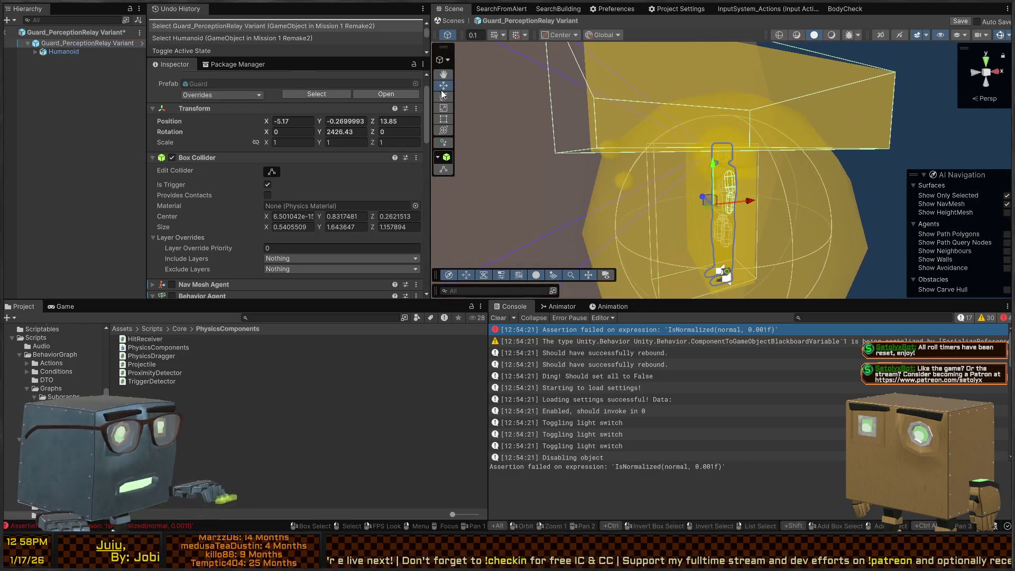
click(85, 43)
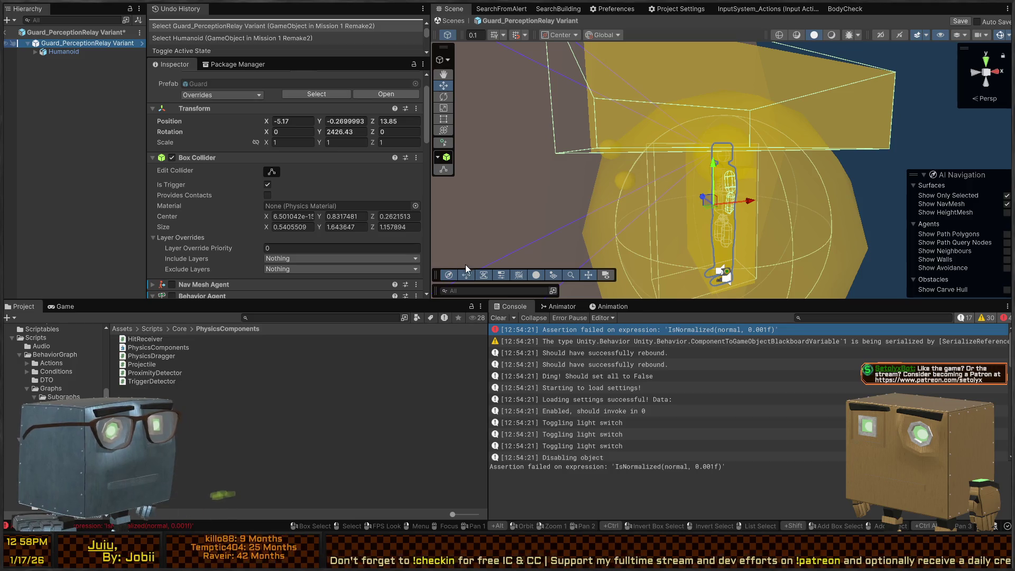
click(386, 93)
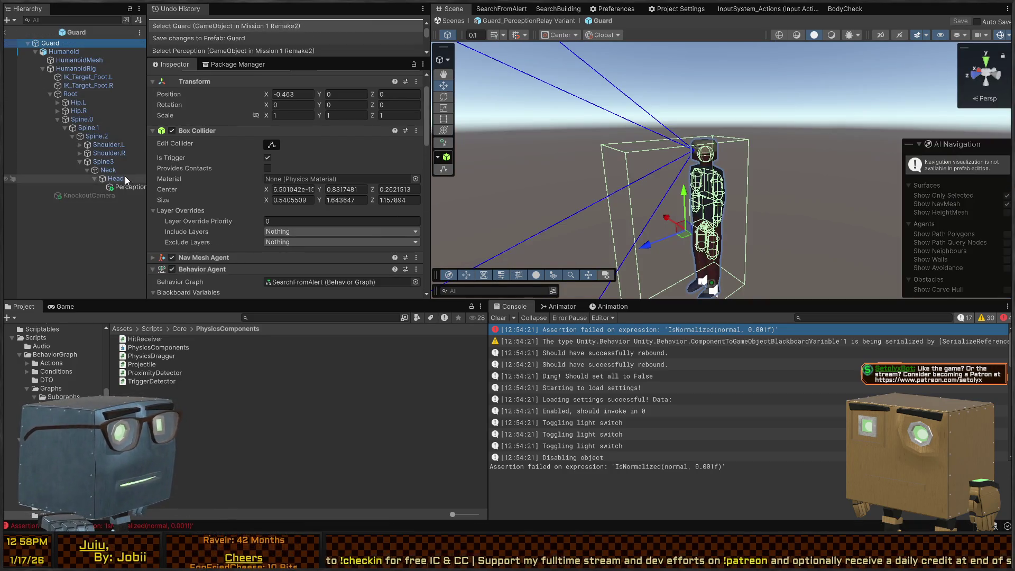
click(122, 188)
scroll(670, 162, down, 10)
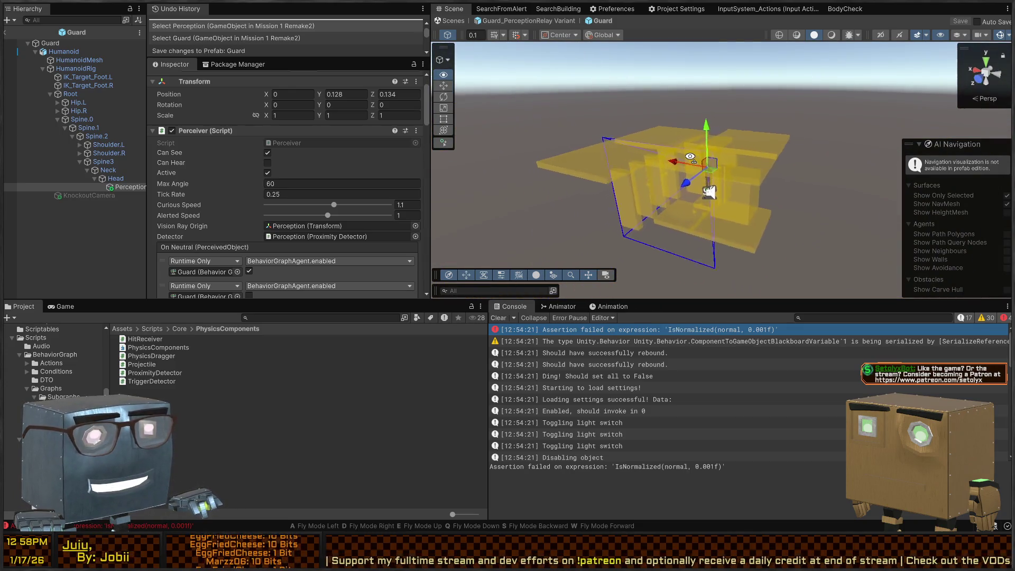
key(w)
key(s)
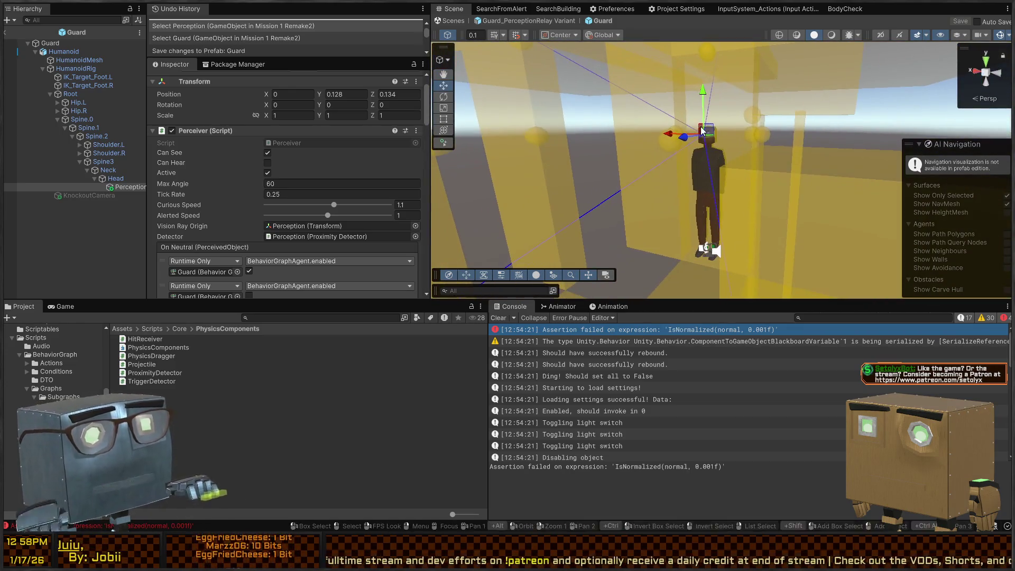
key(alt+Tab)
scroll(324, 167, down, 14)
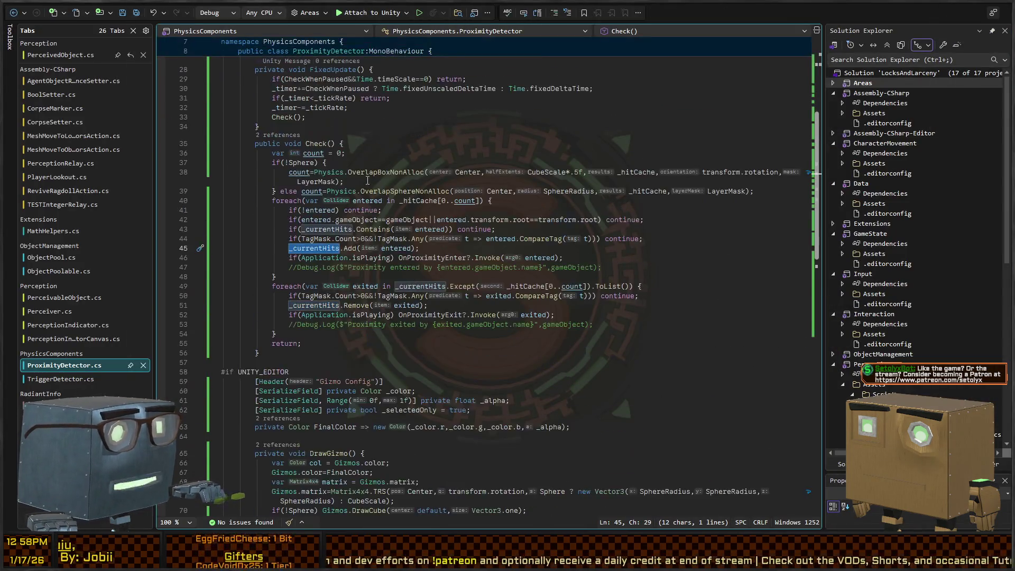
Step: Append .Where(h => transform.root!=h.transform.root) to _currentHits in DrawGizmo's foreach on line 74
scroll(324, 167, down, 6)
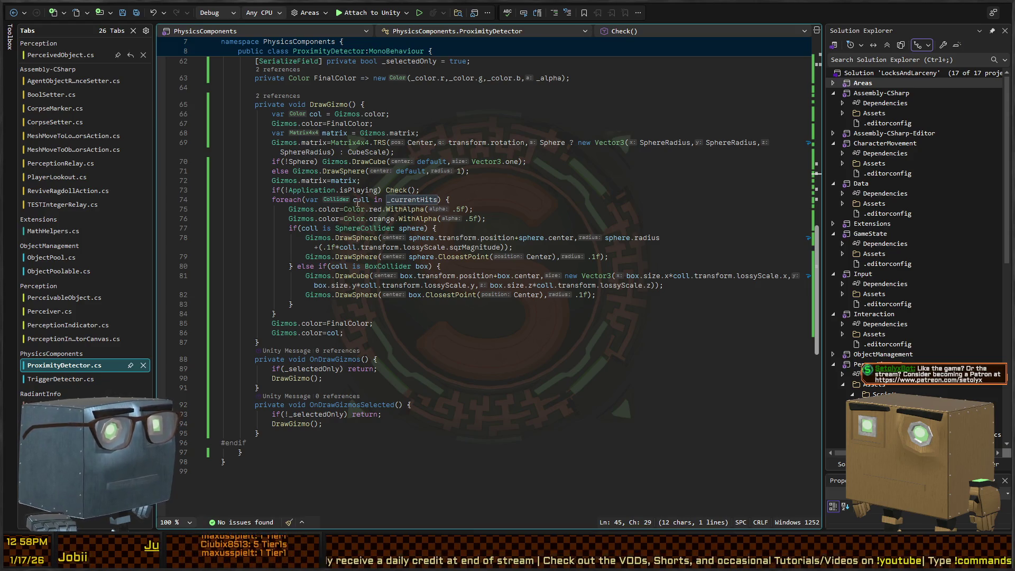
click(447, 199)
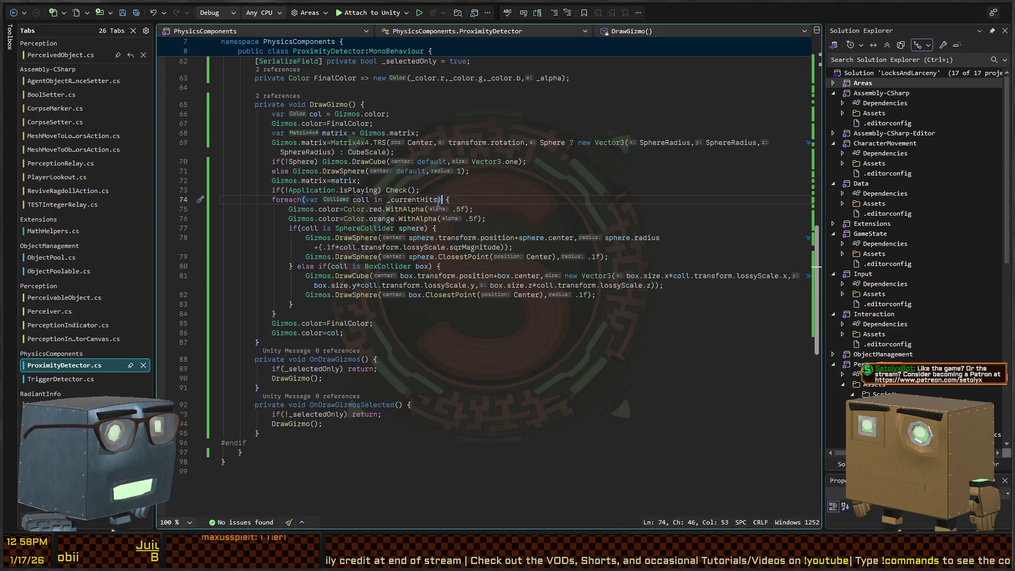
double_click(437, 199)
text(.Where()
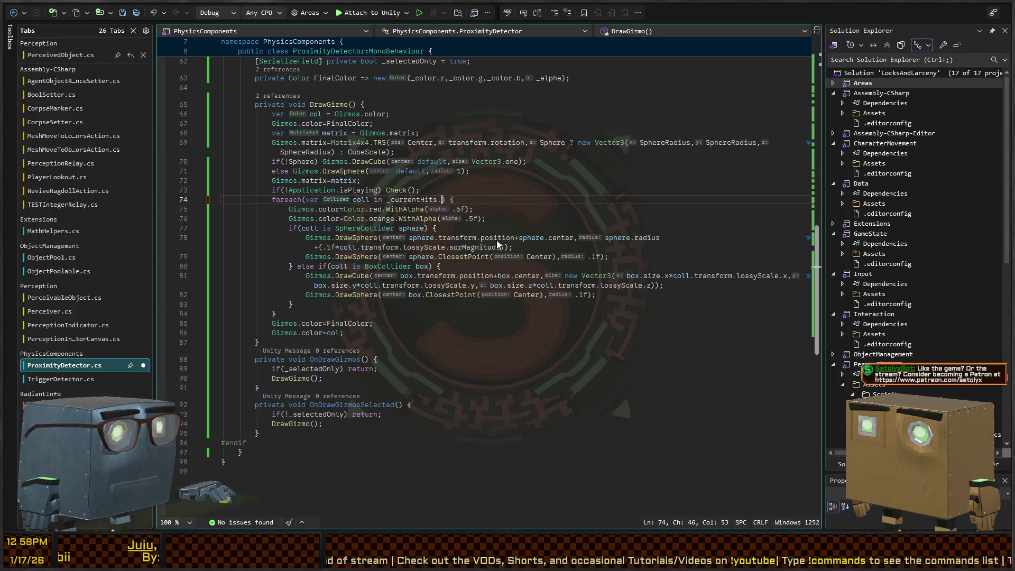
text(h => )
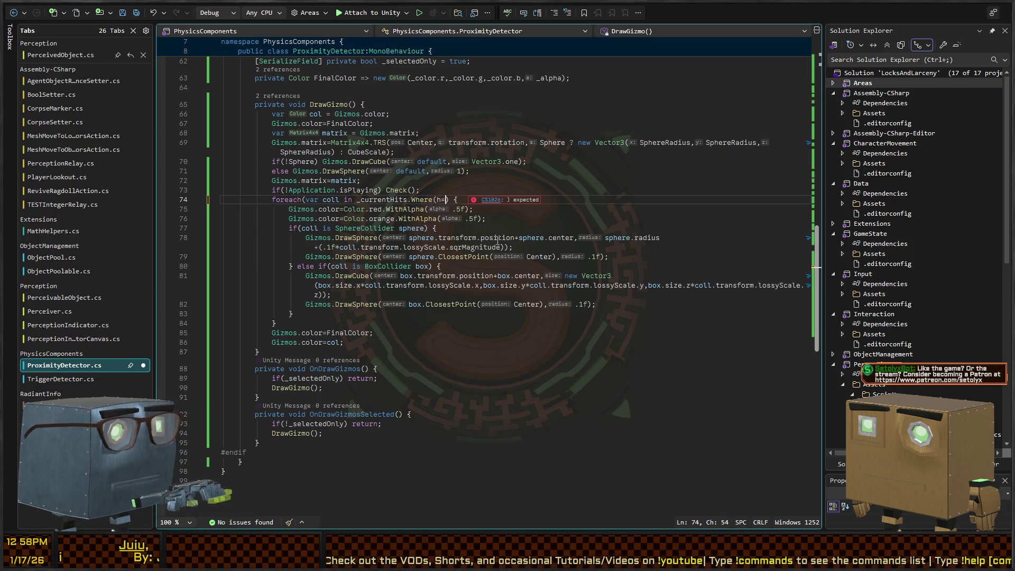
text(transform.root)
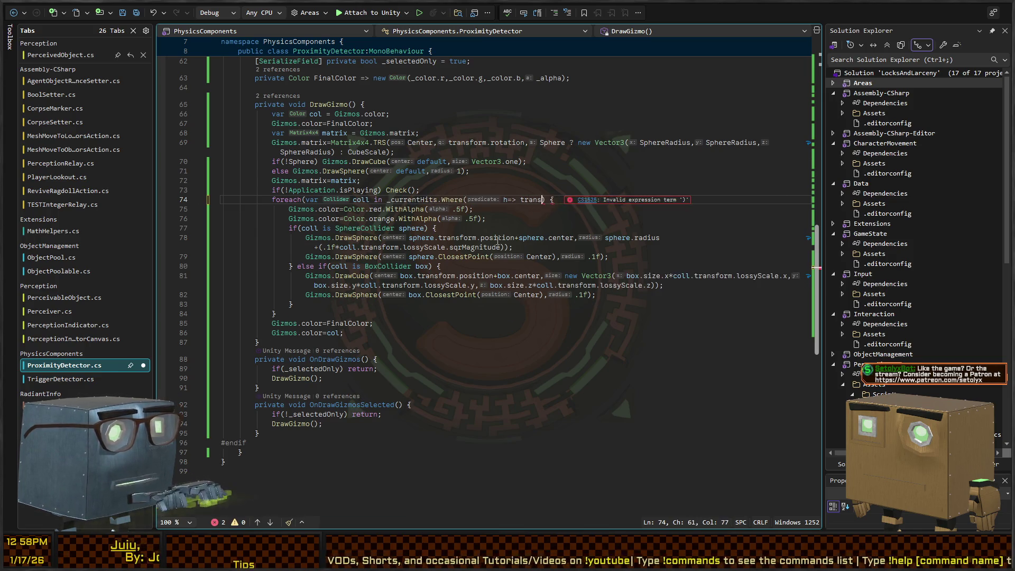
text(!=h.transform)
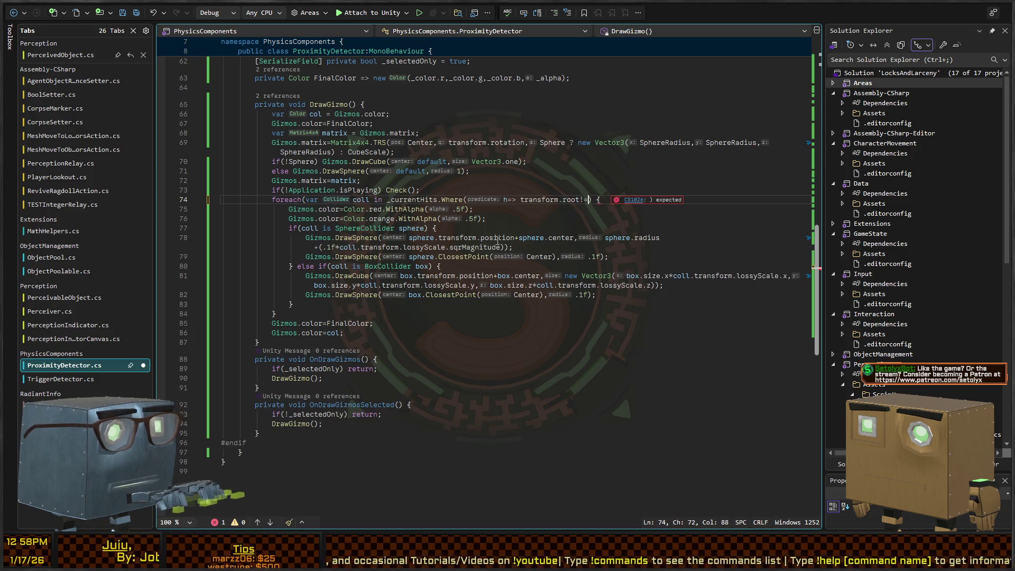
text(.root)
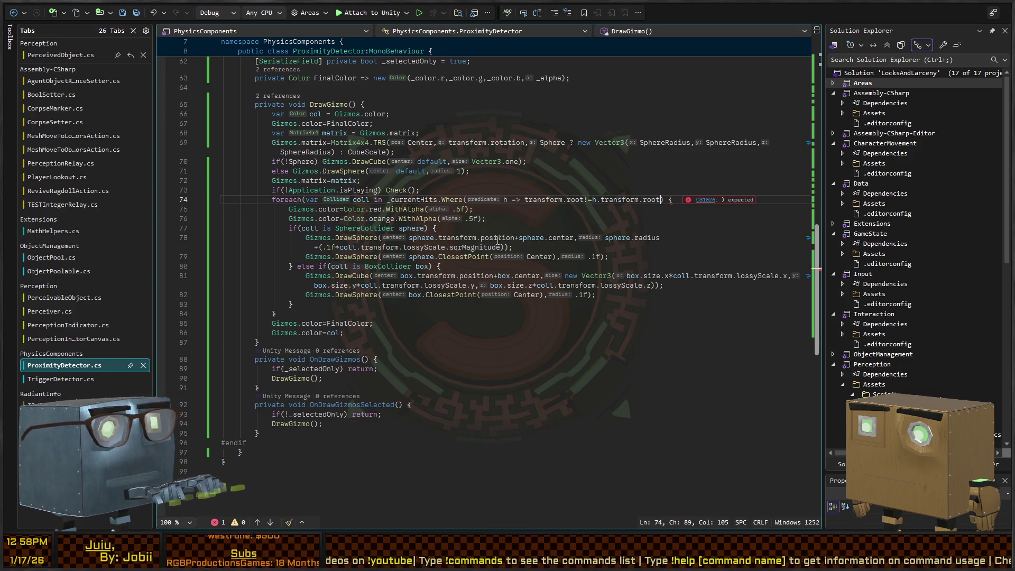
text())
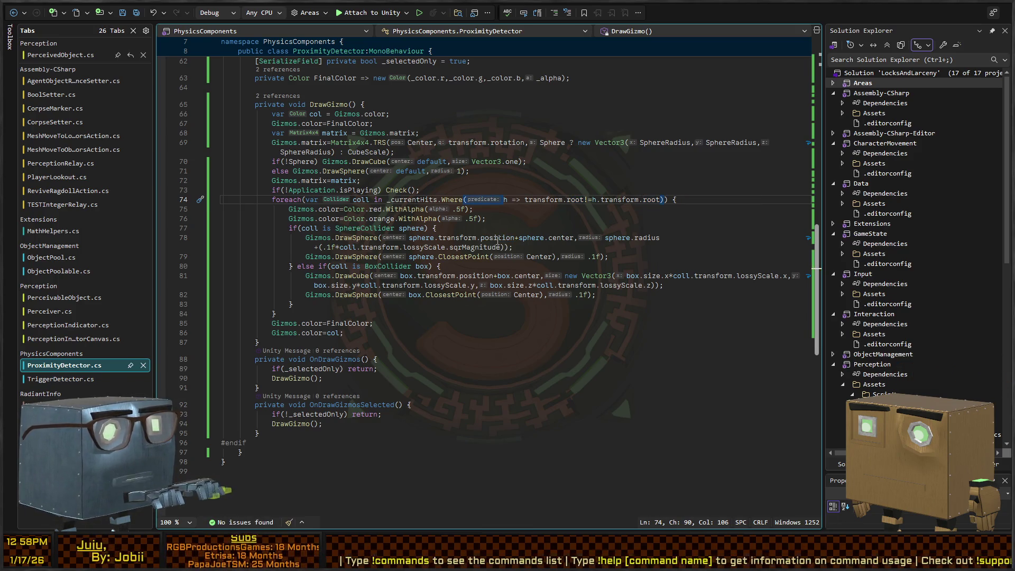
key(alt+Tab)
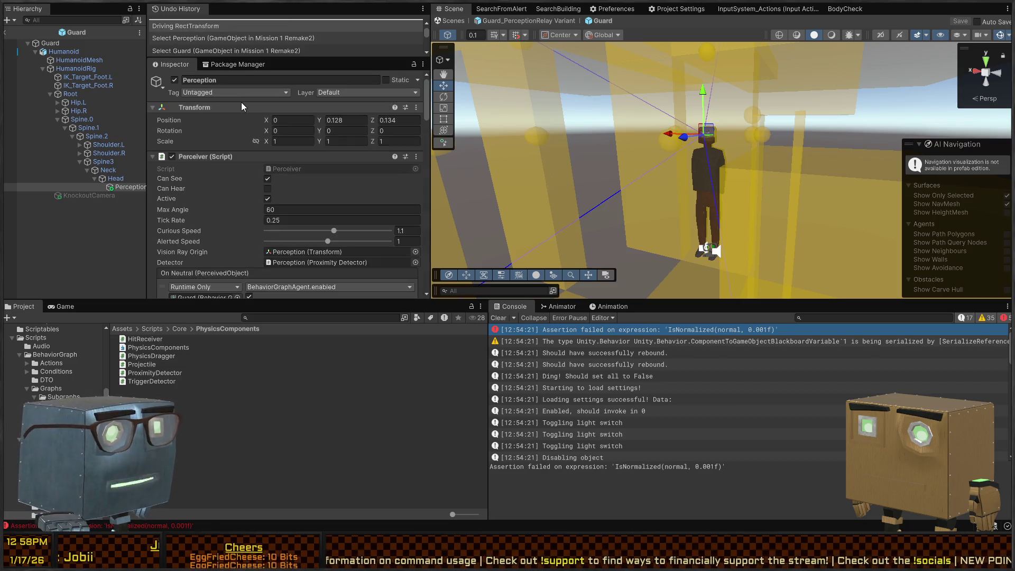
Step: Check HumanoidRig and Hip.R, then reselect the Perception object to review its components
click(76, 68)
click(128, 188)
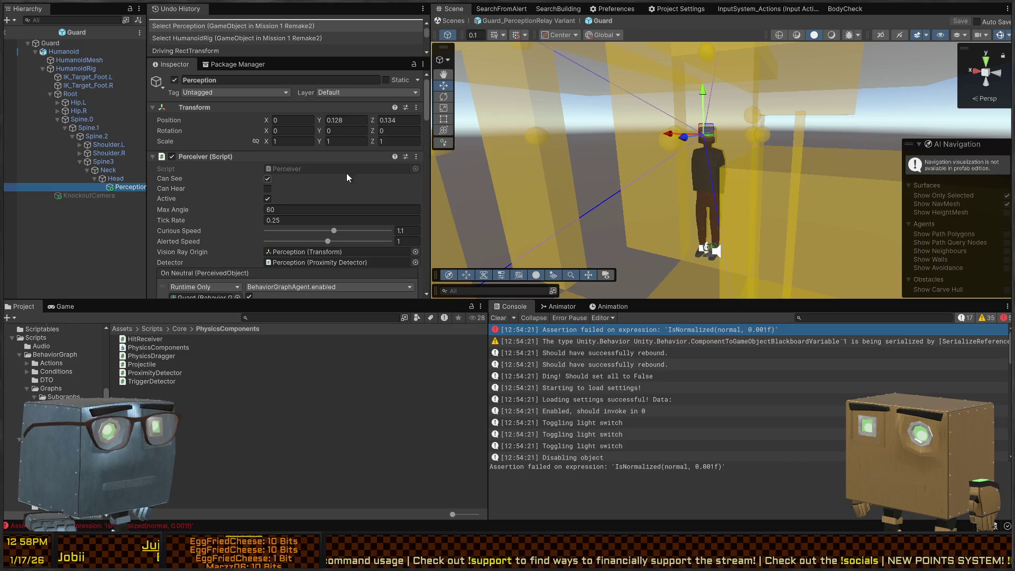
scroll(362, 158, down, 10)
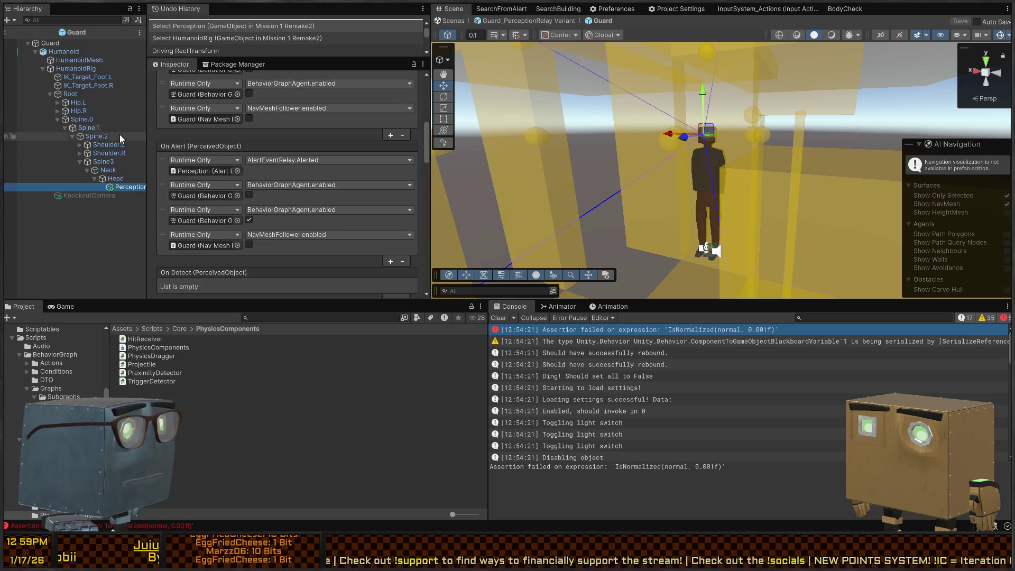
click(78, 110)
click(120, 187)
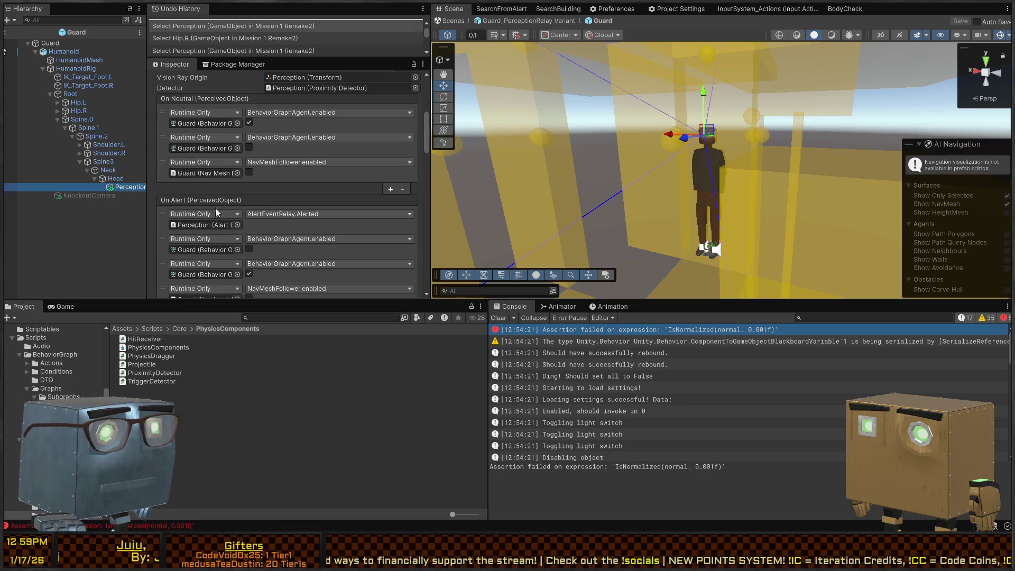
scroll(351, 141, down, 10)
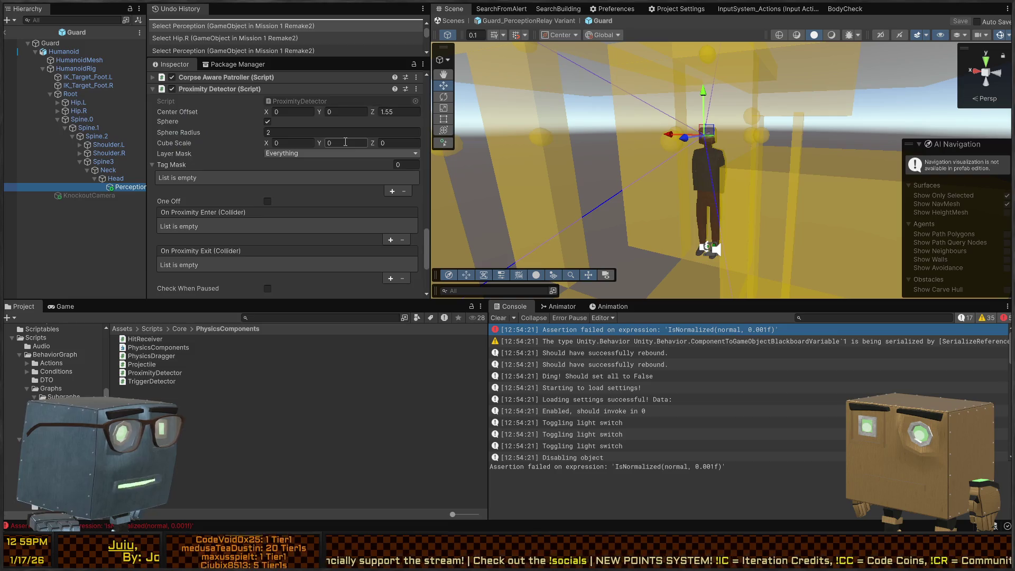
scroll(345, 142, down, 5)
Step: View the Proximity Detector's 25-entry Hit Cache in Debug mode, then return to the Variant prefab
click(422, 64)
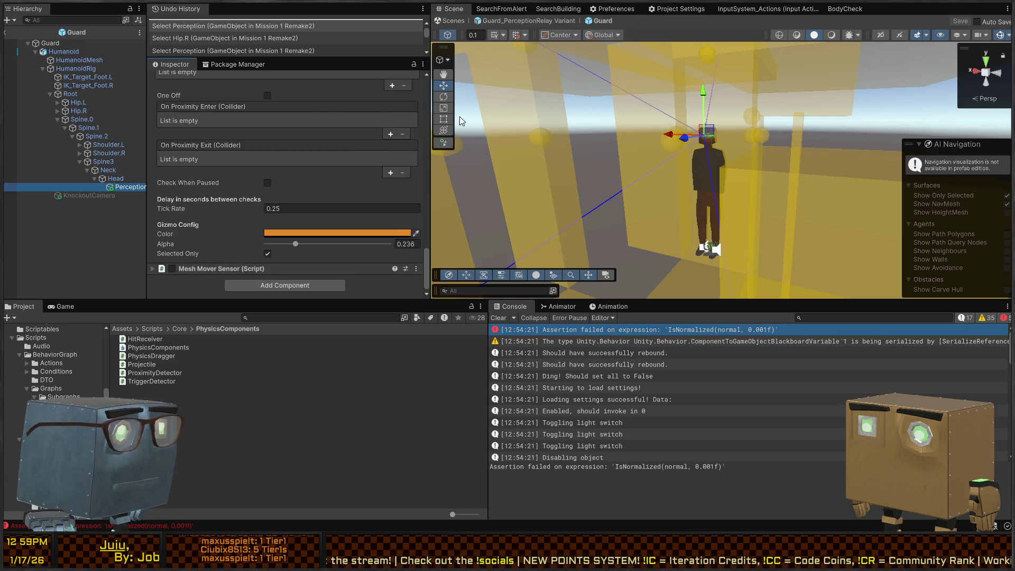
click(450, 86)
scroll(161, 169, up, 1)
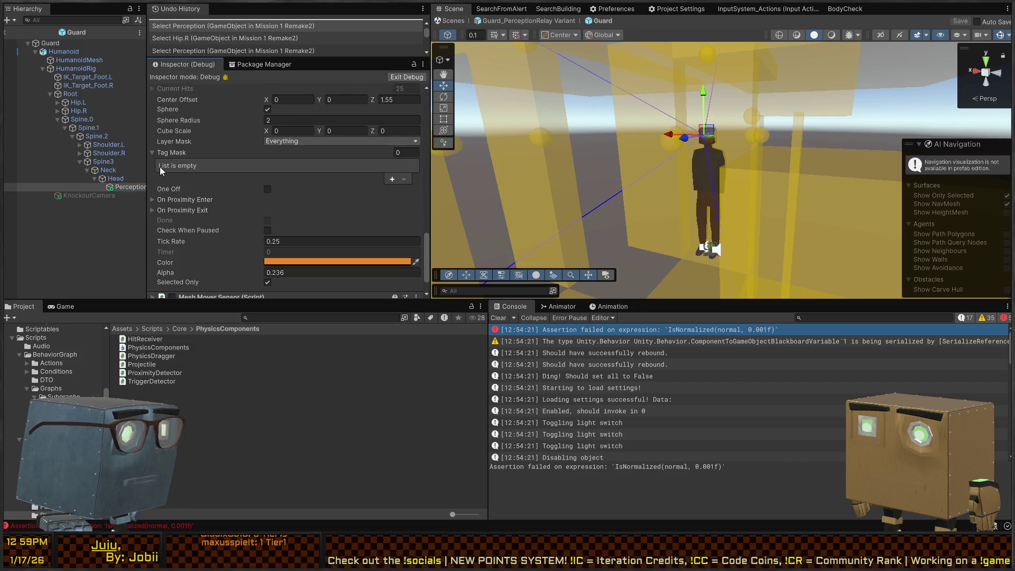
scroll(185, 151, up, 2)
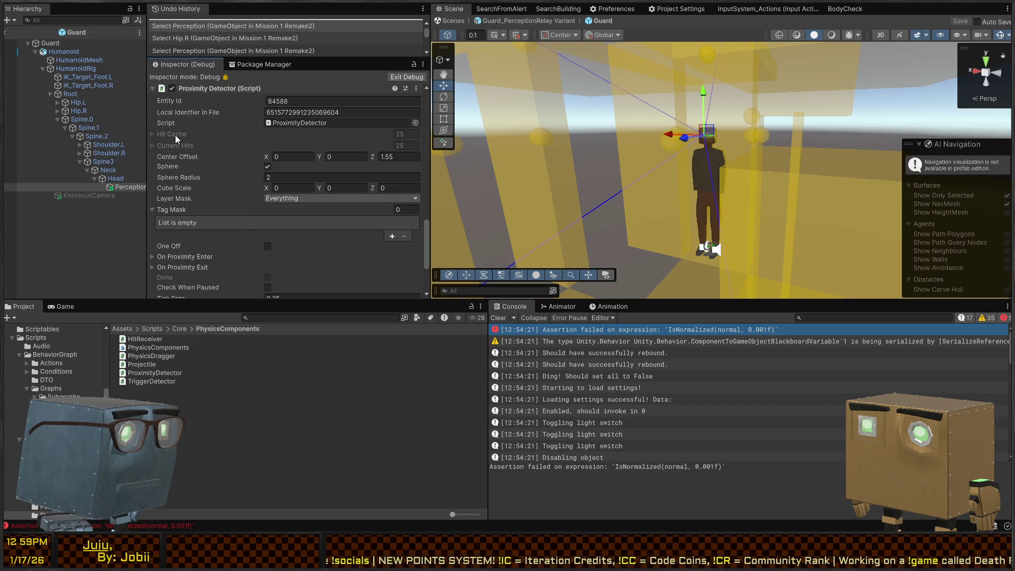
click(157, 135)
scroll(322, 157, down, 2)
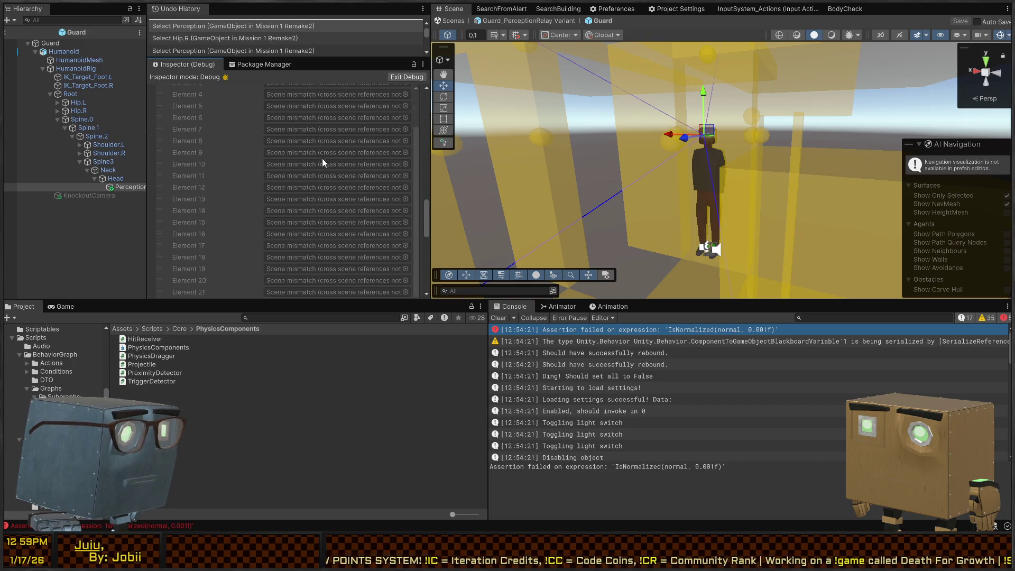
scroll(370, 180, up, 4)
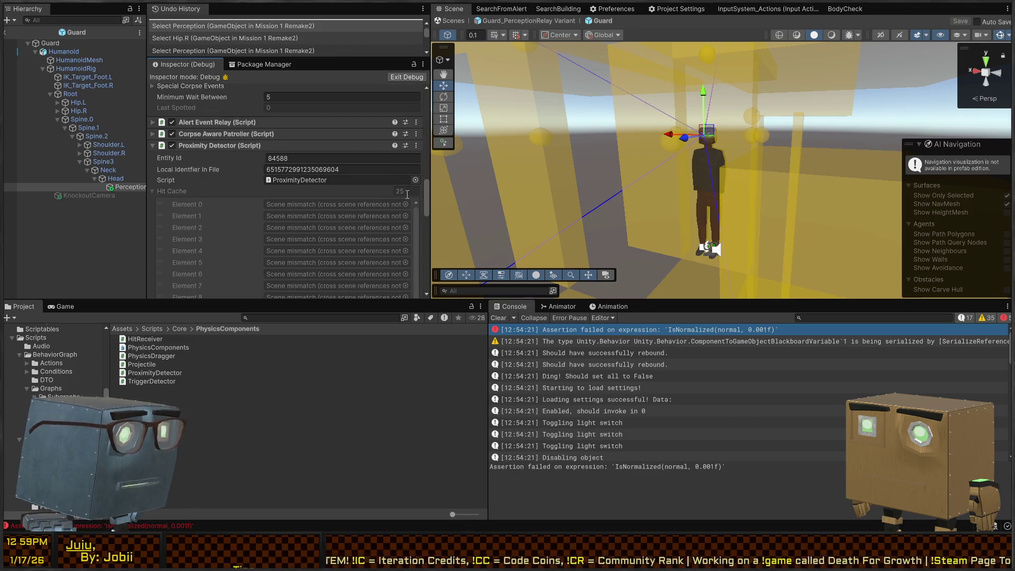
scroll(205, 175, down, 5)
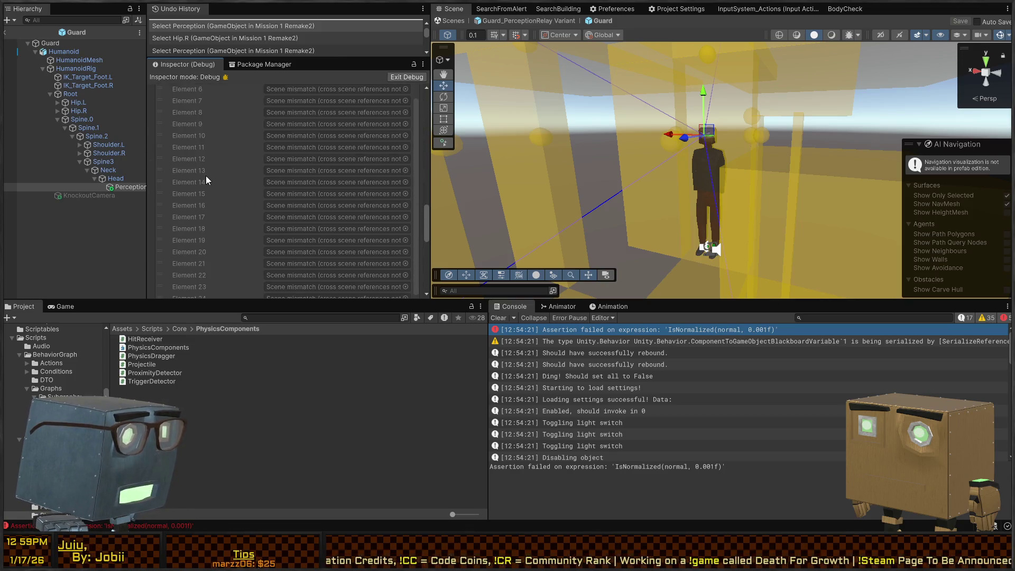
scroll(205, 176, up, 2)
scroll(259, 194, up, 5)
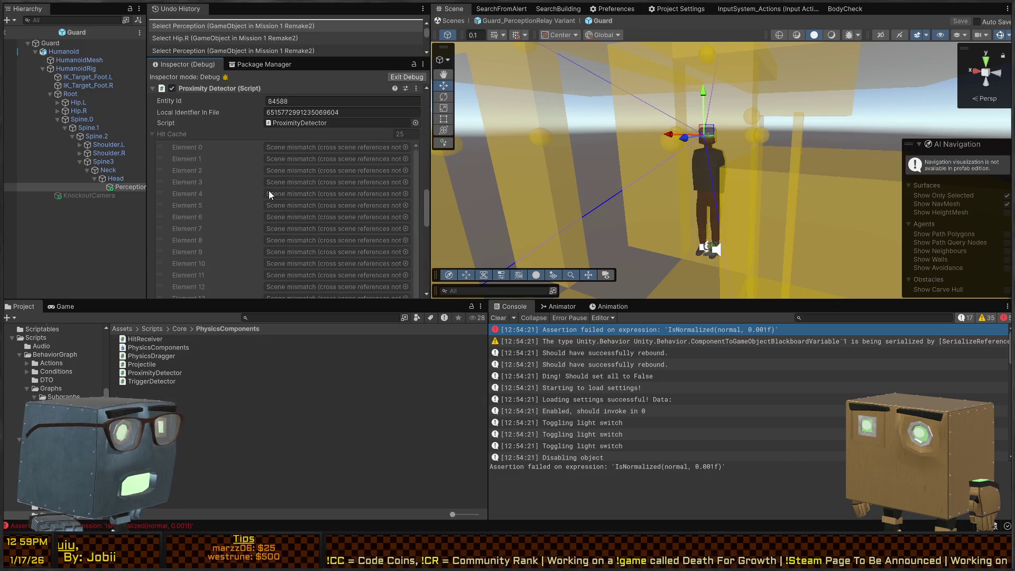
click(399, 78)
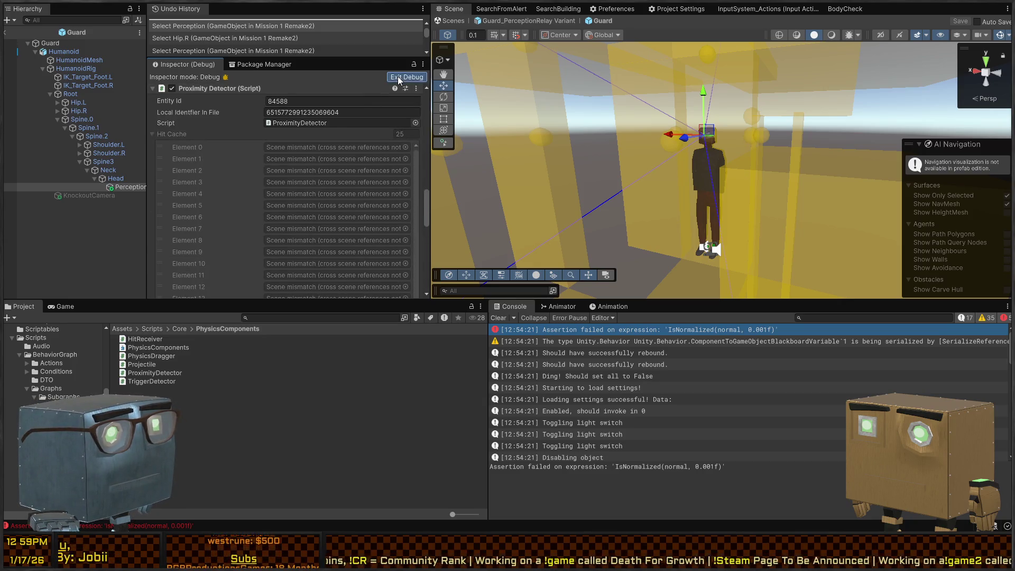
click(512, 21)
Step: Return to the Mission 1 Remake2 scene, switch the Inspector to Debug, and select Guard_PerceptionRelay
click(453, 21)
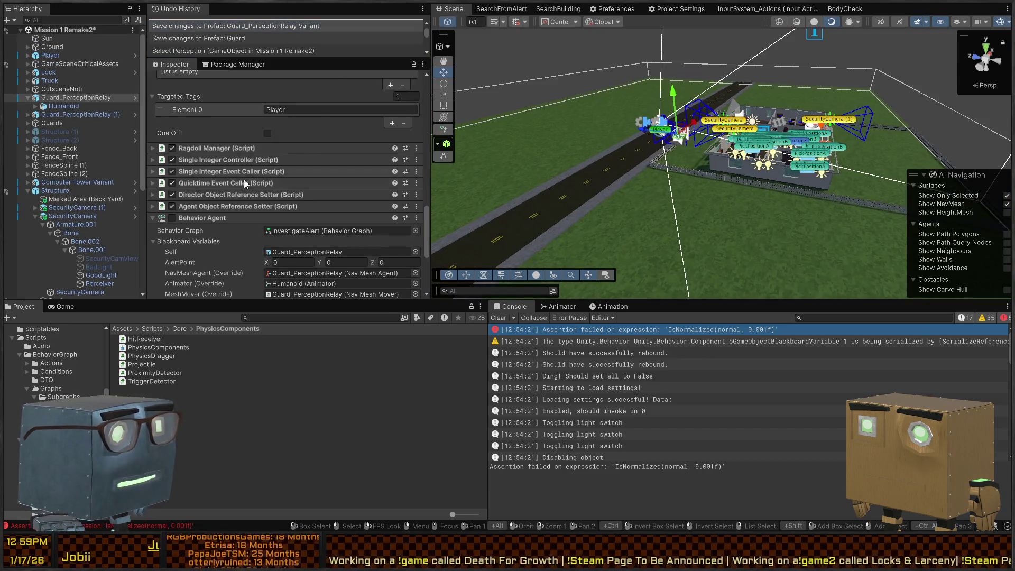
scroll(415, 145, down, 2)
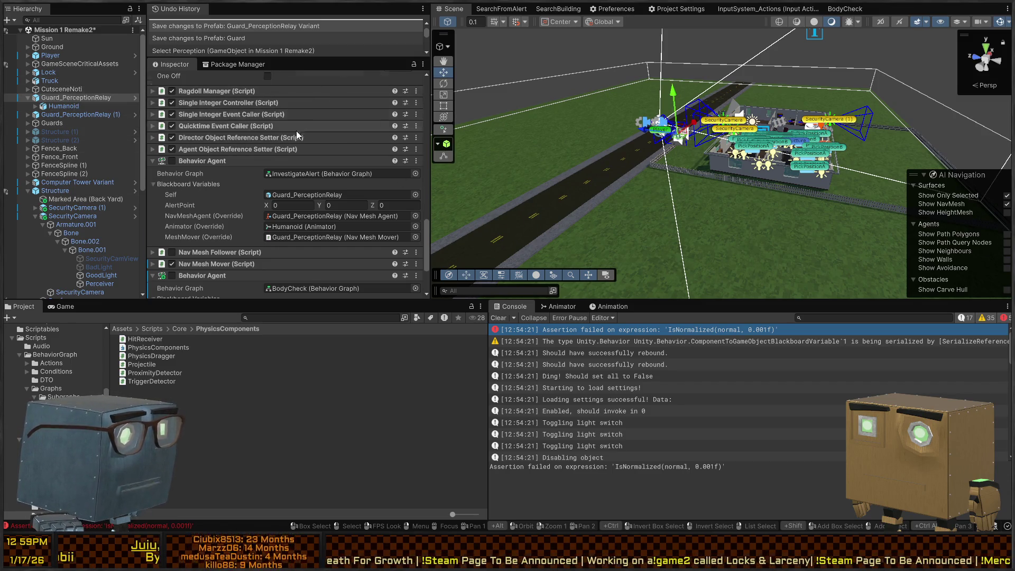
scroll(359, 126, down, 3)
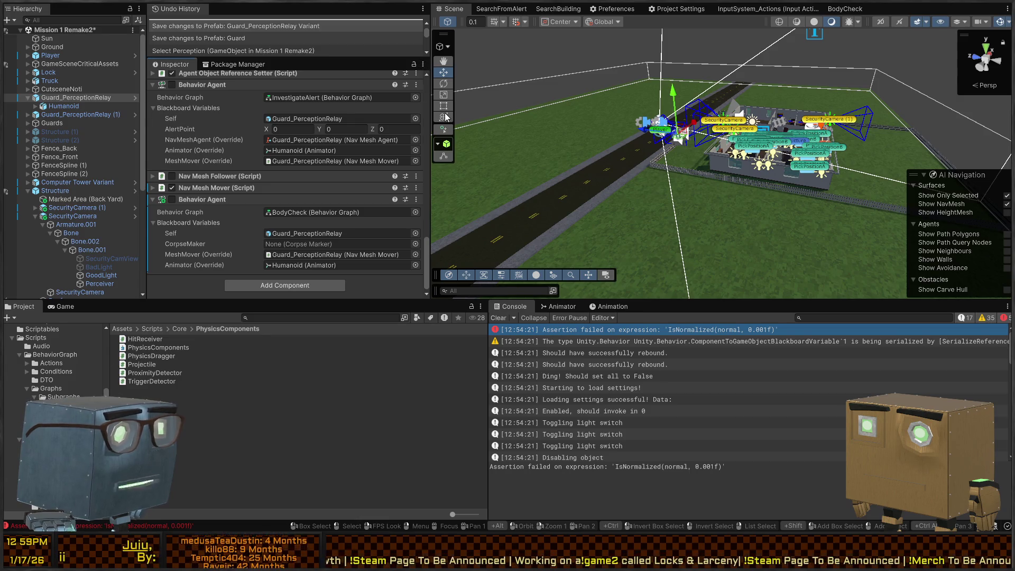
click(423, 64)
click(439, 85)
Step: Expand Humanoid > HumanoidRig > Root > Spine > Neck > Head and frame the Perception object
click(36, 106)
click(43, 123)
click(50, 149)
click(58, 174)
click(65, 182)
click(73, 199)
click(72, 190)
click(79, 216)
click(87, 224)
click(94, 233)
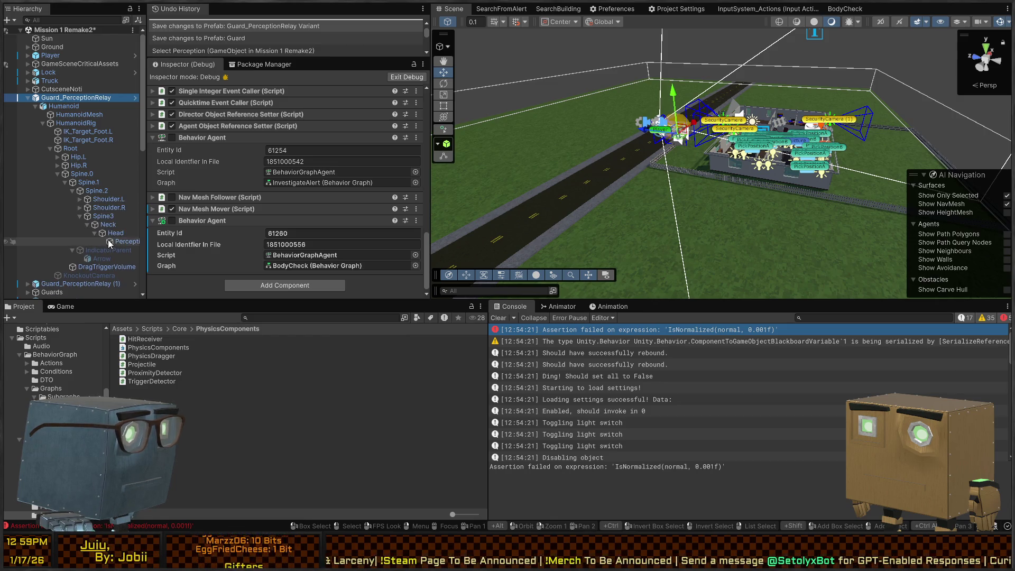
click(109, 241)
key(f)
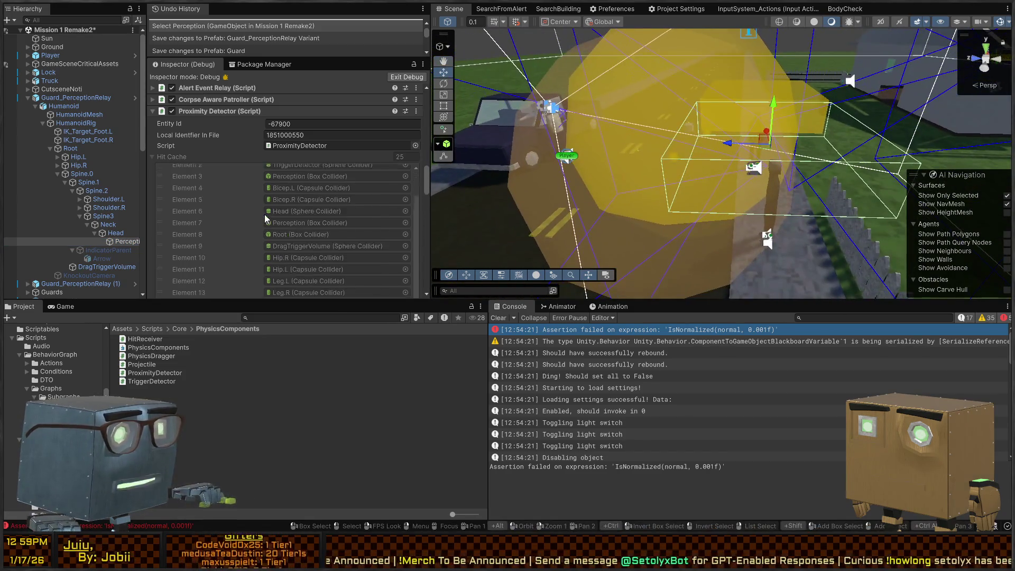
Step: Review the Perception Hit Cache entries during a brief Play mode run, then stop the game
scroll(256, 179, down, 8)
scroll(222, 183, up, 8)
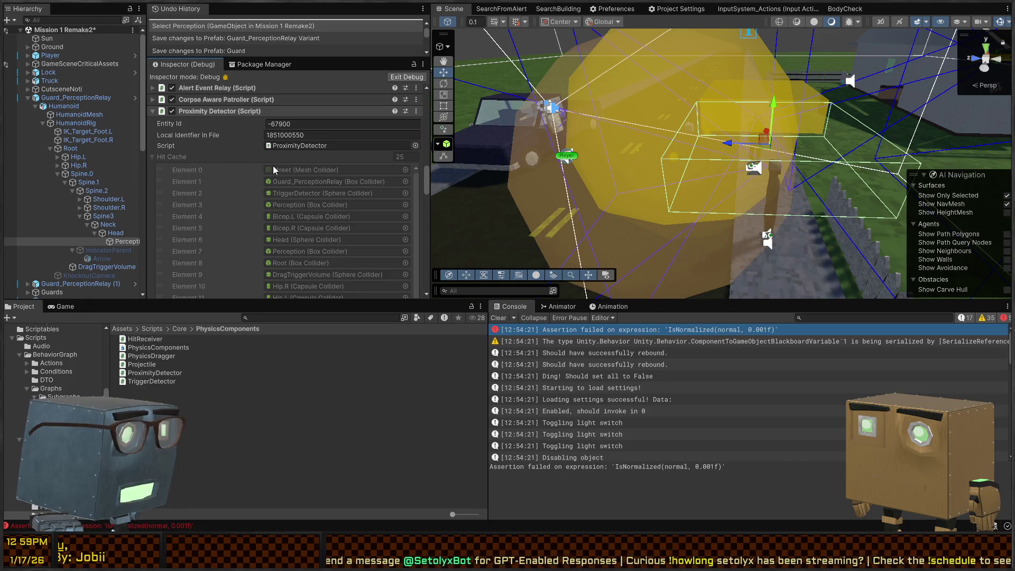
scroll(222, 146, down, 10)
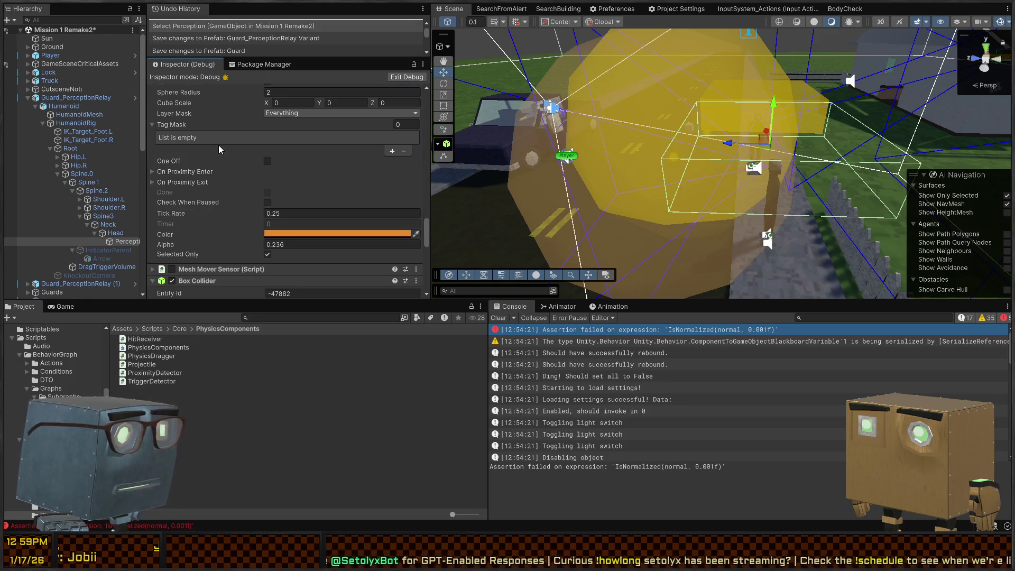
scroll(216, 146, up, 4)
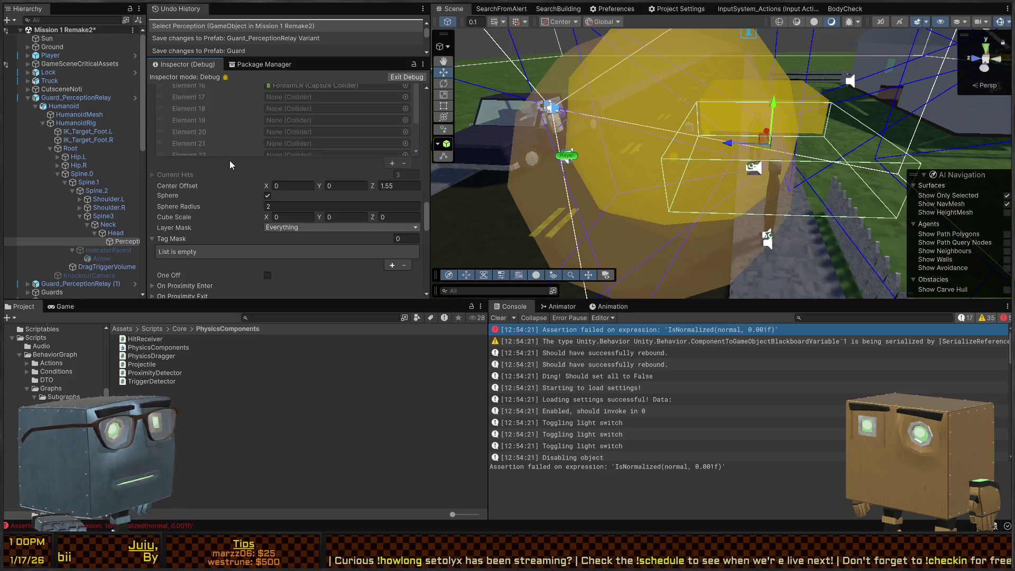
scroll(230, 160, down, 4)
scroll(223, 177, up, 4)
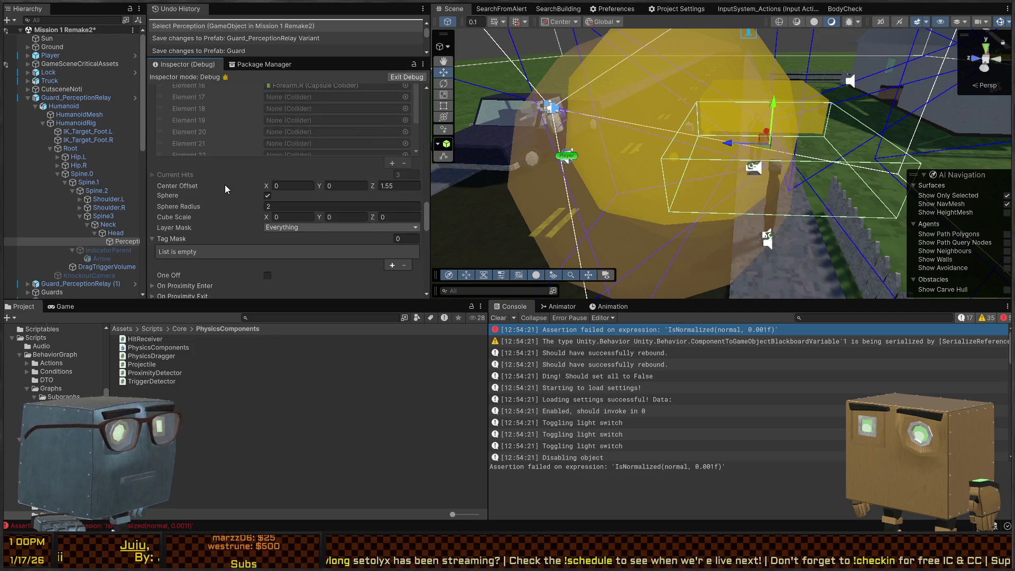
scroll(224, 185, up, 7)
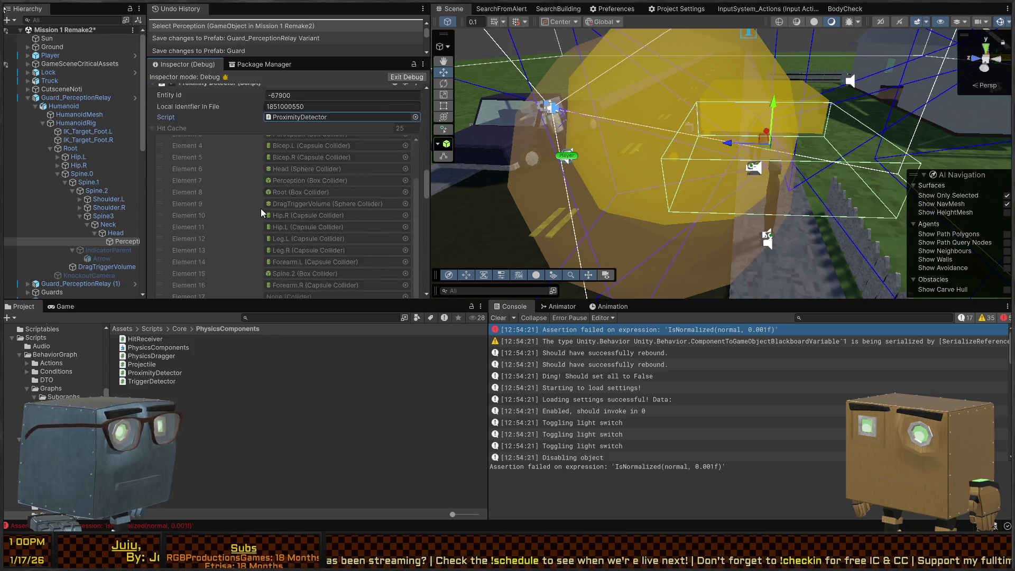
scroll(261, 208, down, 4)
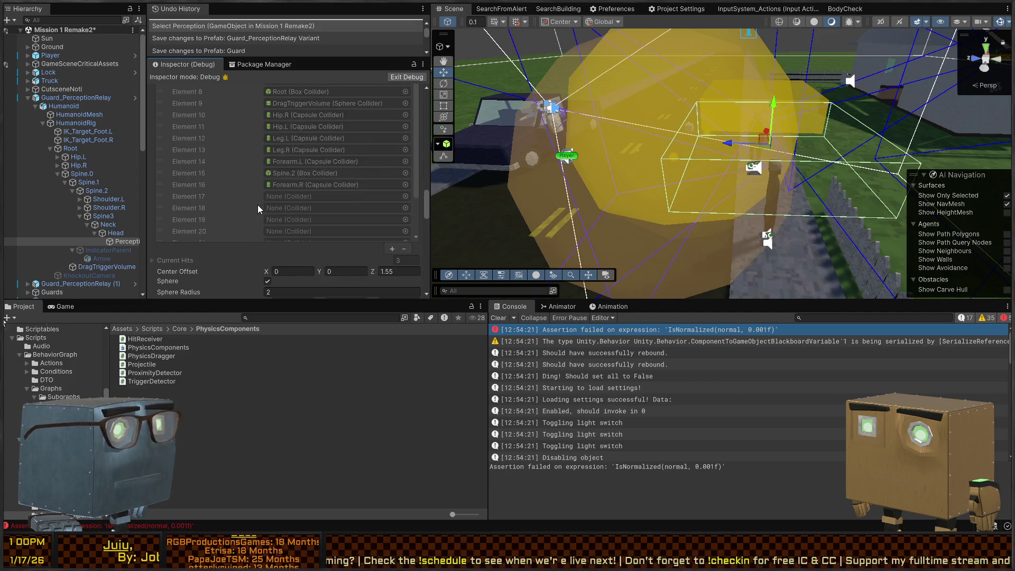
scroll(271, 206, up, 3)
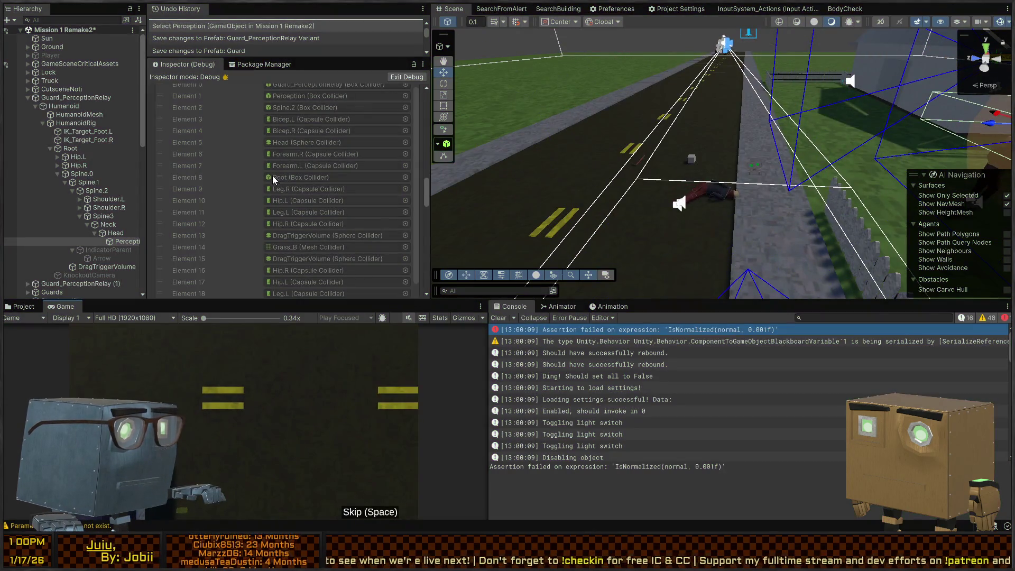
key(ctrl+p)
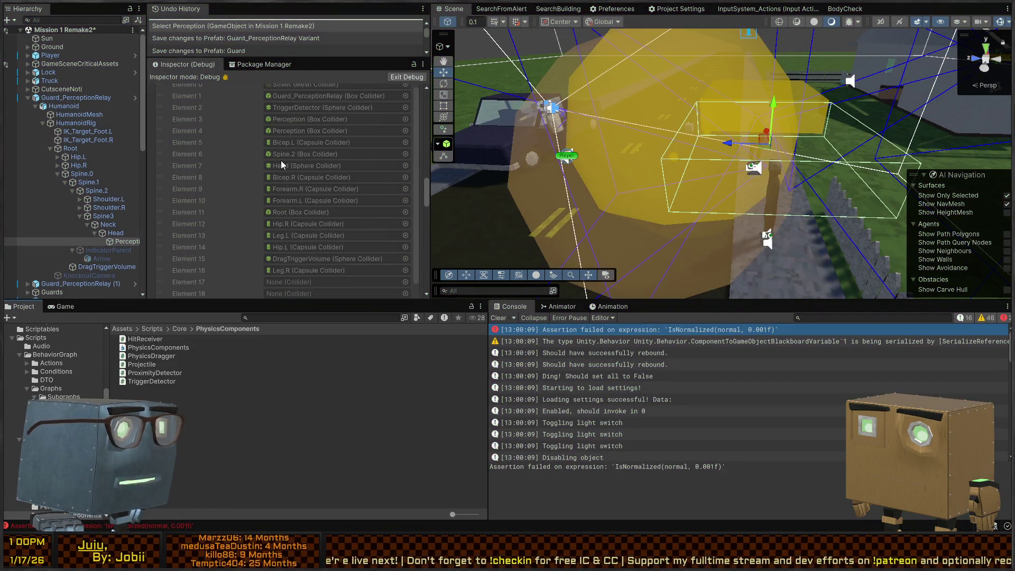
Step: Ping the cached Spine.2, Forearm.L and Hip.R colliders in the Hierarchy from the 17-entry Hit Cache
scroll(287, 166, up, 3)
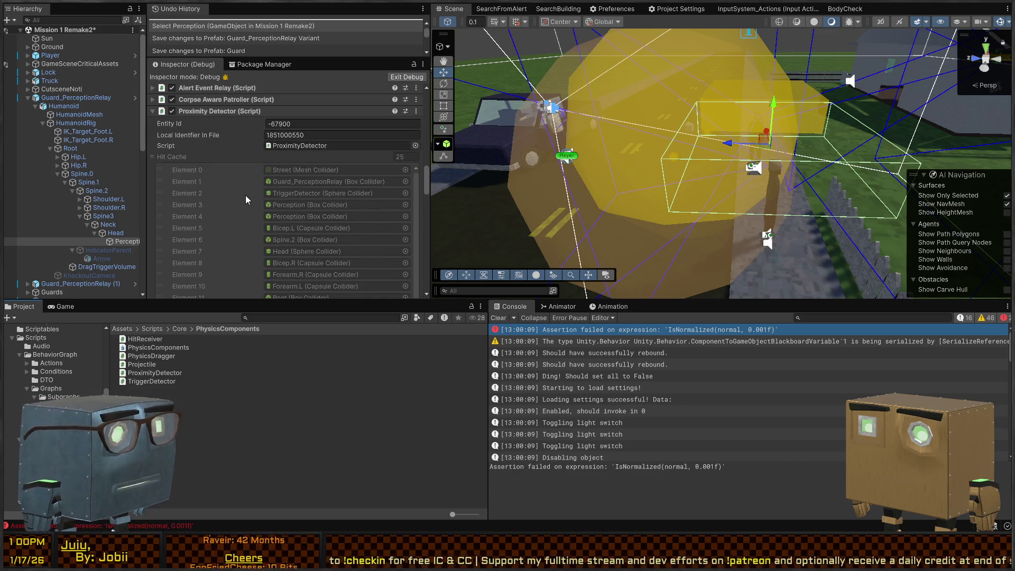
scroll(259, 190, down, 1)
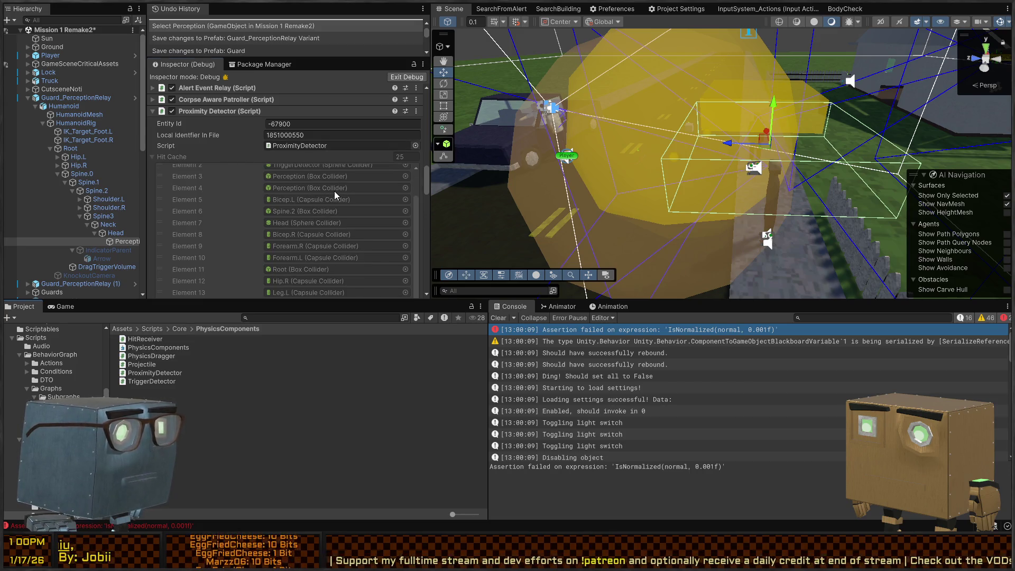
click(321, 202)
click(312, 210)
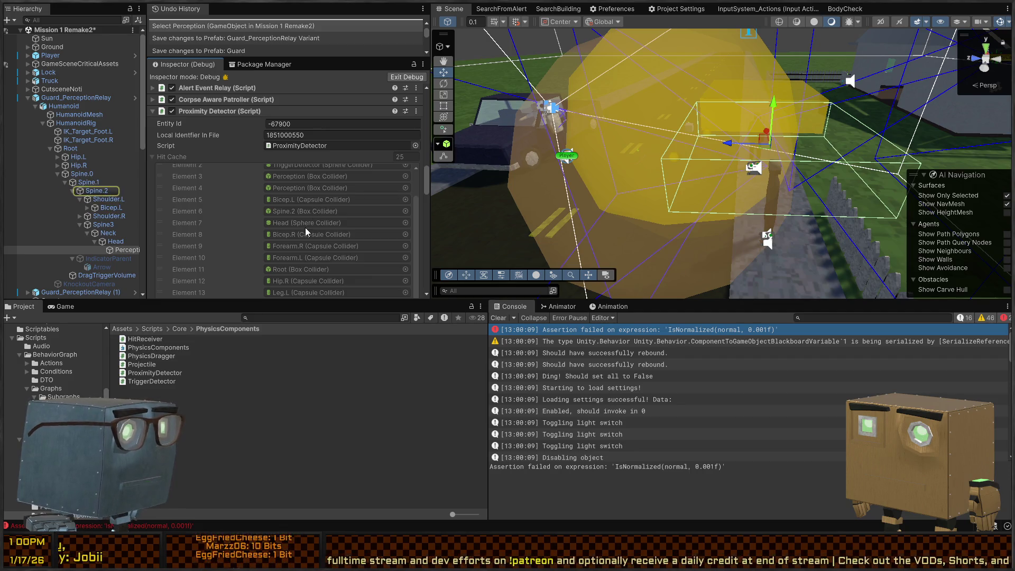
click(314, 257)
click(319, 279)
scroll(319, 277, down, 3)
scroll(315, 214, down, 7)
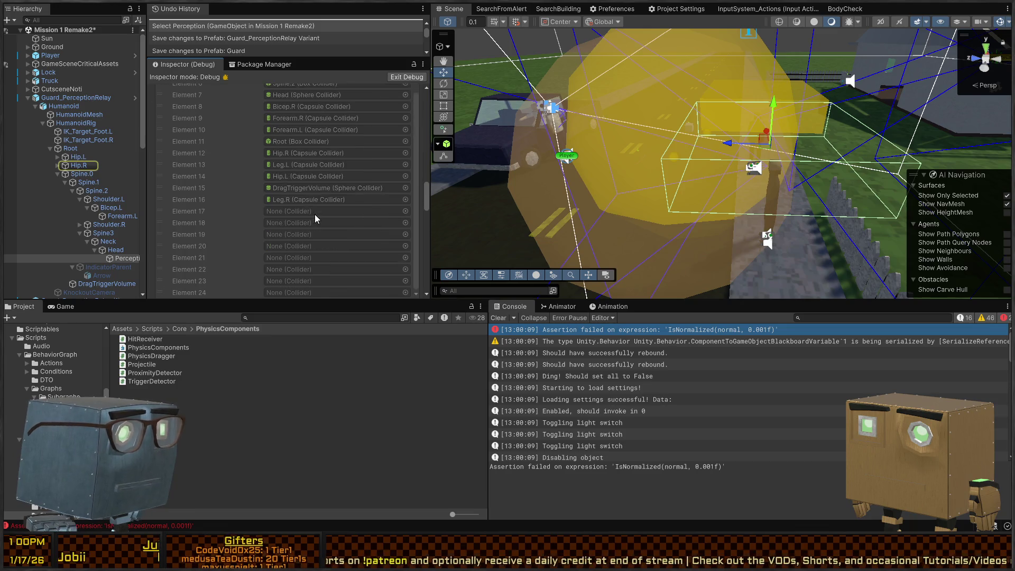
key(alt+Tab)
key(alt+Tab)
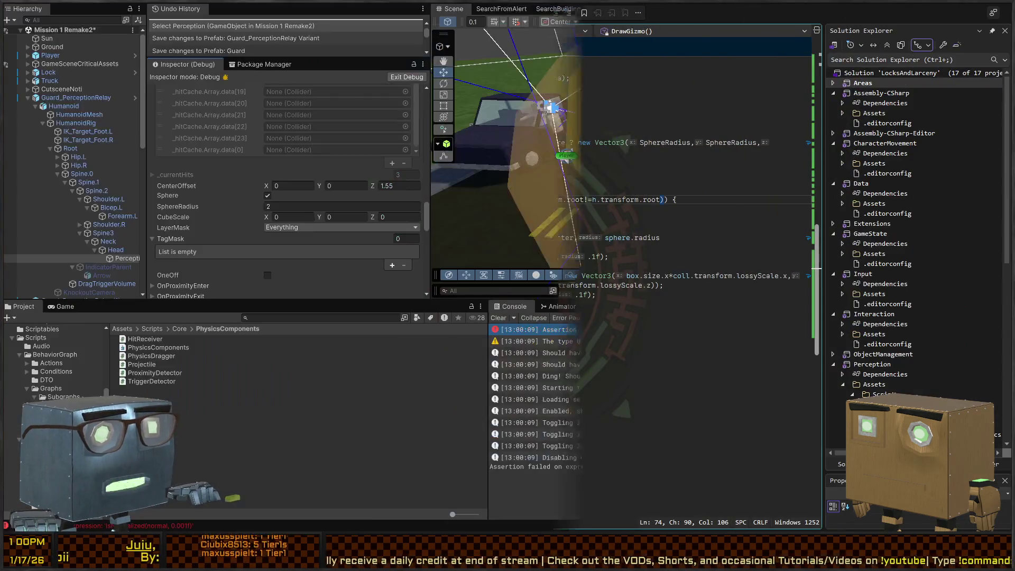
key(alt+Tab)
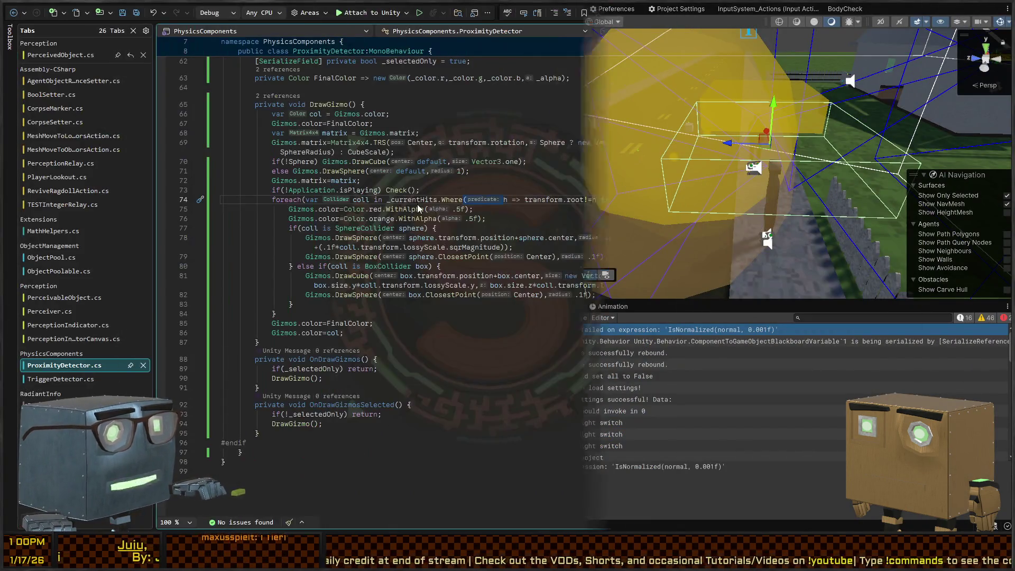
Step: Restore line 42 to skip colliders where entered.transform.IsChildOf(transform.root)
key(BackSpace)
key(BackSpace)
key(BackSpace)
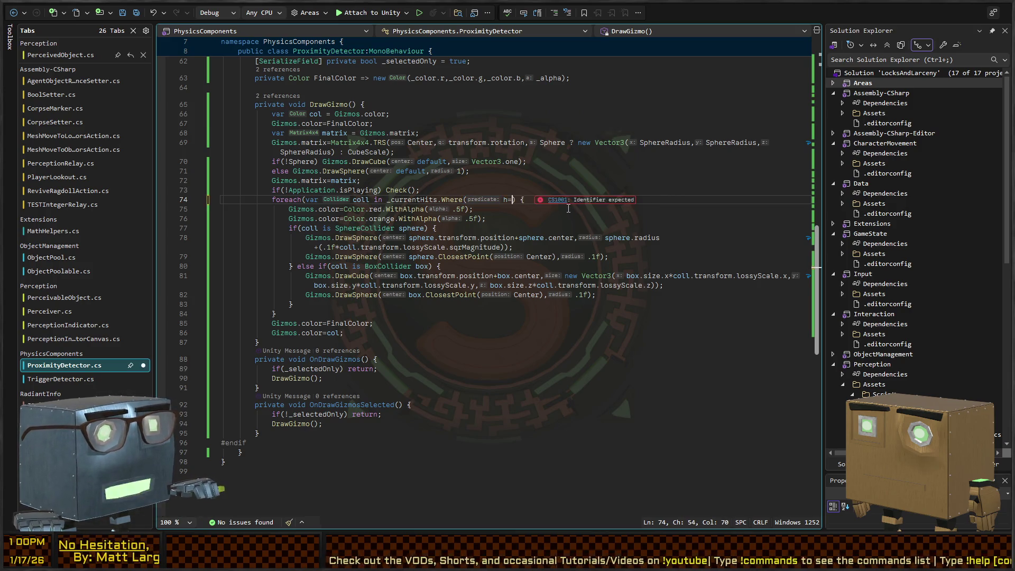
key(BackSpace)
key(BackSpace)
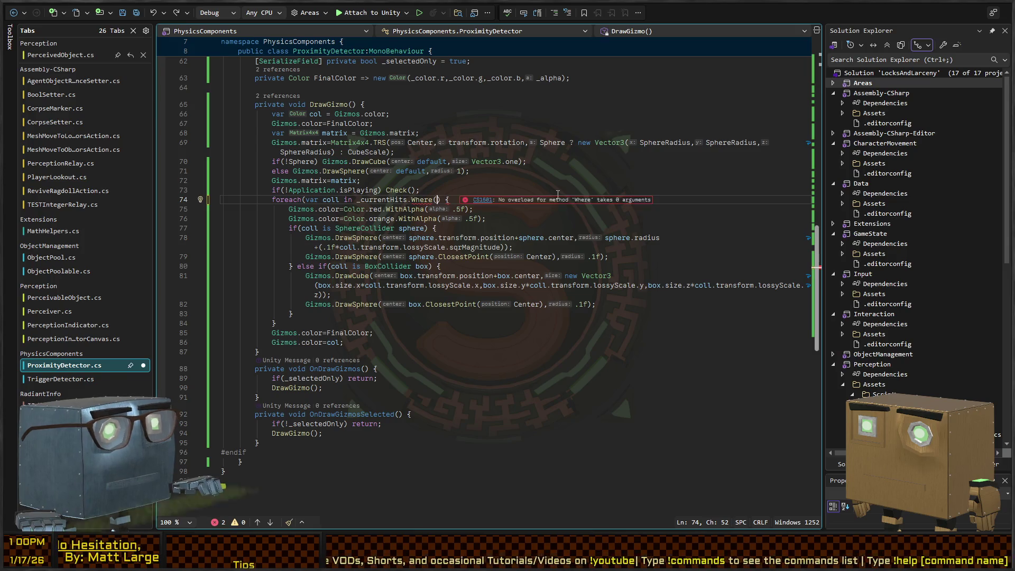
key(BackSpace)
text(e)
key(ctrl+z)
key(ctrl+z)
key(ctrl+z)
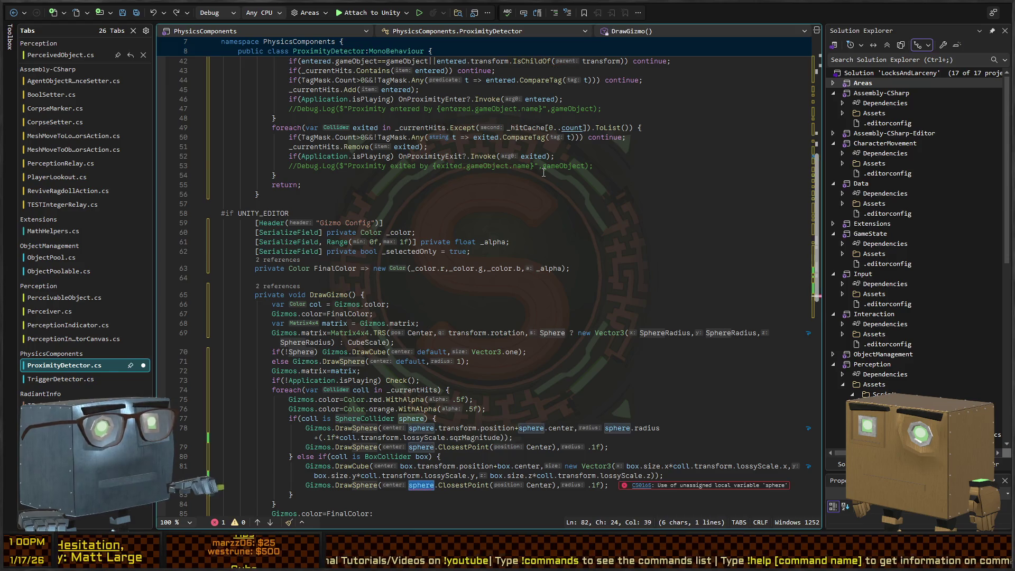
key(ctrl+y)
key(ctrl+y)
key(ctrl+y)
key(ctrl+y)
key(ctrl+y)
key(ctrl+y)
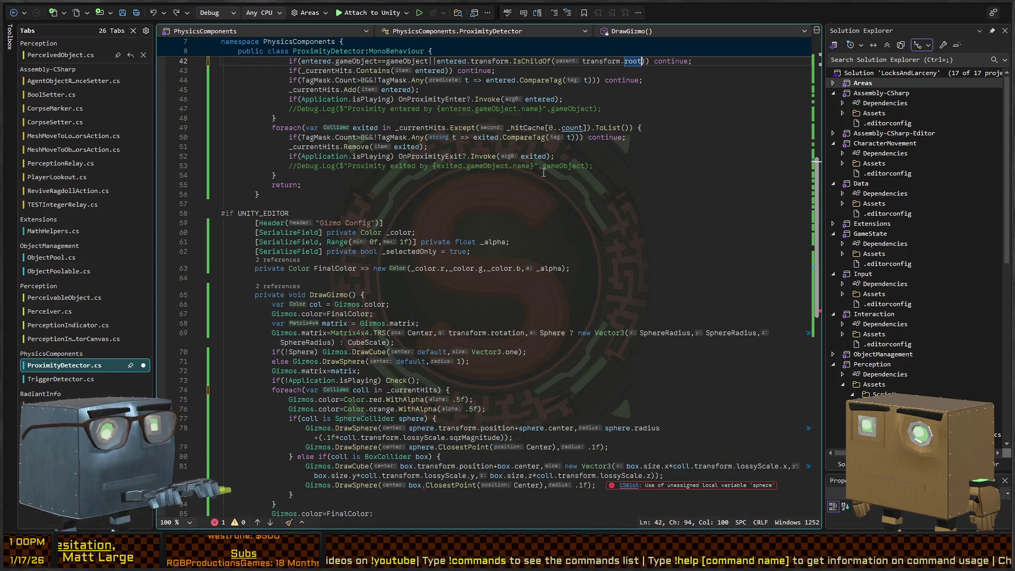
key(ctrl+y)
Step: Review the uses of entered and the _currentHits, Contains and TagMask checks on lines 42–47
scroll(458, 252, up, 8)
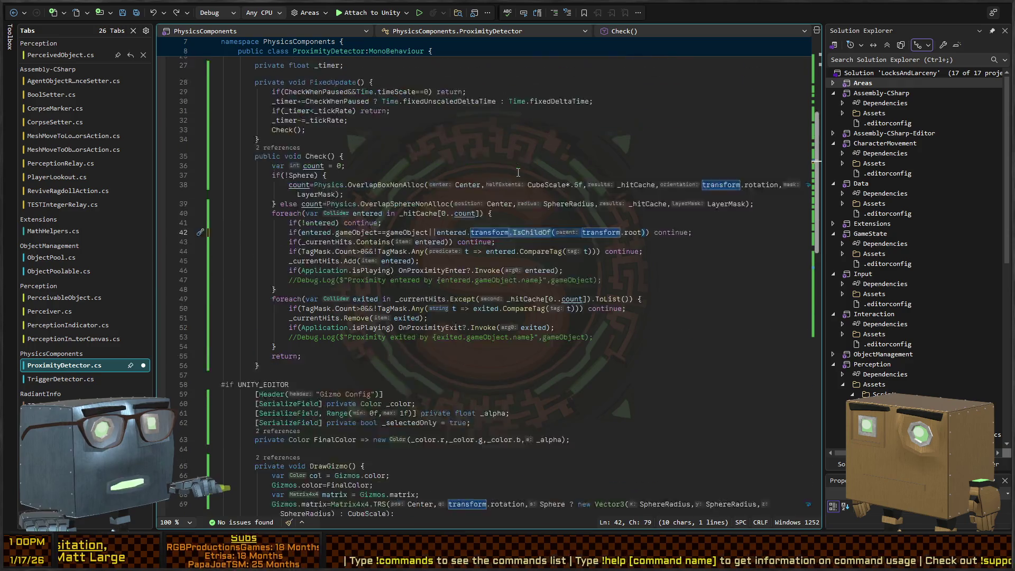
click(465, 289)
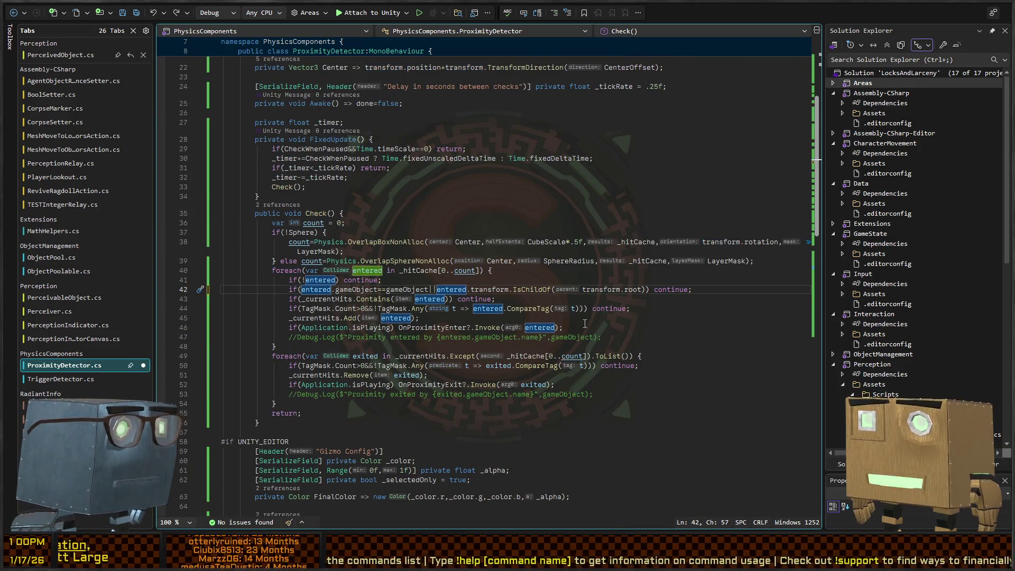
scroll(416, 259, up, 7)
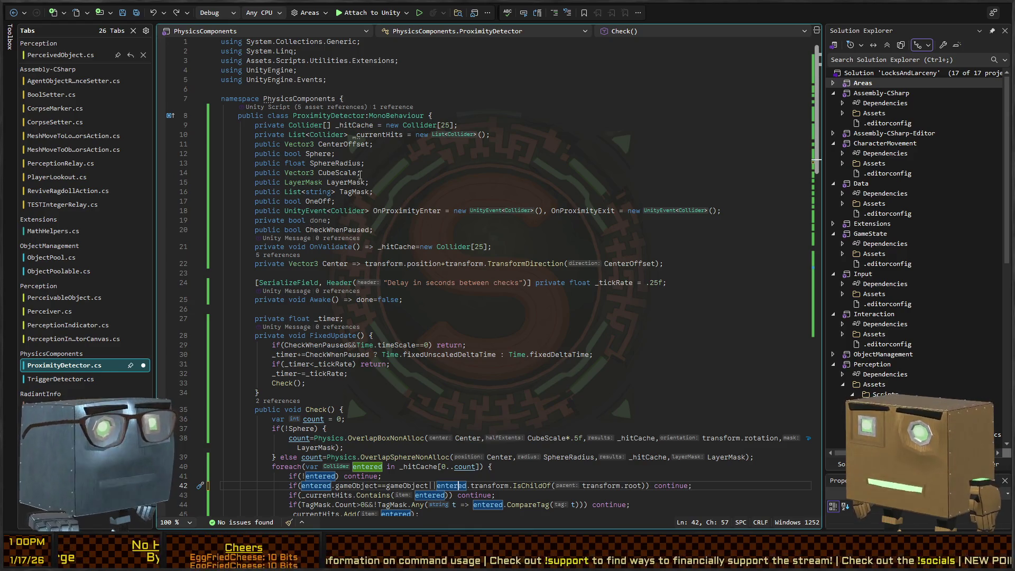
scroll(388, 240, down, 5)
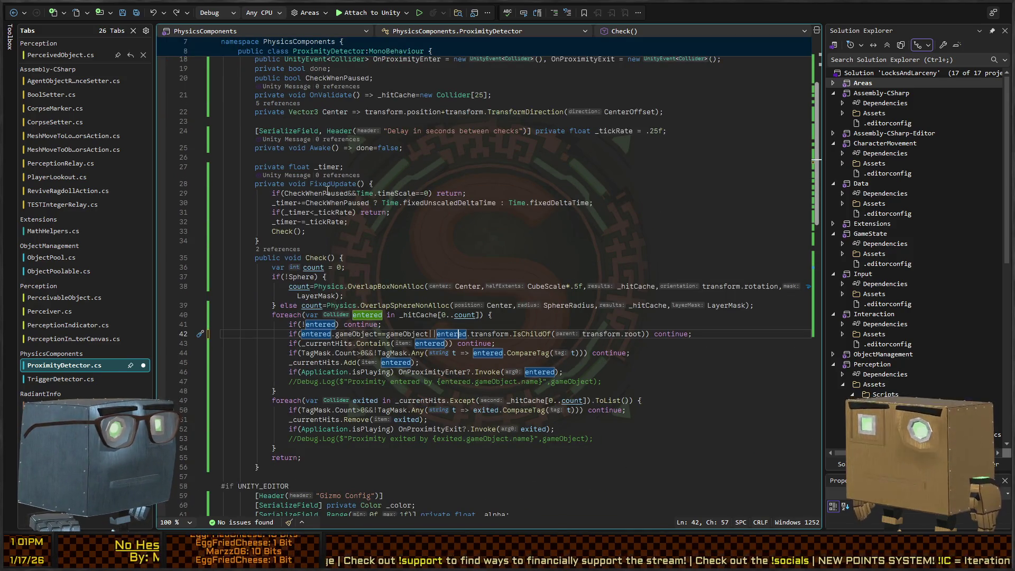
scroll(370, 230, down, 4)
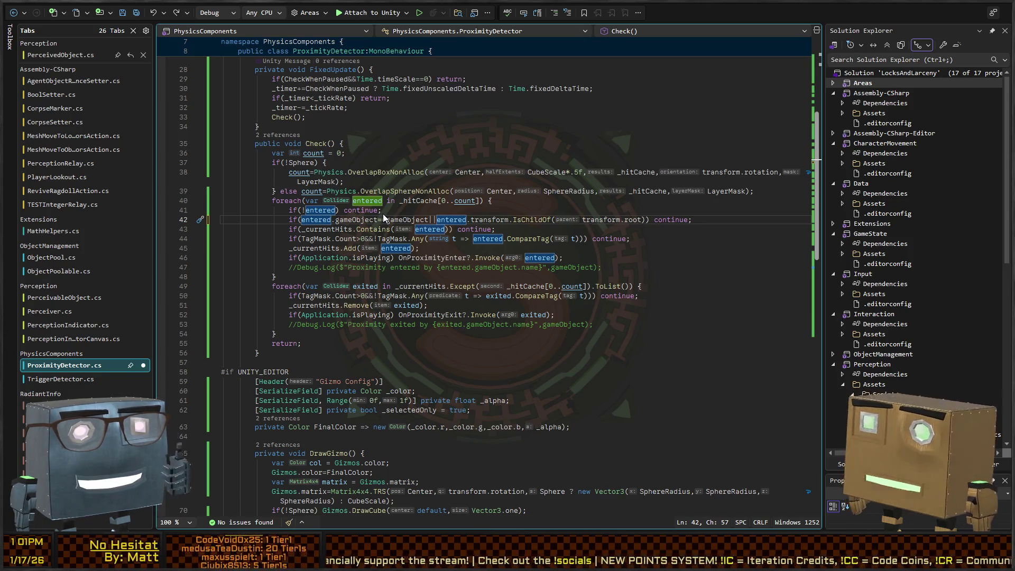
click(322, 238)
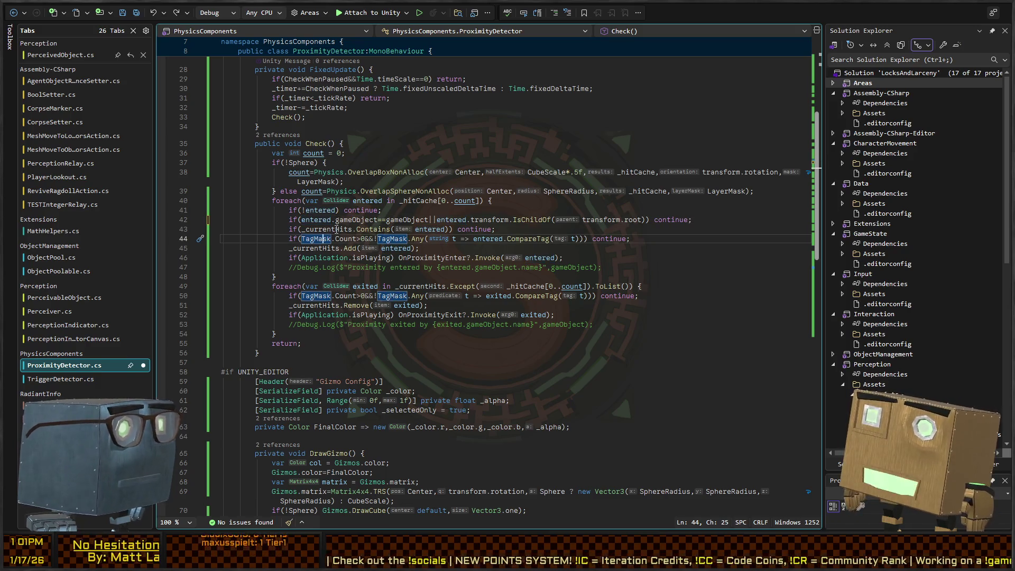
click(323, 229)
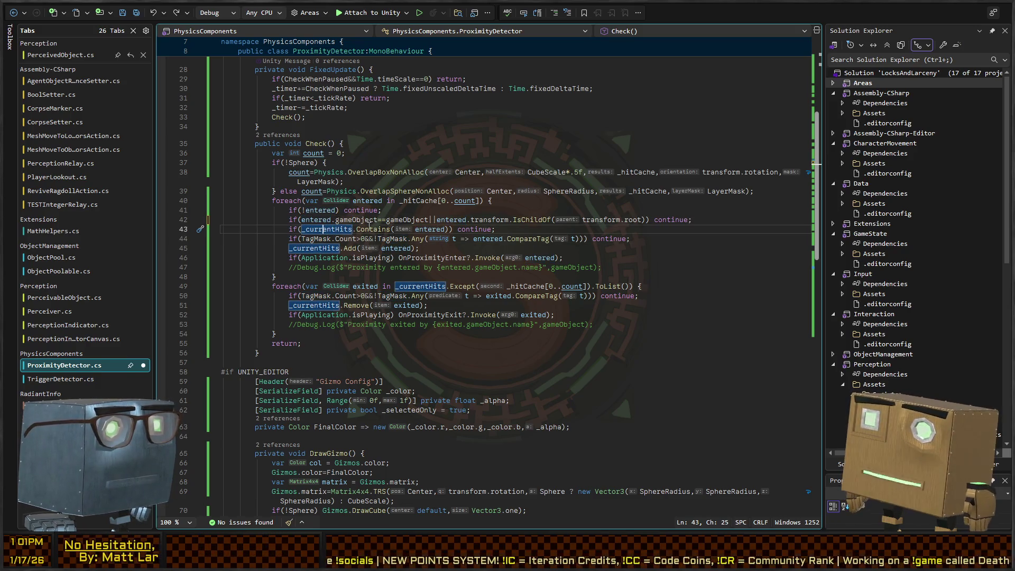
click(369, 229)
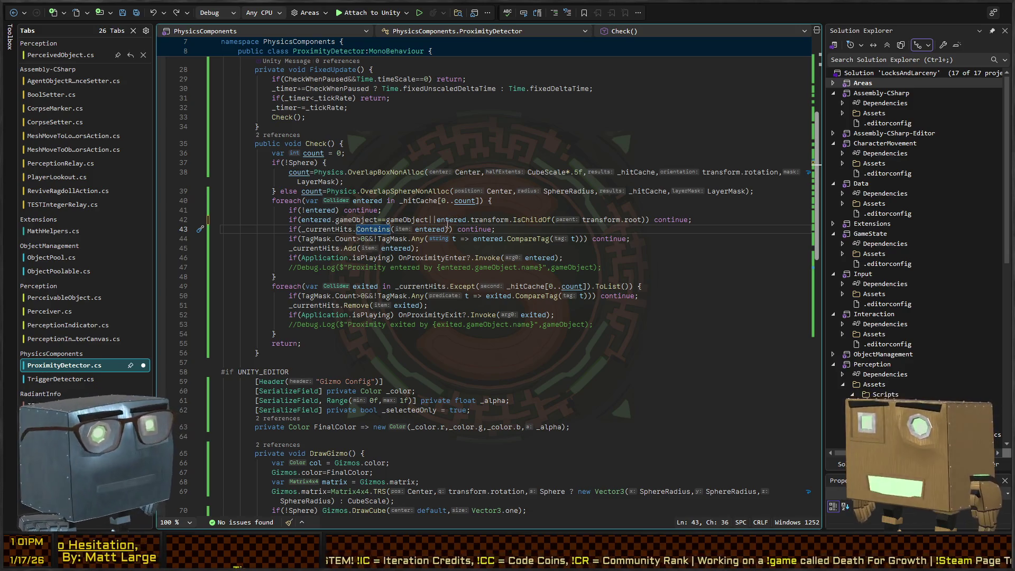
click(352, 267)
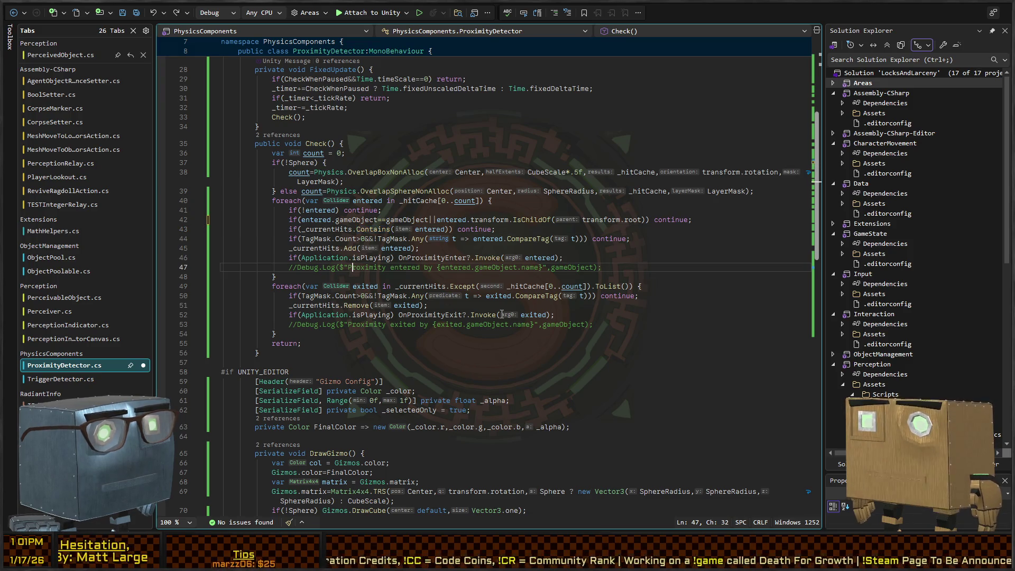
Step: Delete the commented-out Debug.Log line from the proximity enter loop
key(Home)
key(shift+End)
key(Delete)
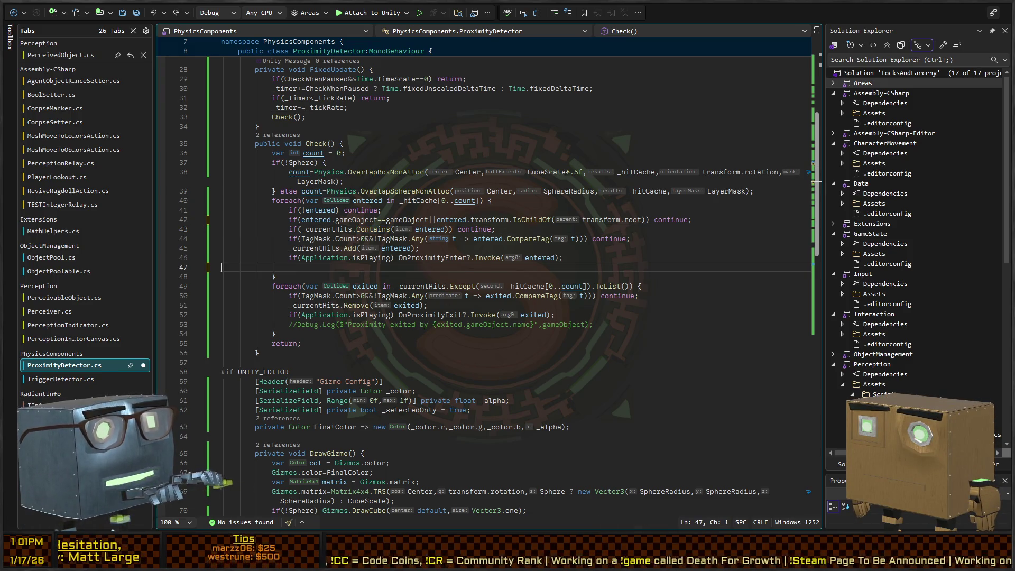
key(BackSpace)
key(Down)
key(Down)
key(Down)
Step: Delete the commented-out Debug.Log line from the exit loop and return to Unity
key(Home)
key(shift+End)
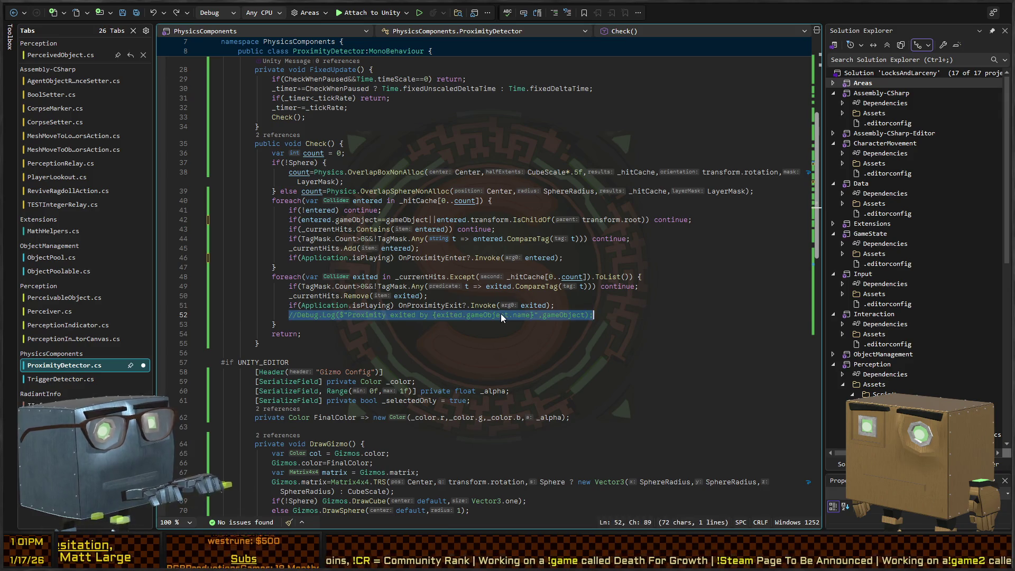
key(Delete)
key(BackSpace)
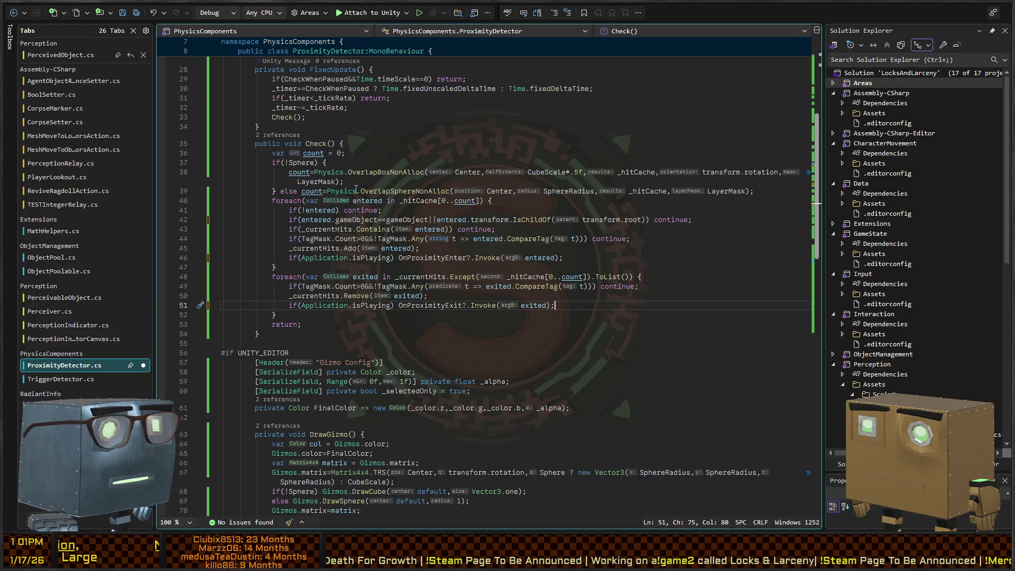
click(665, 192)
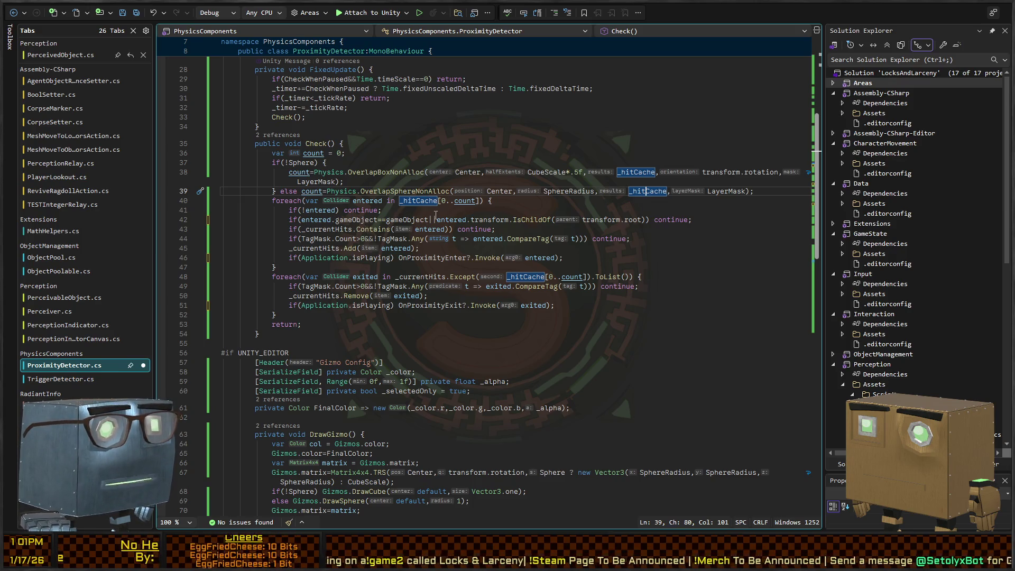
key(alt+Tab)
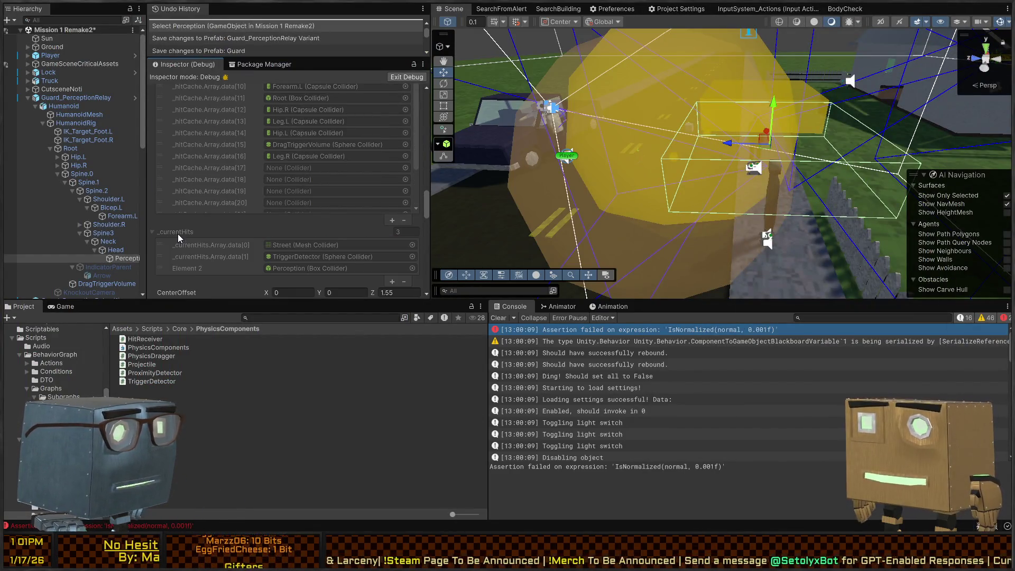
Step: Expand _currentHits and ping its TriggerDetector and Perception entries to find them in the scene
click(177, 233)
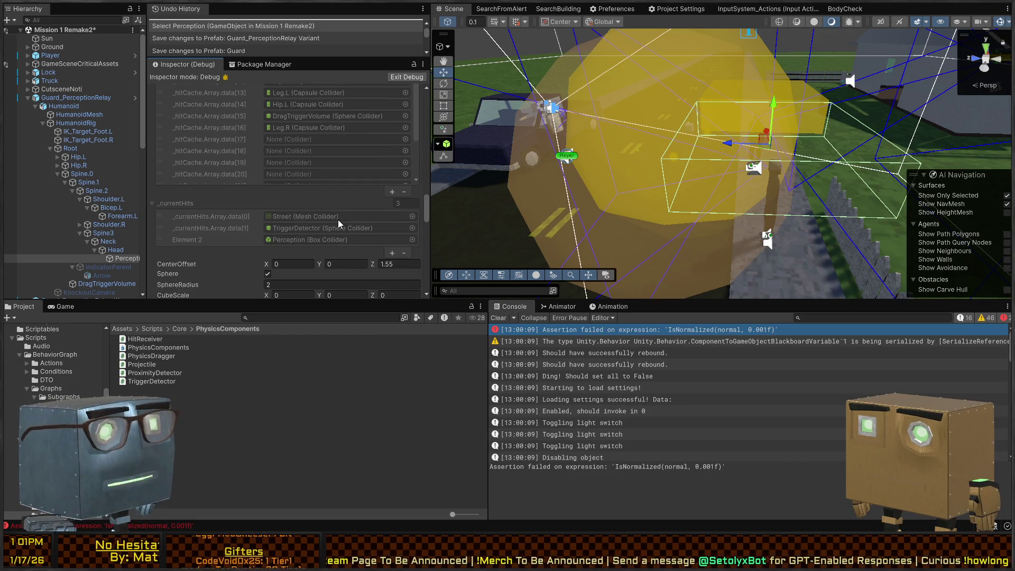
right_click(717, 153)
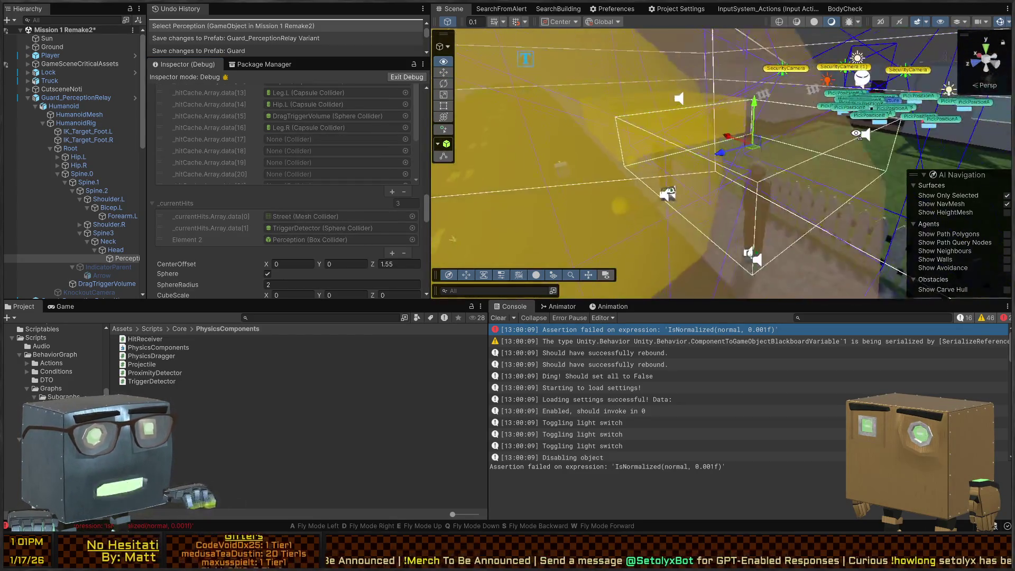
drag(857, 122, 788, 134)
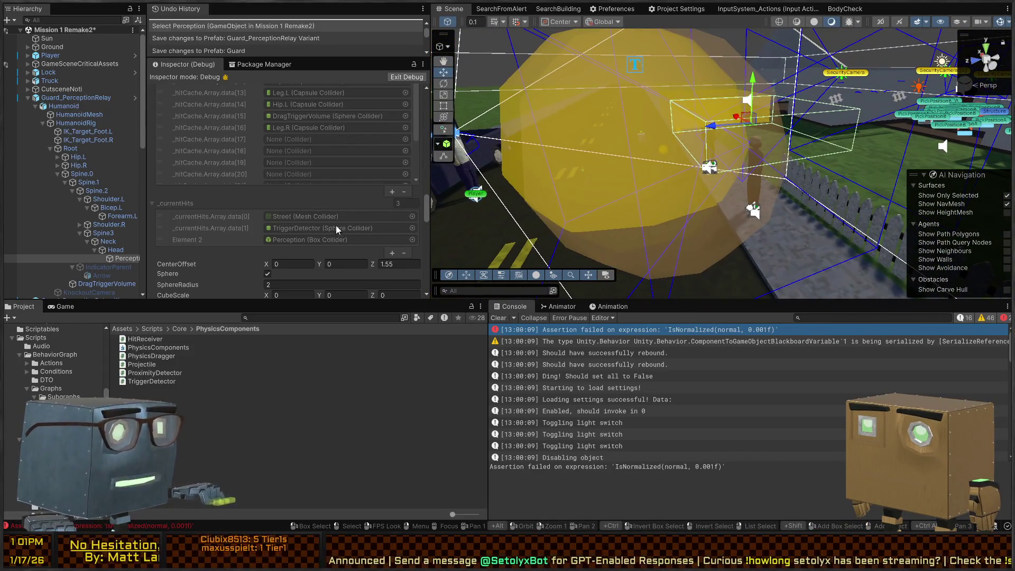
click(285, 229)
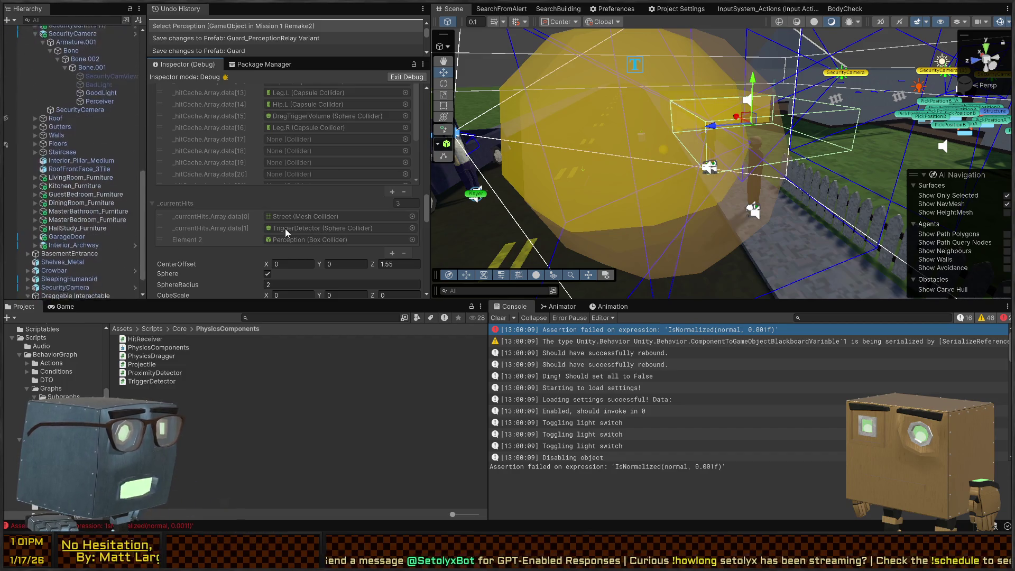
click(285, 240)
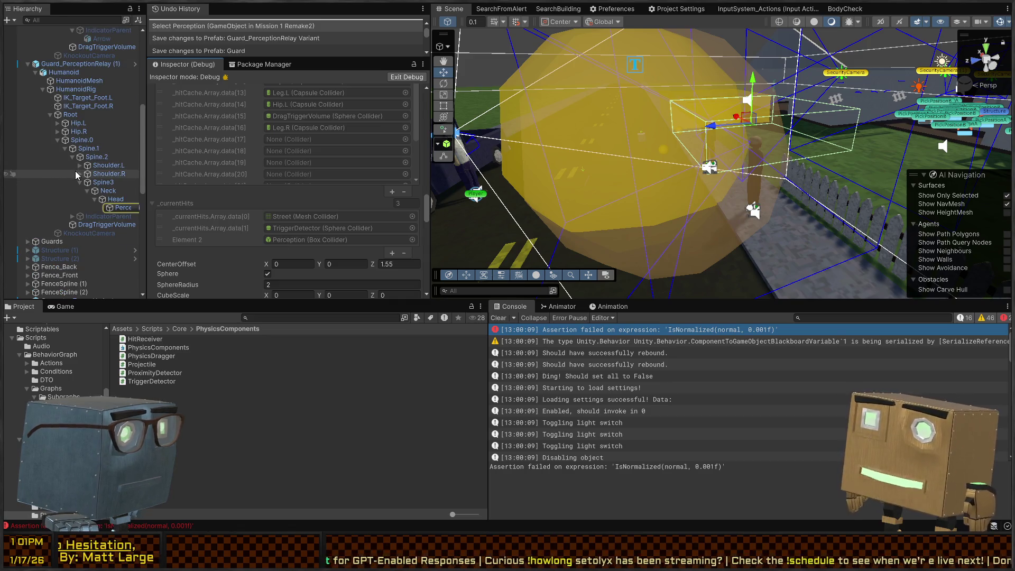
click(311, 242)
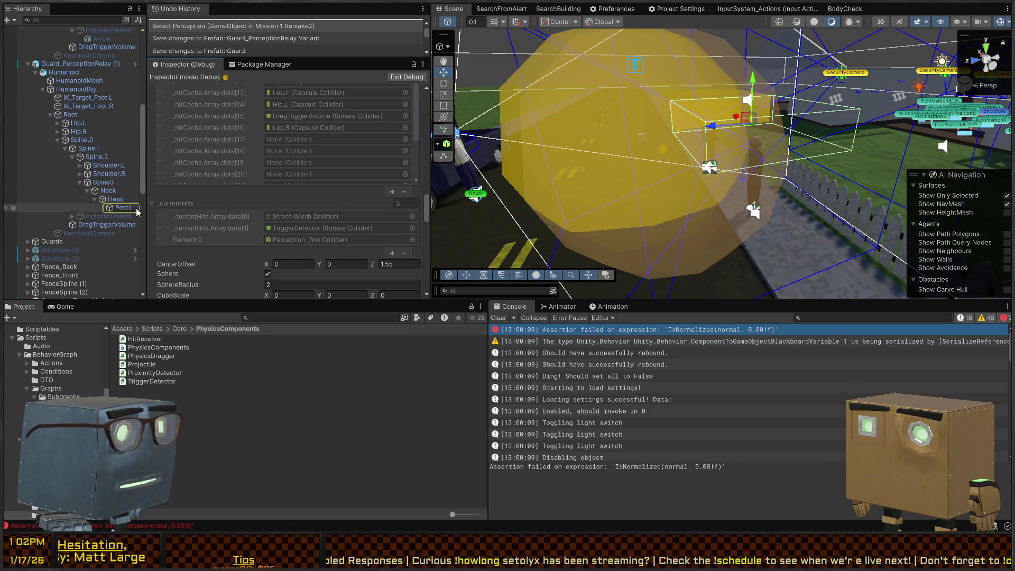
scroll(96, 214, up, 5)
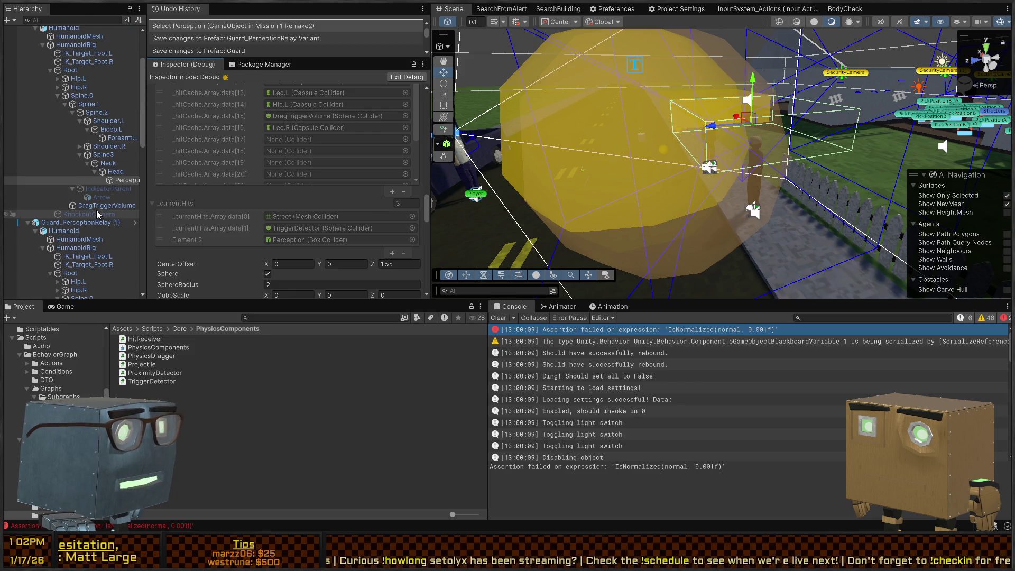
scroll(85, 185, up, 4)
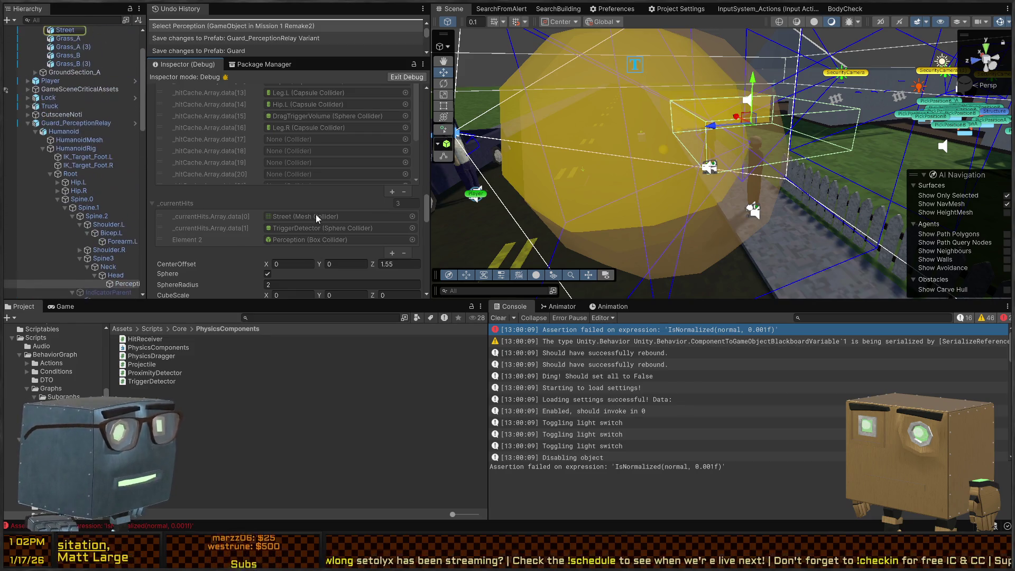
scroll(65, 156, up, 3)
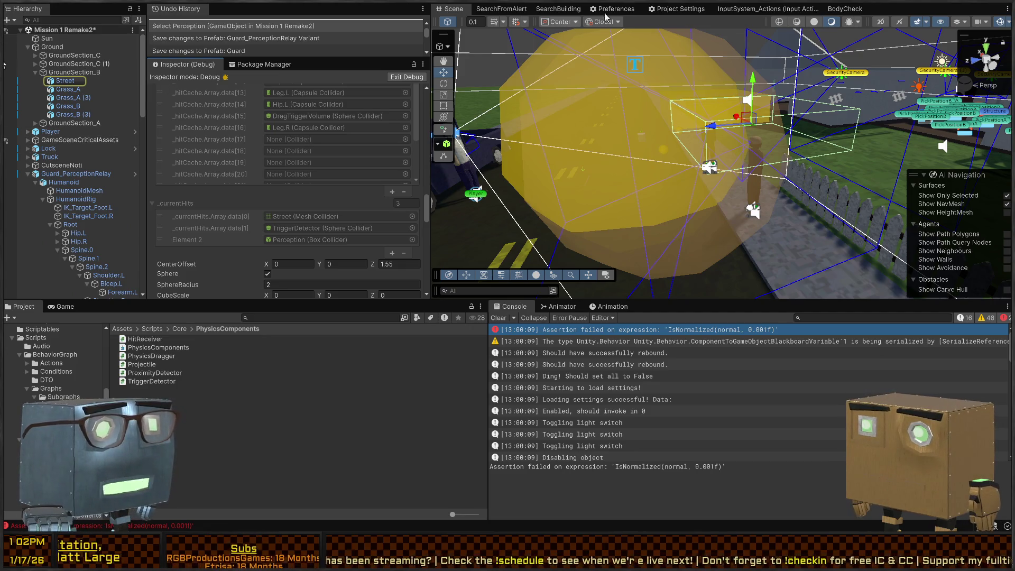
click(405, 77)
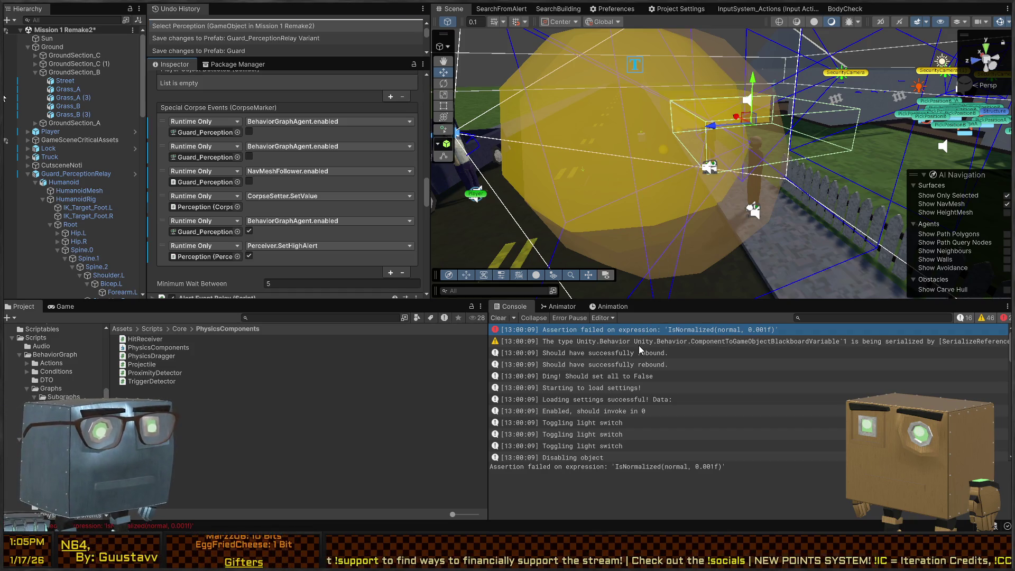
Step: Inspect the Console serialization warning and orbit around the perception sphere
click(639, 346)
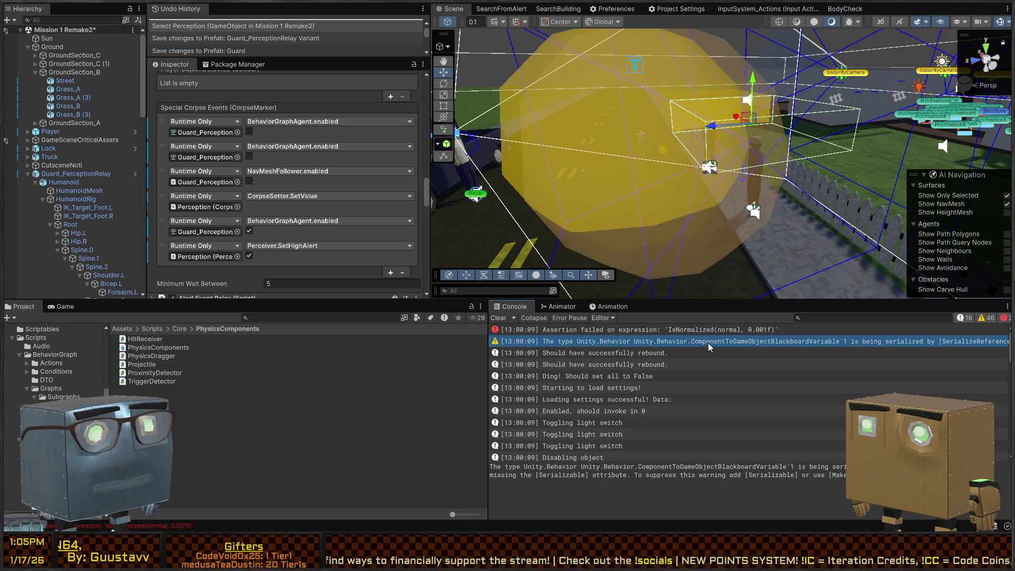
drag(673, 248, 84, 133)
scroll(84, 133, down, 5)
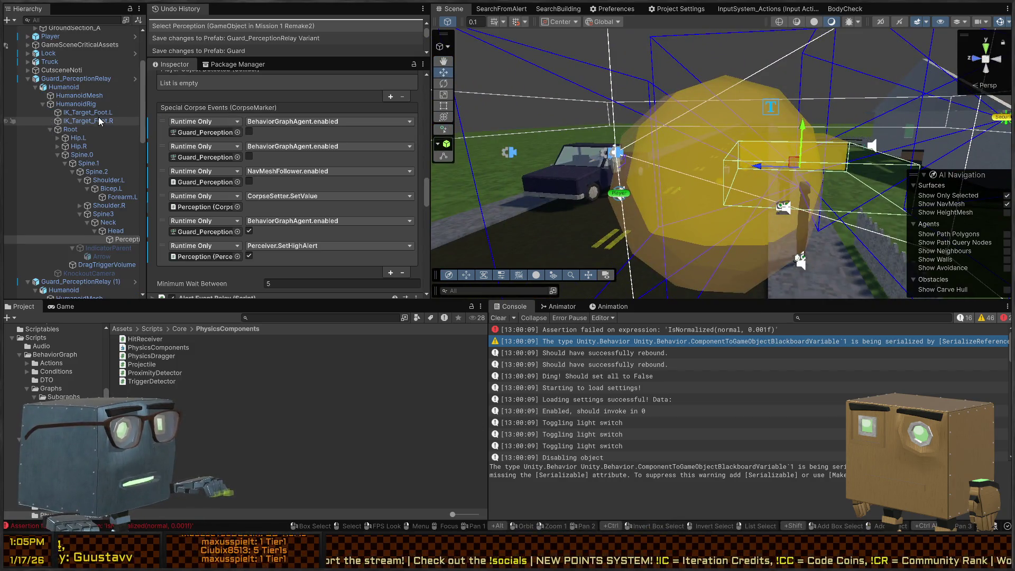
Step: Open Guard_PerceptionRelay Variant to review Perception's Proximity Detector (radius 2, 0.25 s tick)
click(136, 78)
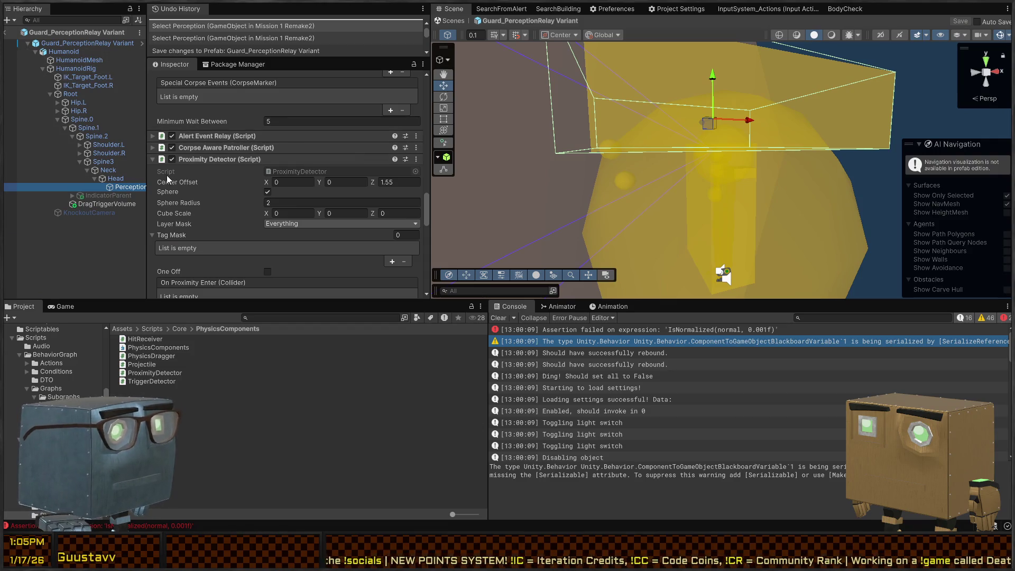
scroll(246, 189, down, 3)
scroll(229, 180, down, 5)
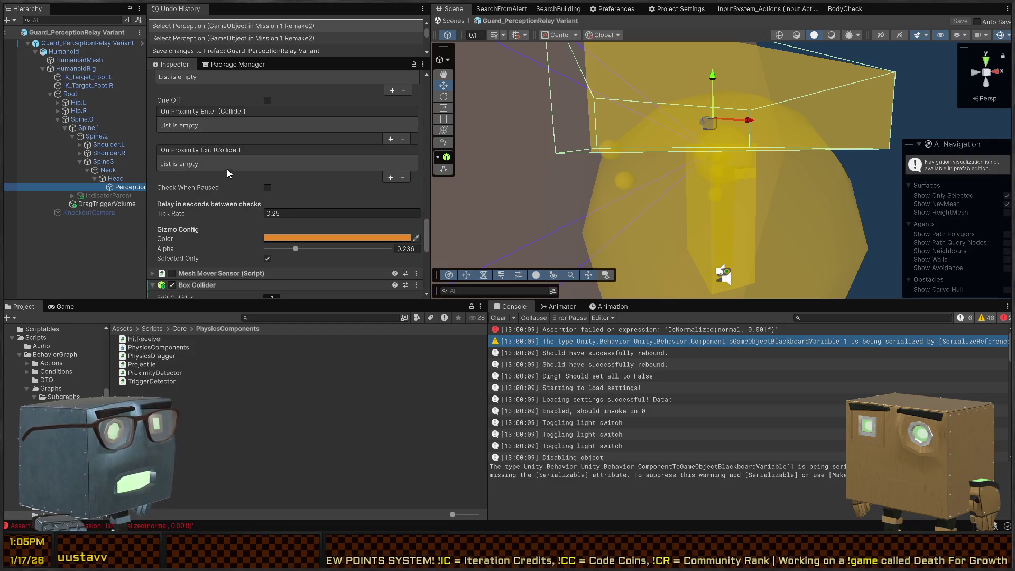
scroll(227, 169, up, 3)
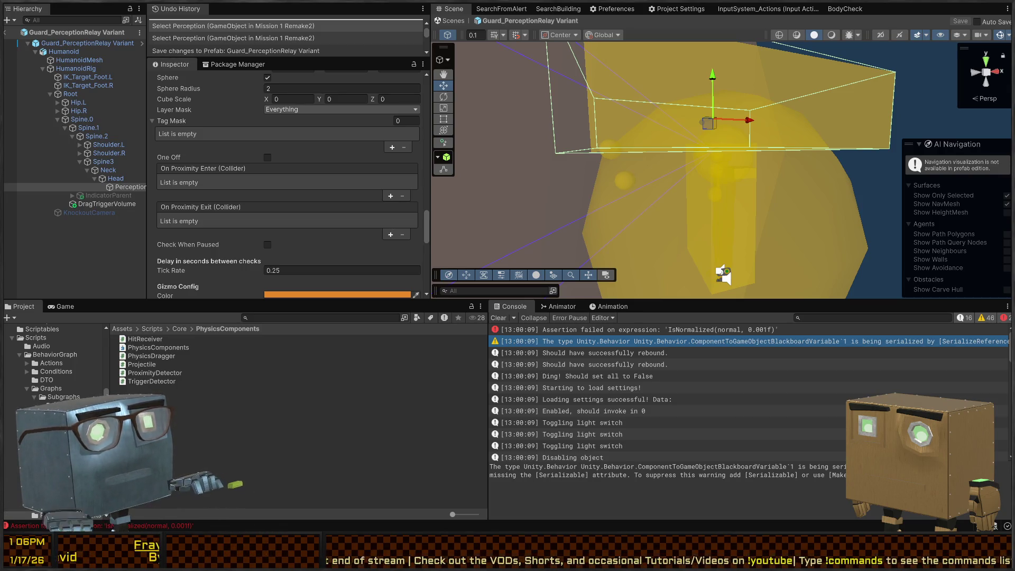
key(alt+Tab)
scroll(353, 194, up, 6)
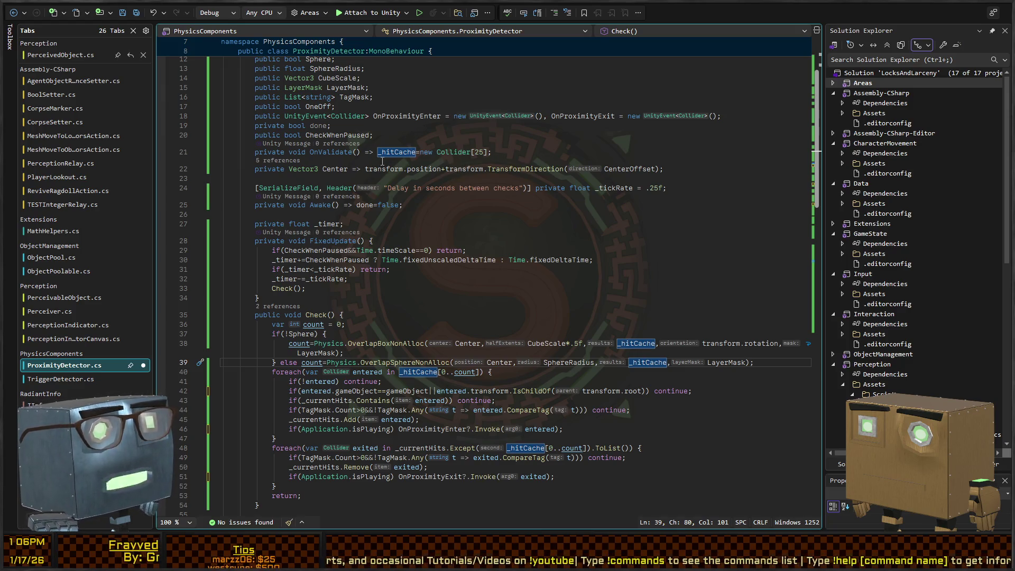
Step: Compare the code against the yellow detection box in Unity's Scene view
scroll(405, 158, down, 2)
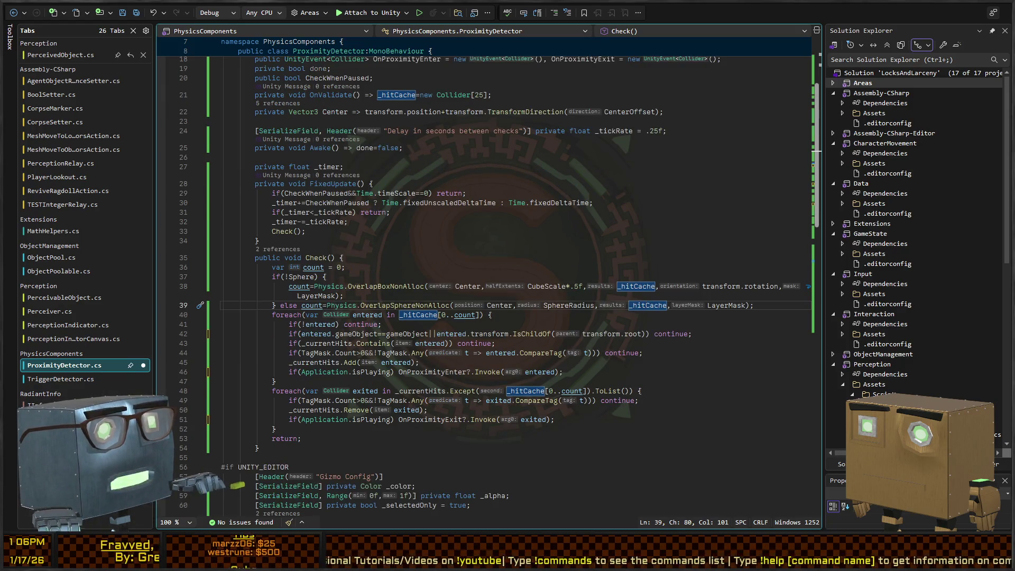
key(alt+Tab)
mouse_move(720, 275)
mouse_down()
mouse_move(752, 205)
mouse_move(709, 265)
mouse_move(471, 222)
mouse_up()
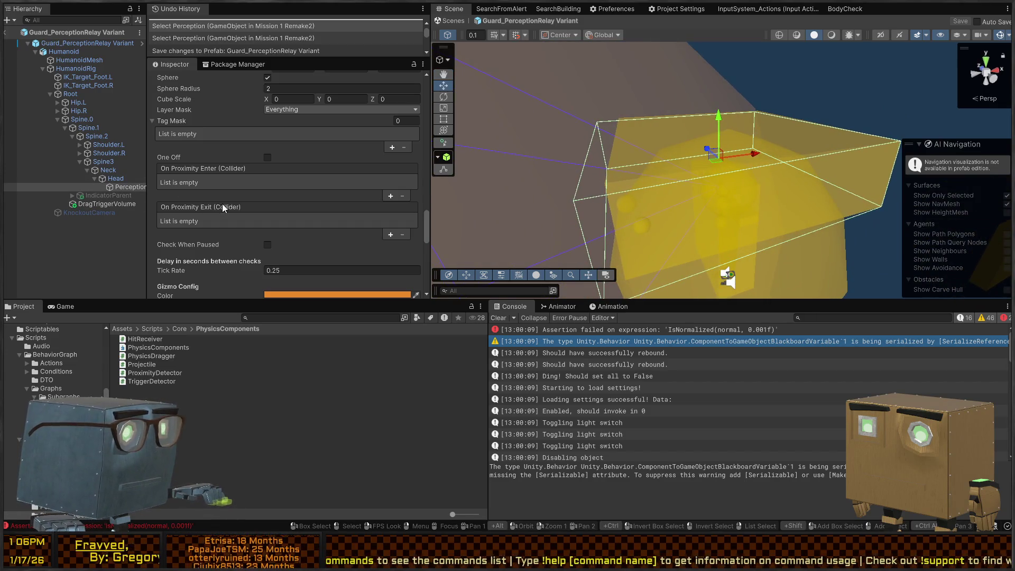
scroll(340, 251, down, 3)
key(alt+Tab)
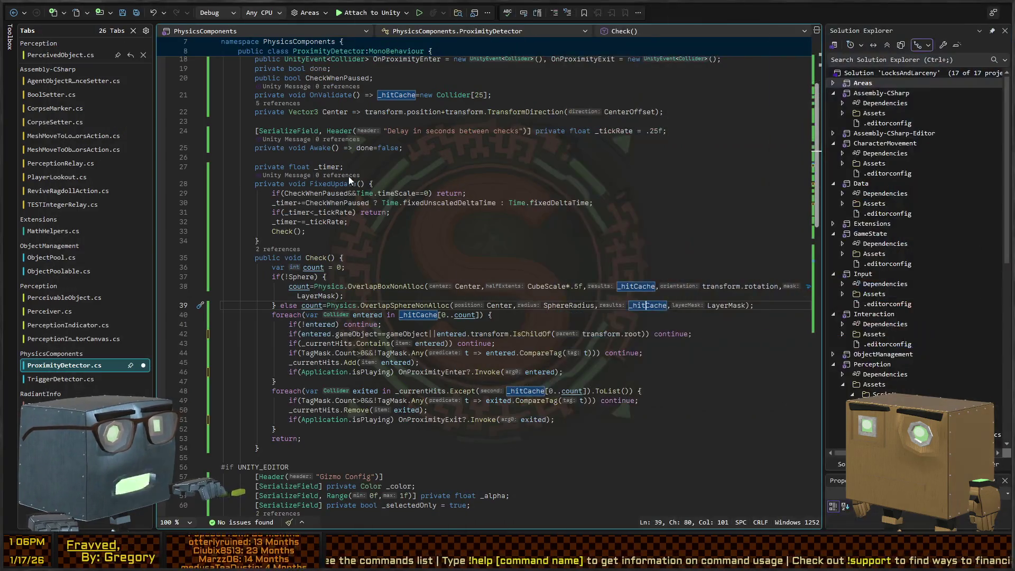
scroll(393, 148, up, 3)
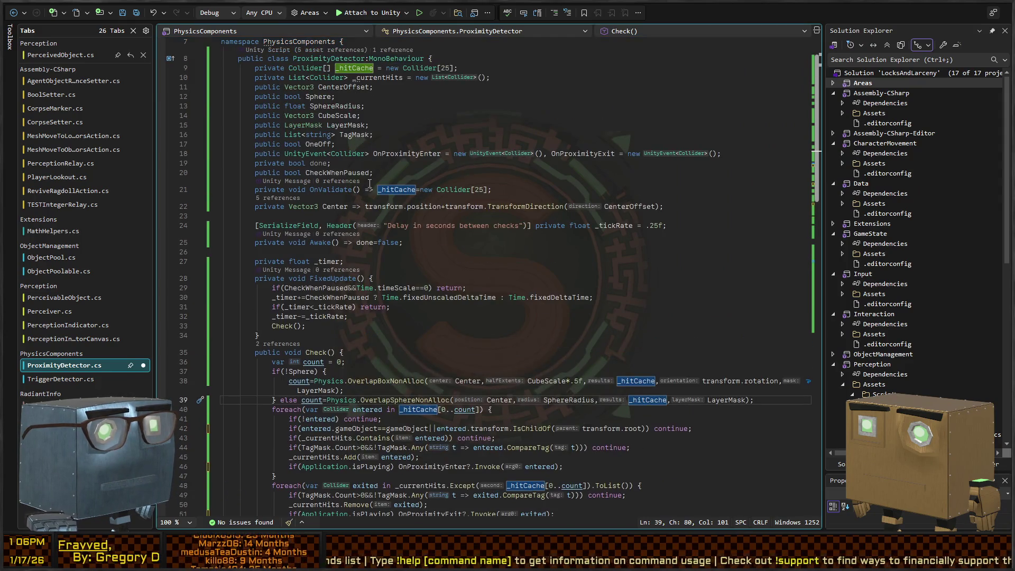
Step: Give OnValidate a block body calling _currentHits.Clear(); before recreating _hitCache, and save
click(371, 188)
key(BackSpace)
key(BackSpace)
key(BackSpace)
key(shift+End)
text({ )
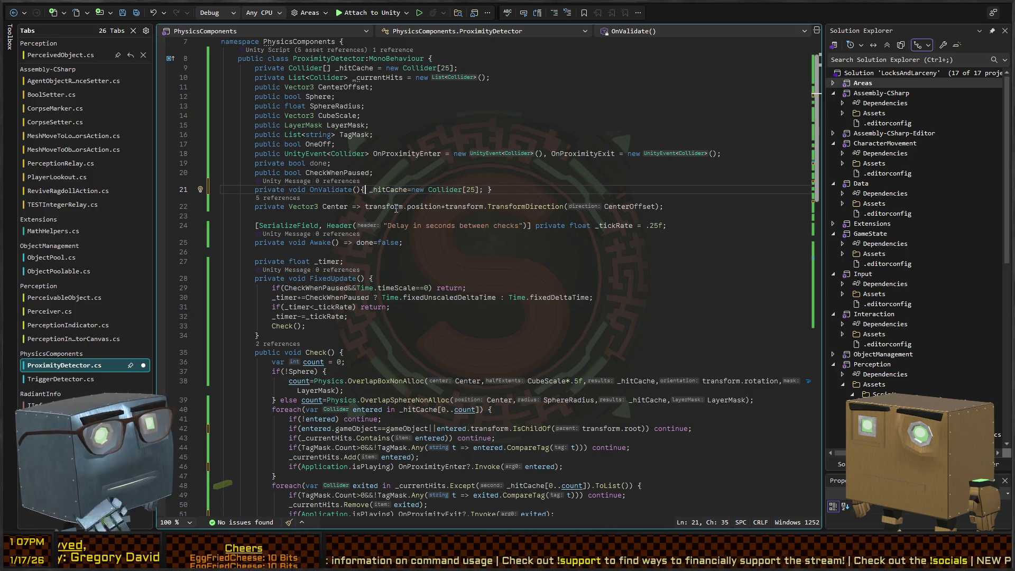
text(_currentHits)
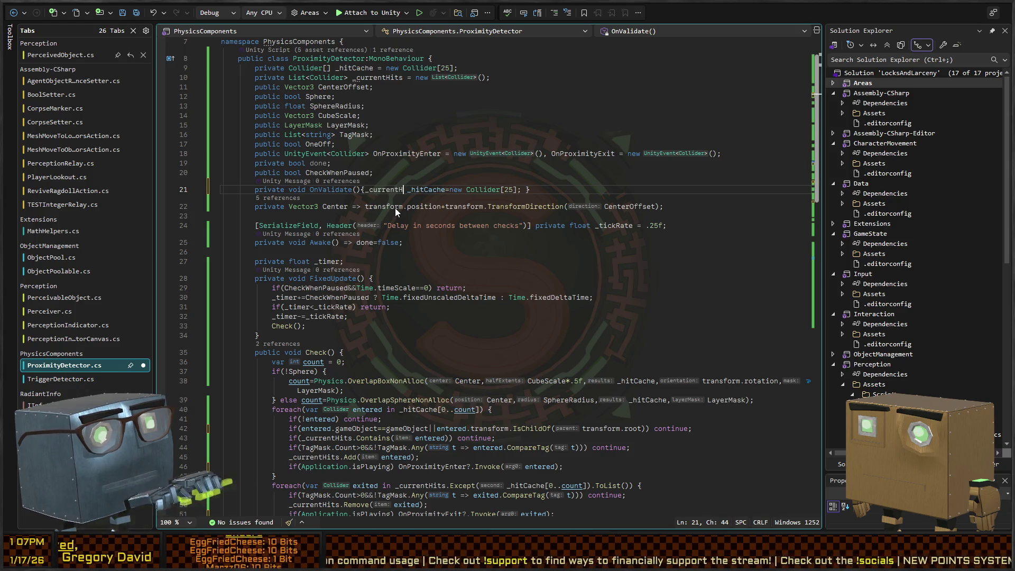
text(=new();)
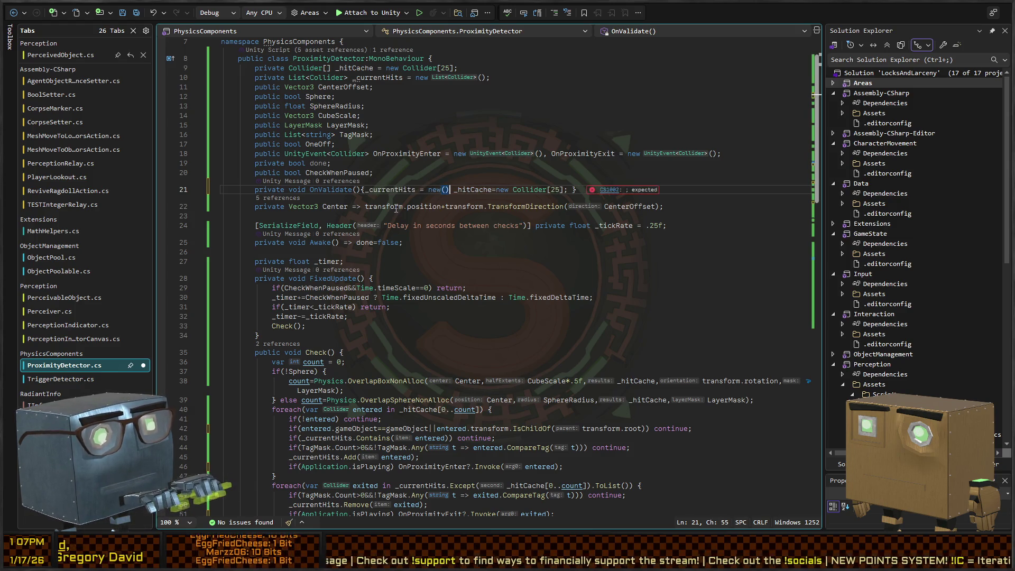
key(BackSpace)
key(BackSpace)
key(BackSpace)
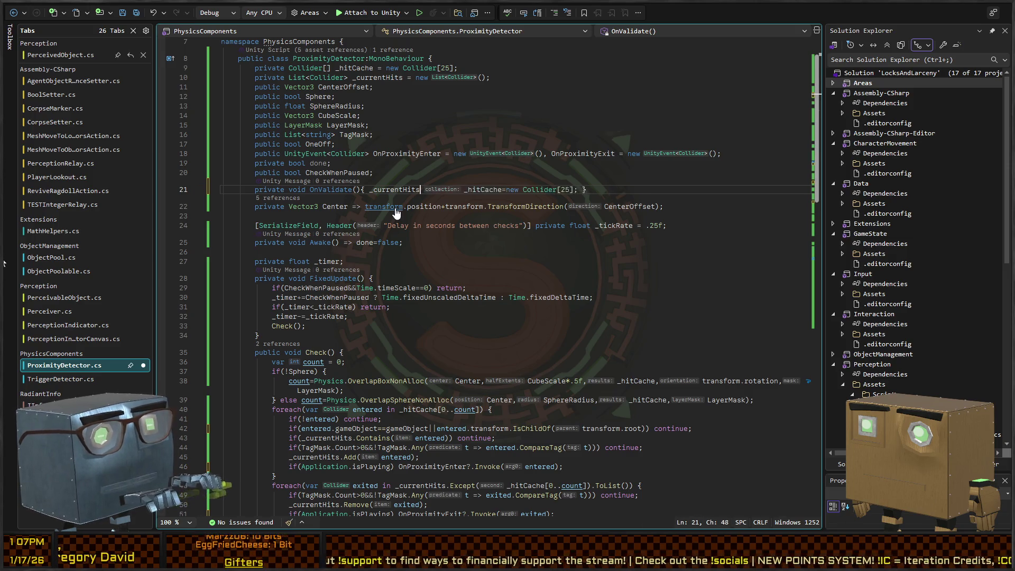
text(.Clear();)
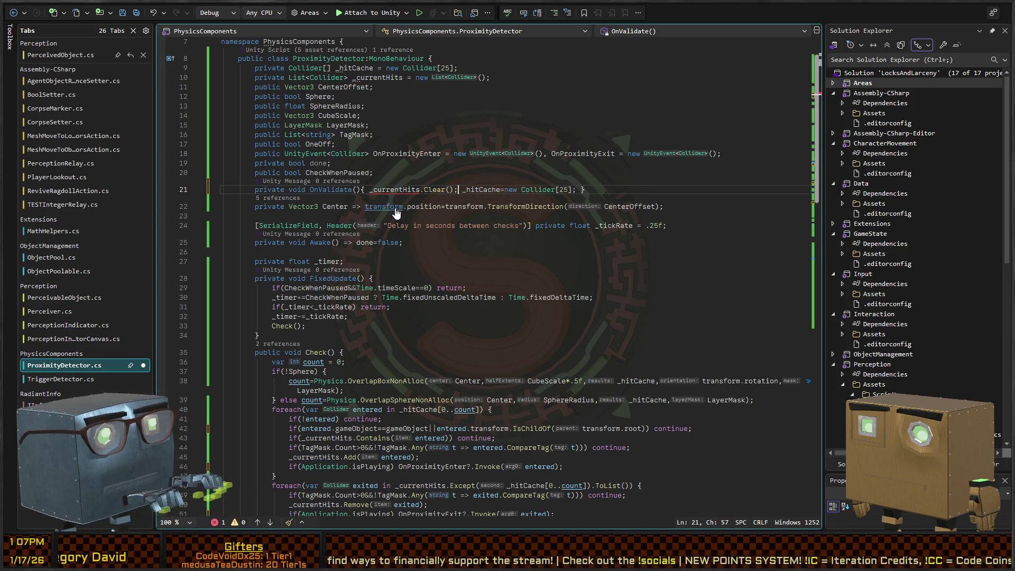
key(ctrl+s)
key(alt+Tab)
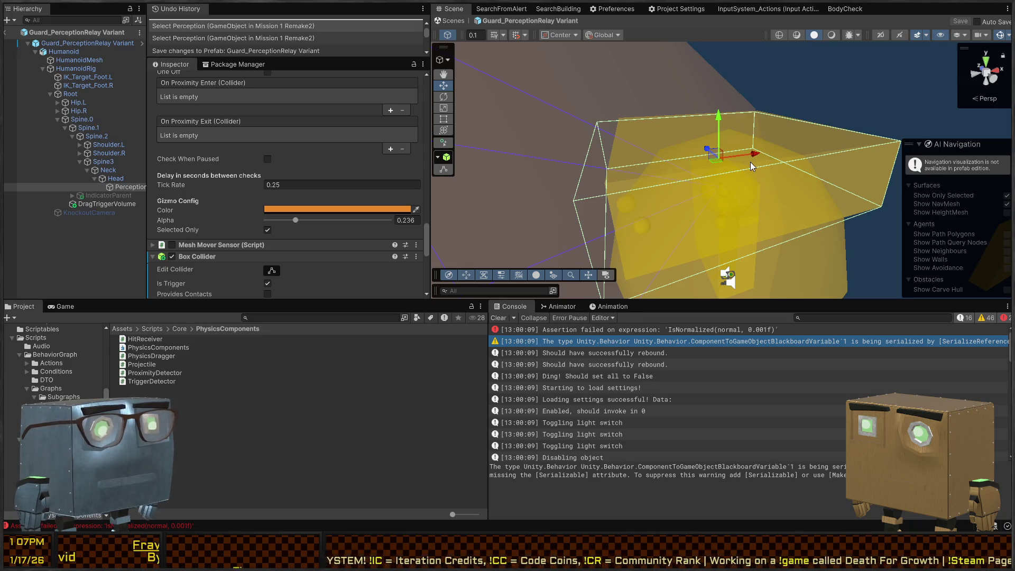
Step: Select the guard prefab's Perception object and Reset its Proximity Detector component
mouse_move(753, 135)
mouse_down()
mouse_move(766, 154)
mouse_move(750, 169)
mouse_up()
click(97, 129)
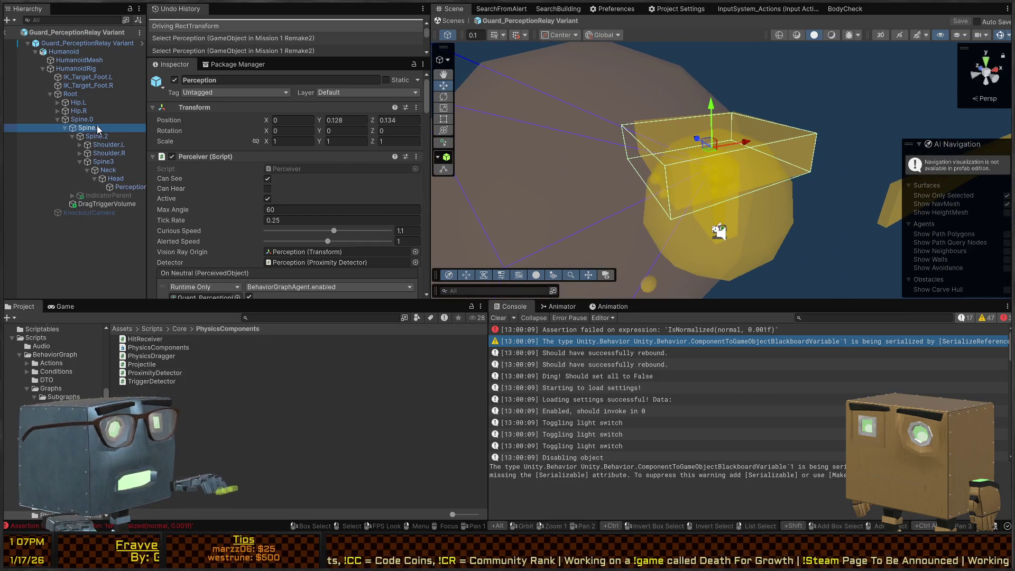
click(123, 187)
scroll(341, 135, down, 10)
scroll(339, 136, down, 15)
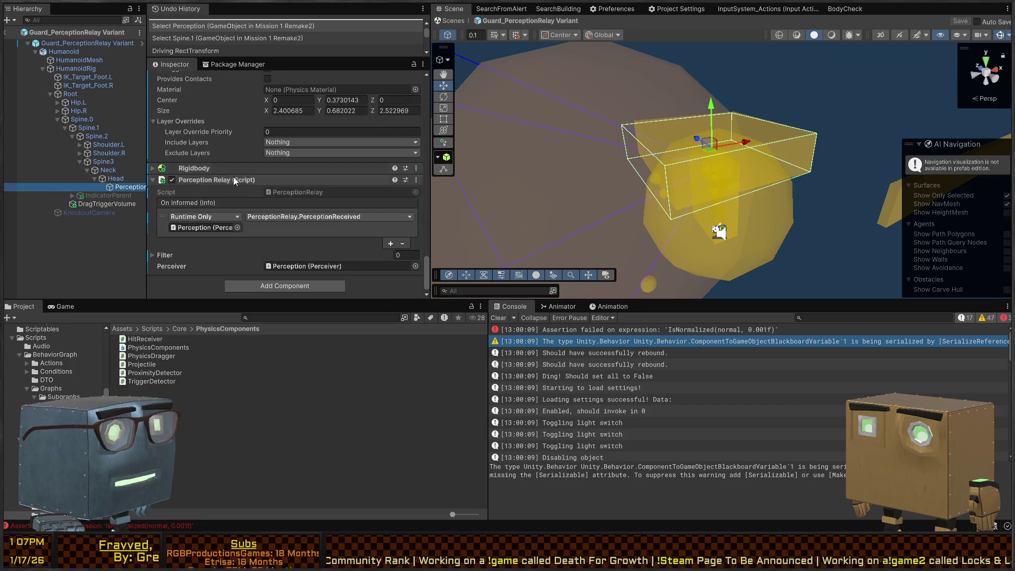
scroll(232, 210, up, 5)
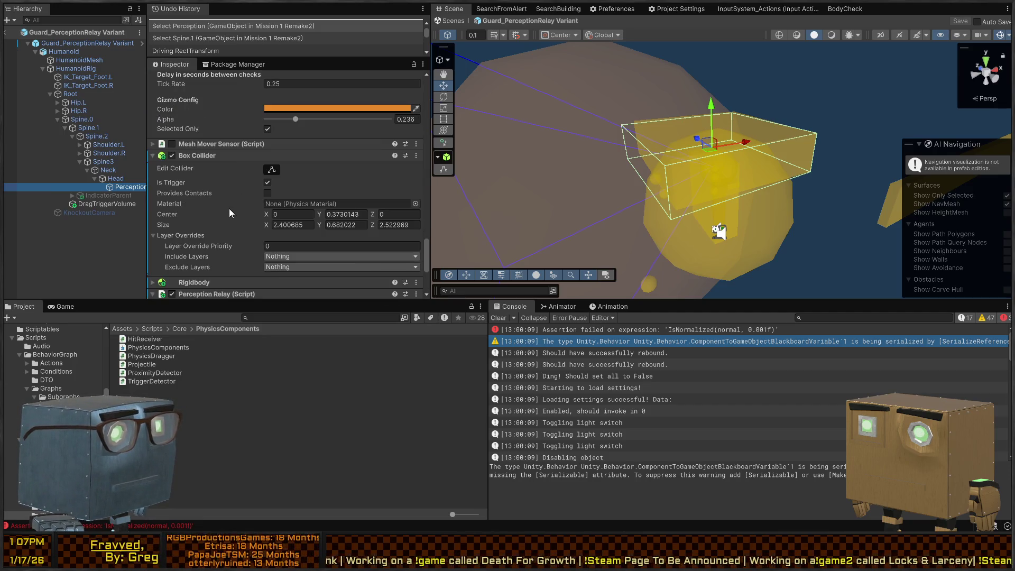
scroll(195, 194, up, 10)
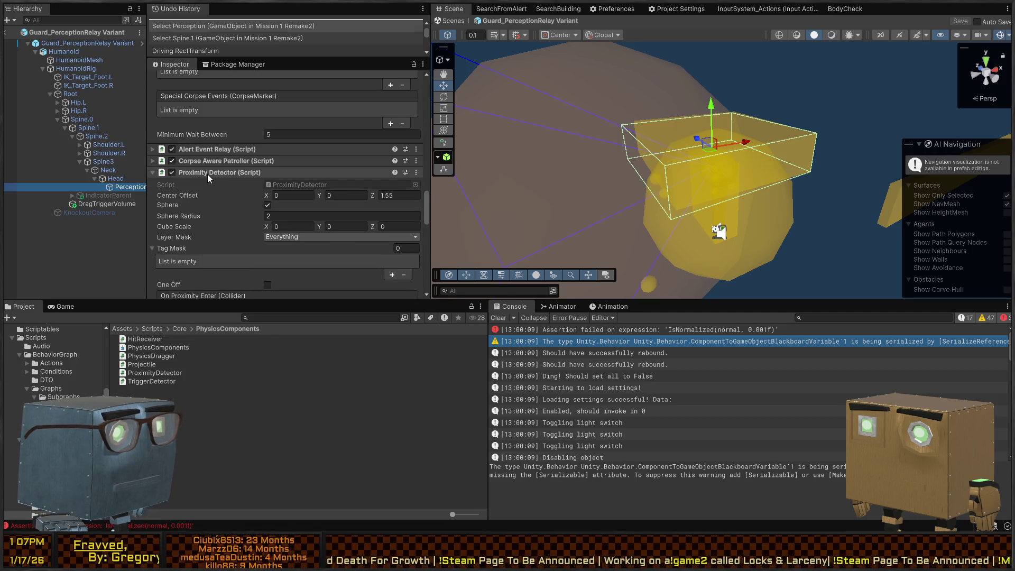
scroll(207, 174, down, 4)
scroll(247, 174, down, 2)
scroll(246, 171, up, 4)
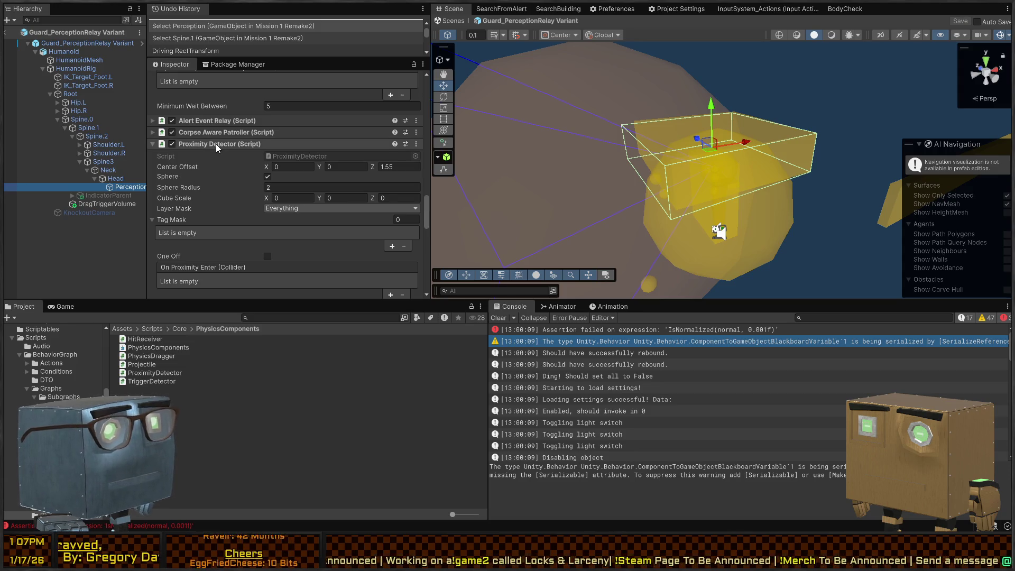
click(221, 154)
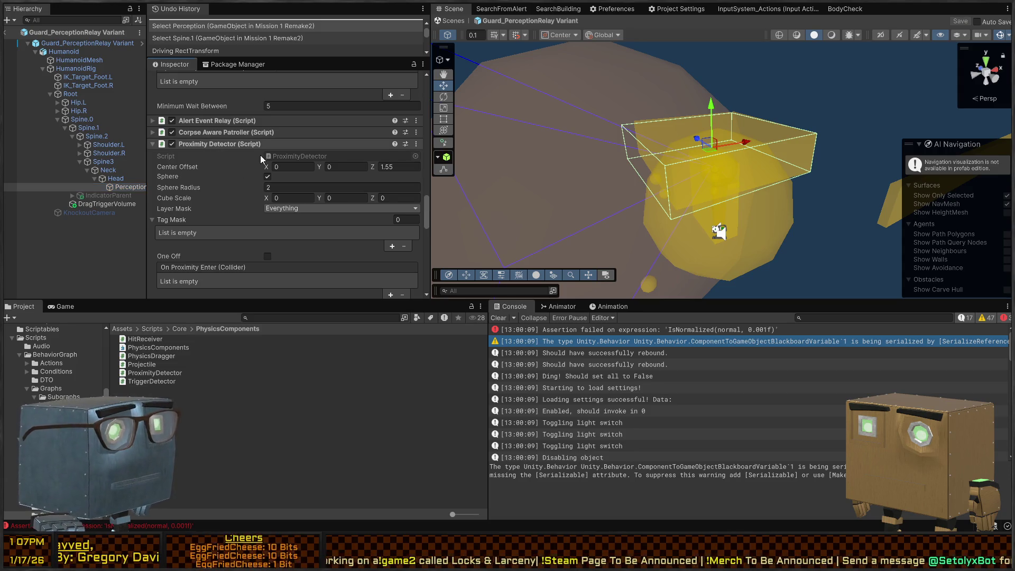
right_click(260, 150)
click(264, 158)
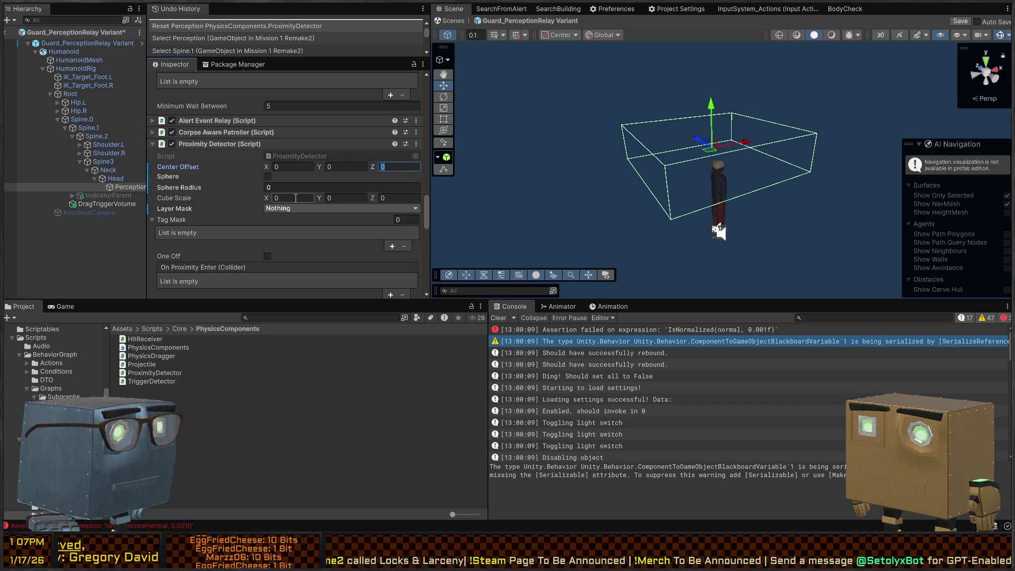
Step: Bring back Center Offset Z 1.55 and sphere radius 2 through undo and redo
key(ctrl+z)
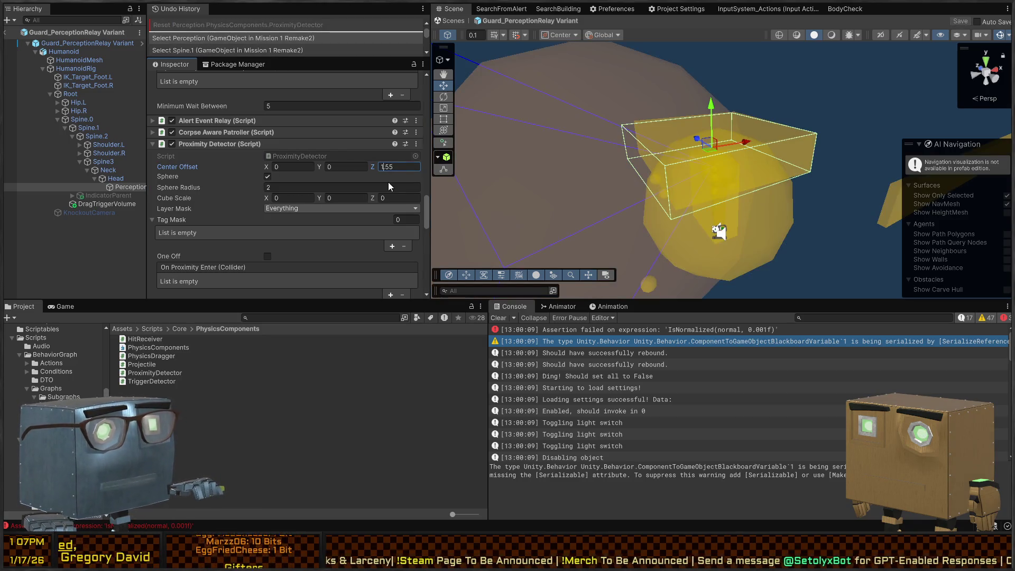
click(399, 168)
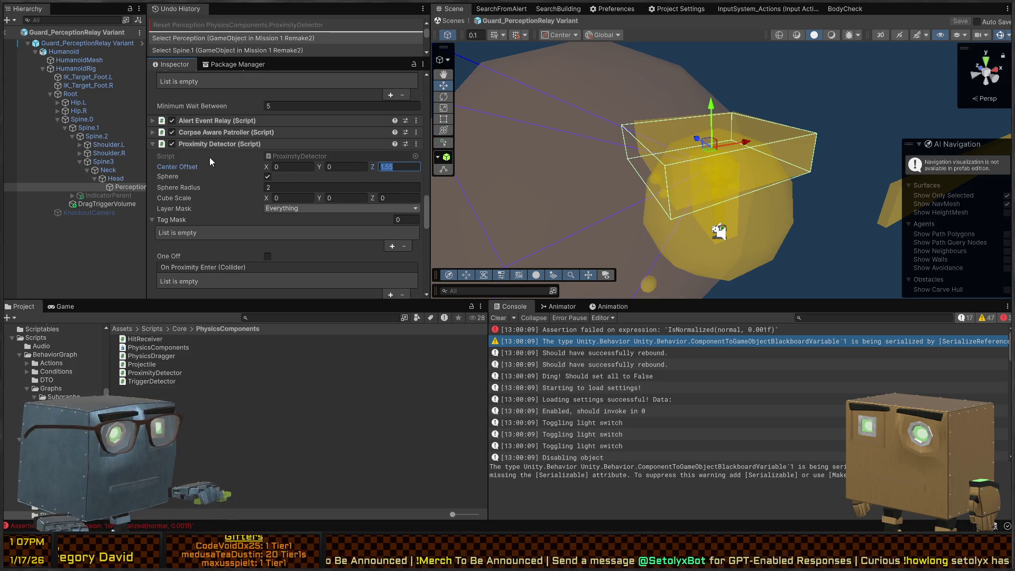
key(ctrl+y)
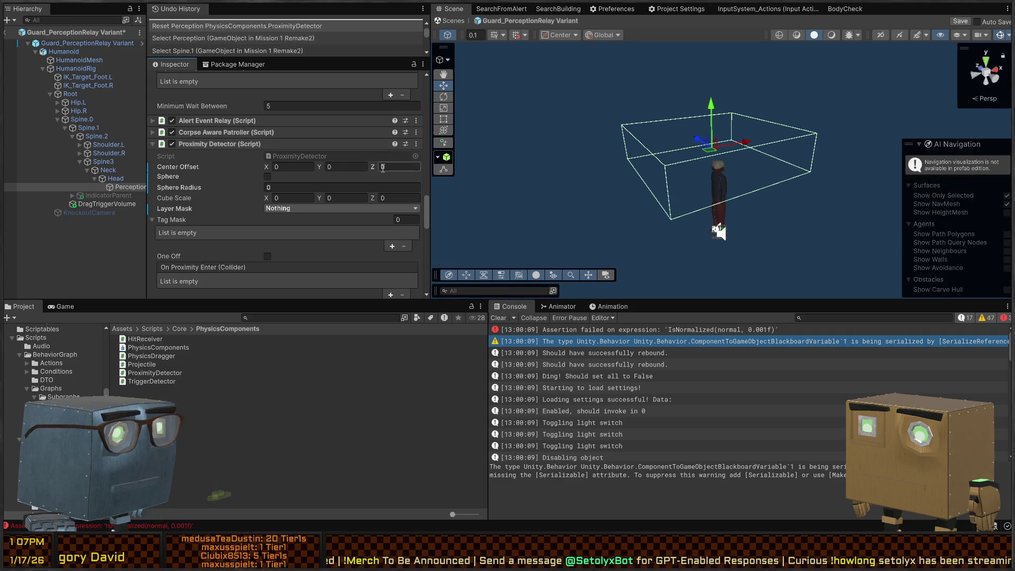
key(ctrl+y)
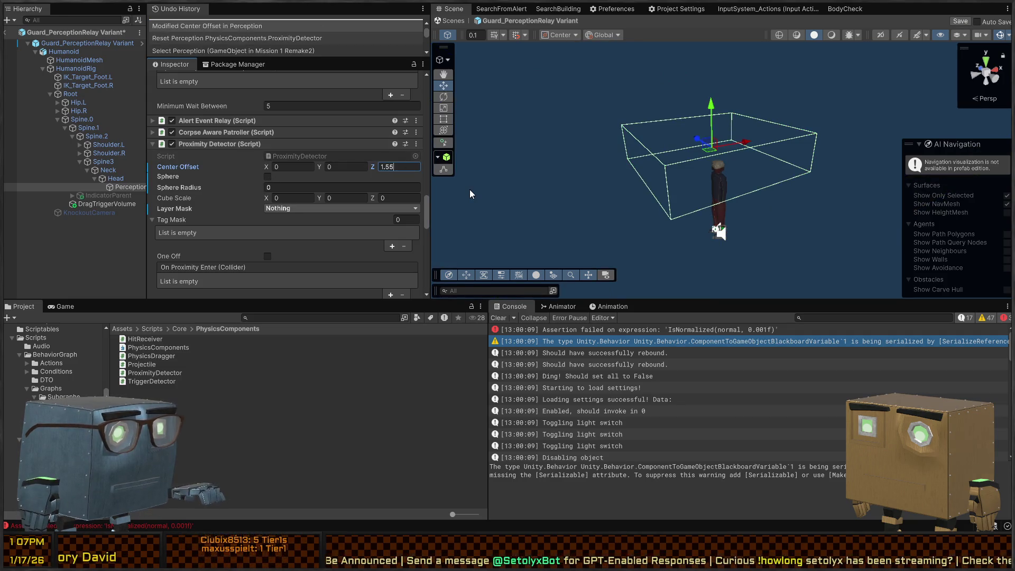
key(ctrl+y)
key(ctrl+y)
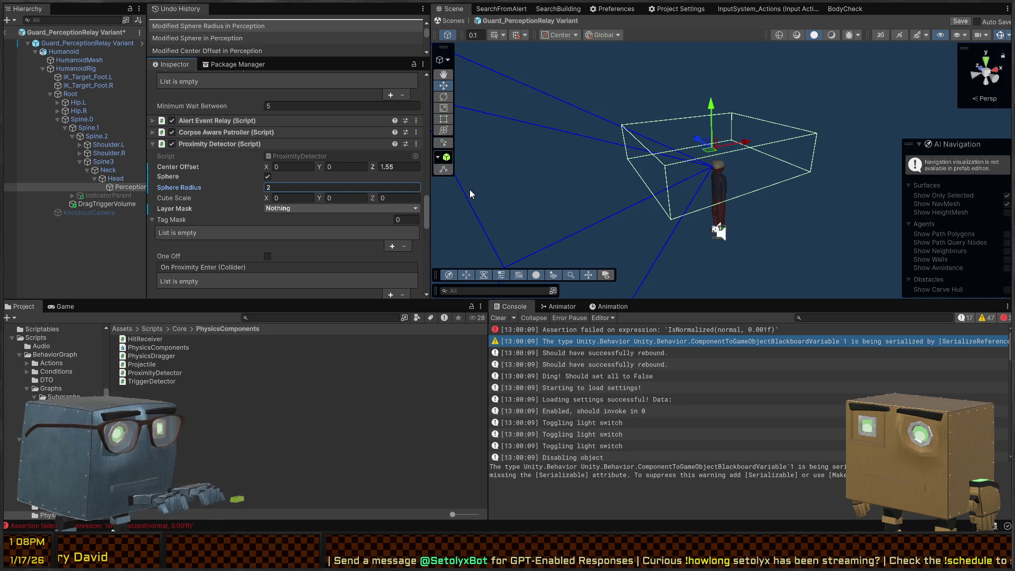
scroll(271, 212, down, 5)
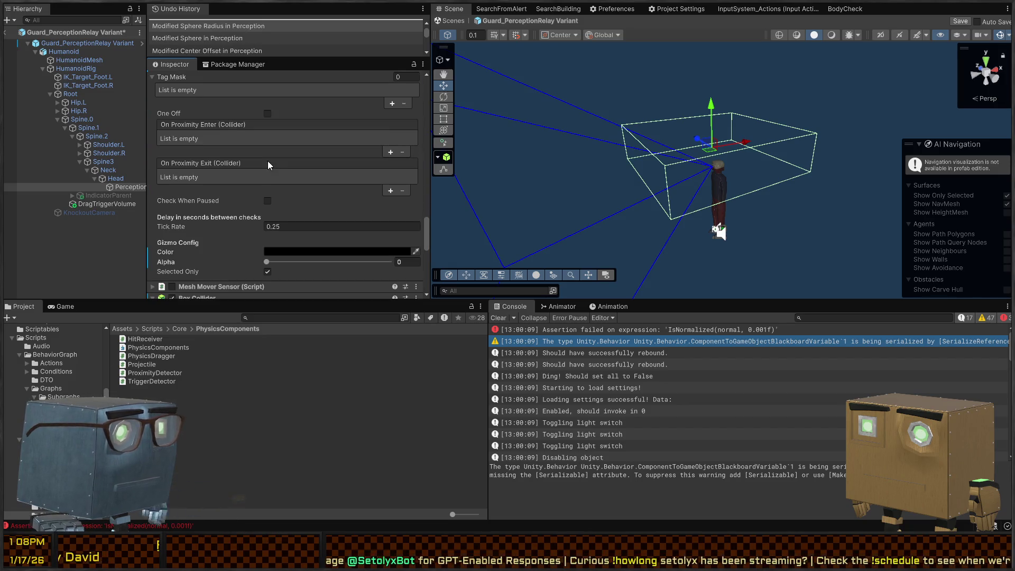
Step: Set the gizmo to green at alpha 0.197 and the Layer Mask to Everything
drag(275, 261, 291, 261)
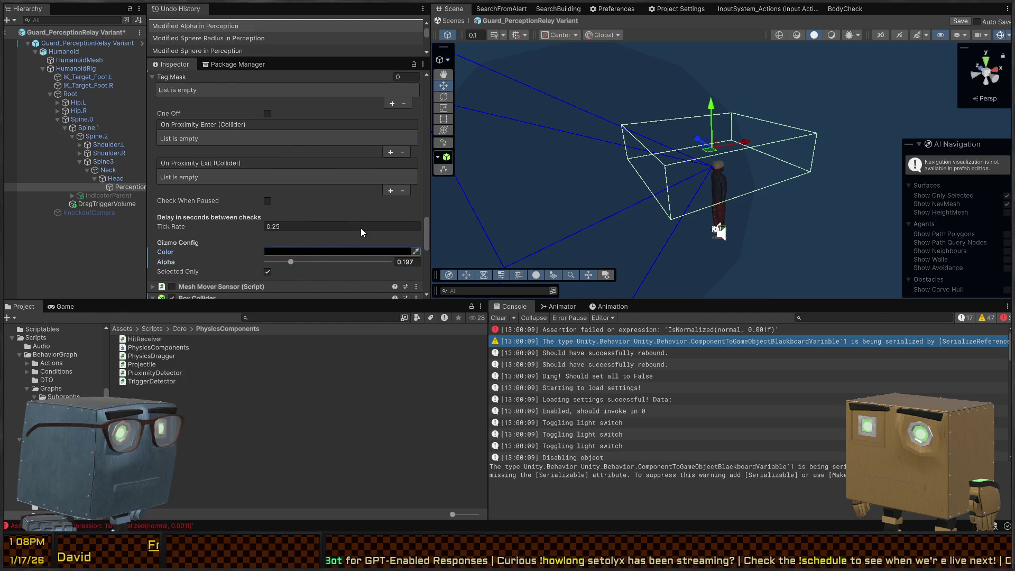
key(ctrl+y)
click(268, 201)
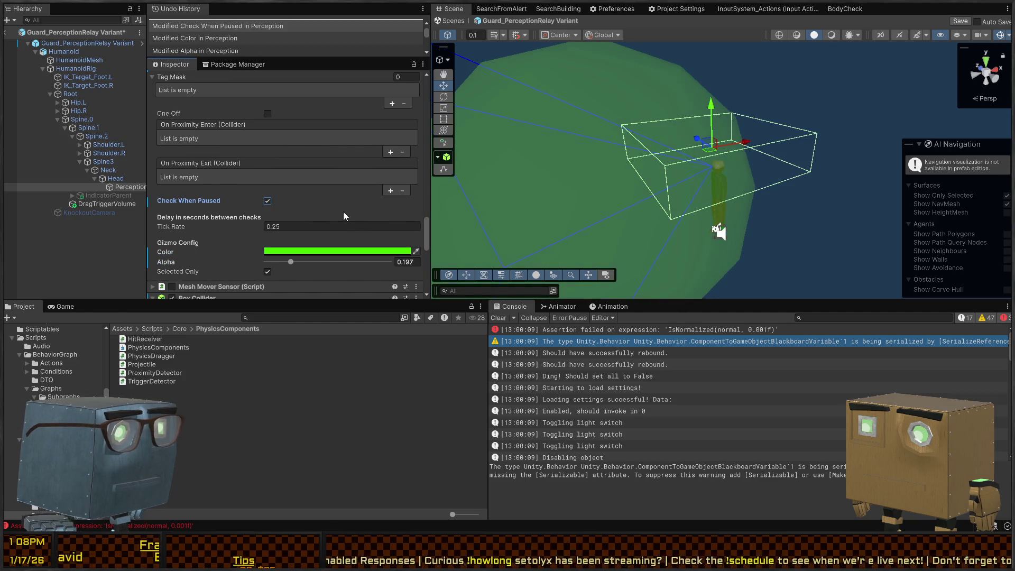
click(268, 201)
scroll(338, 176, up, 6)
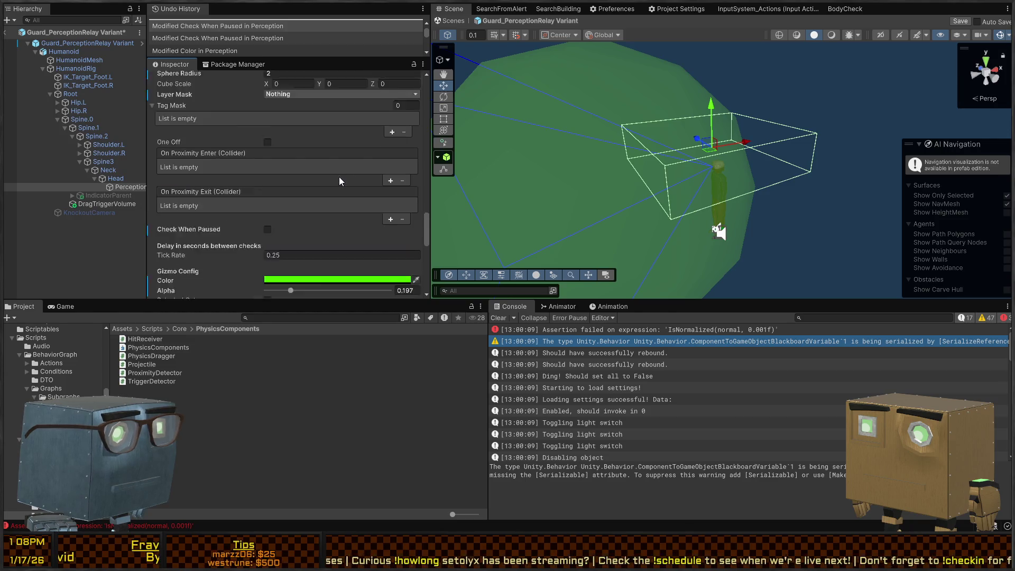
mouse_move(732, 166)
mouse_down()
mouse_move(615, 147)
mouse_move(505, 198)
mouse_up()
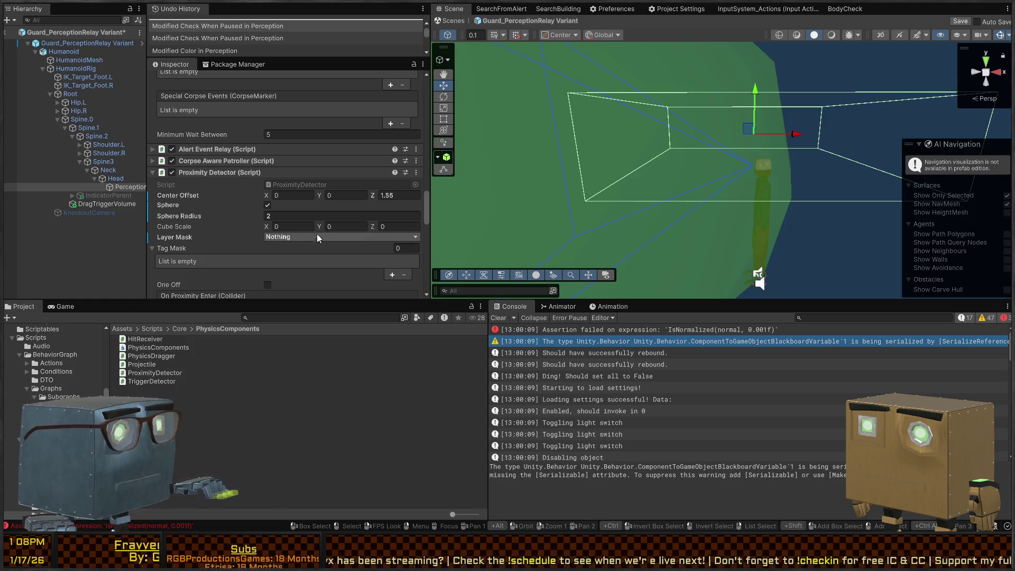
click(320, 262)
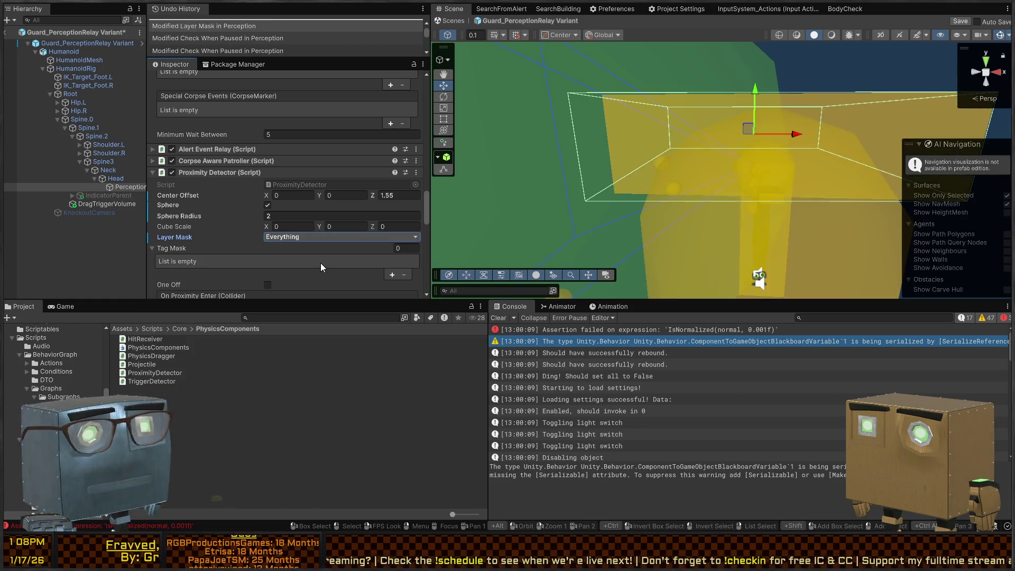
mouse_move(679, 138)
mouse_down()
mouse_move(857, 131)
mouse_move(797, 145)
mouse_up()
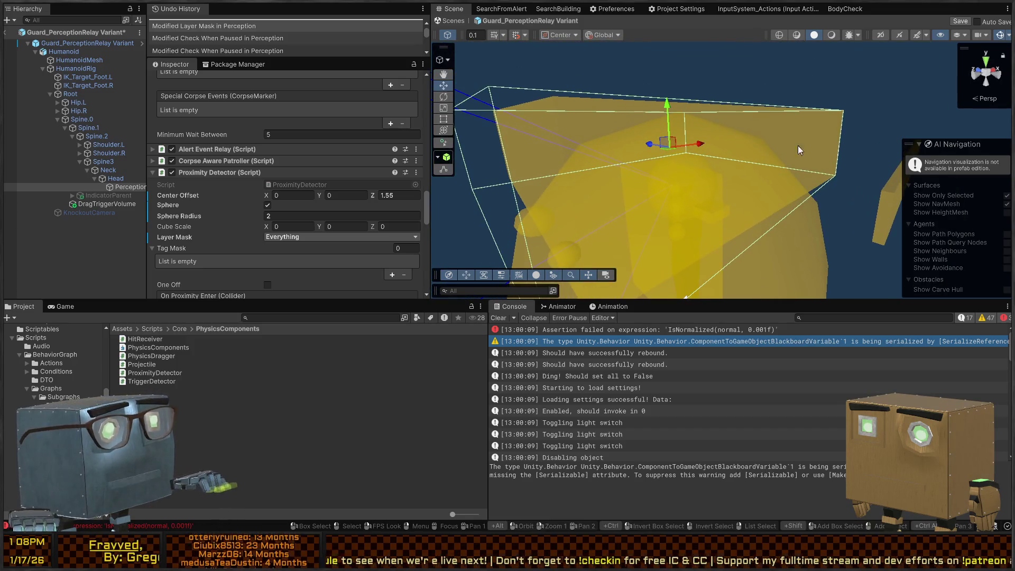
Step: Switch the Inspector to Debug mode to expose the Proximity Detector's raw fields
scroll(205, 196, down, 6)
scroll(208, 189, down, 10)
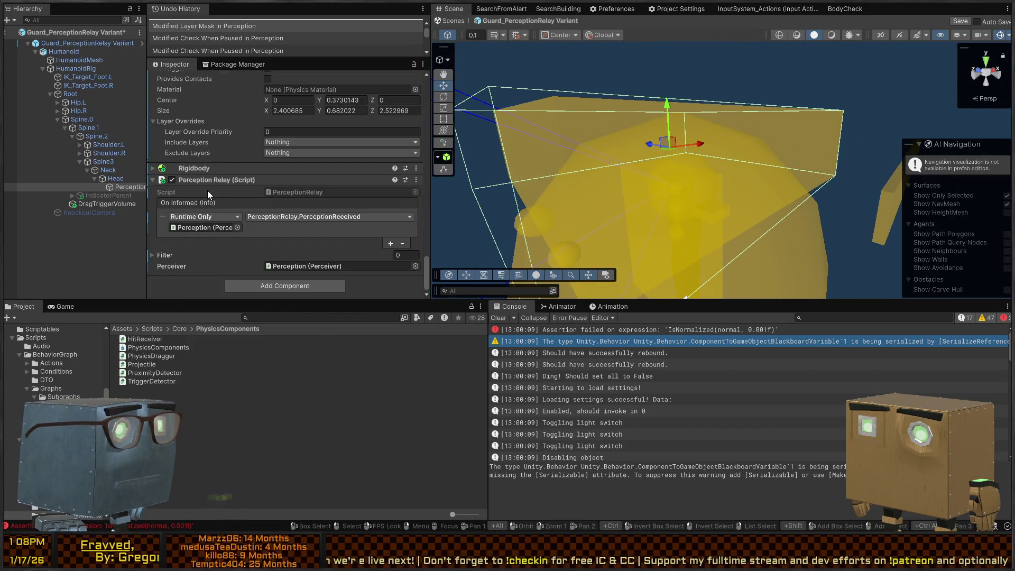
scroll(214, 179, up, 6)
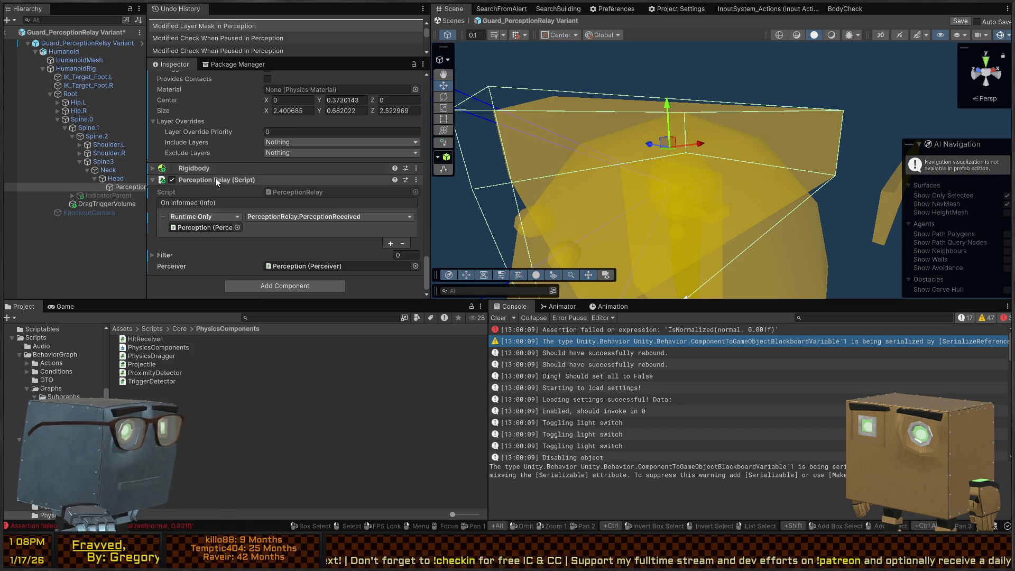
scroll(229, 183, up, 10)
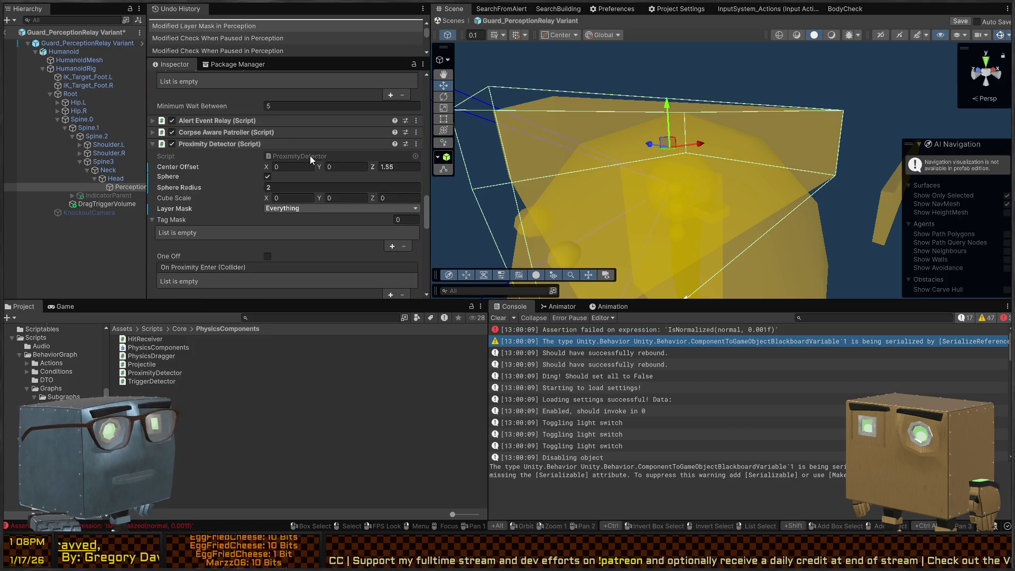
click(423, 64)
click(455, 116)
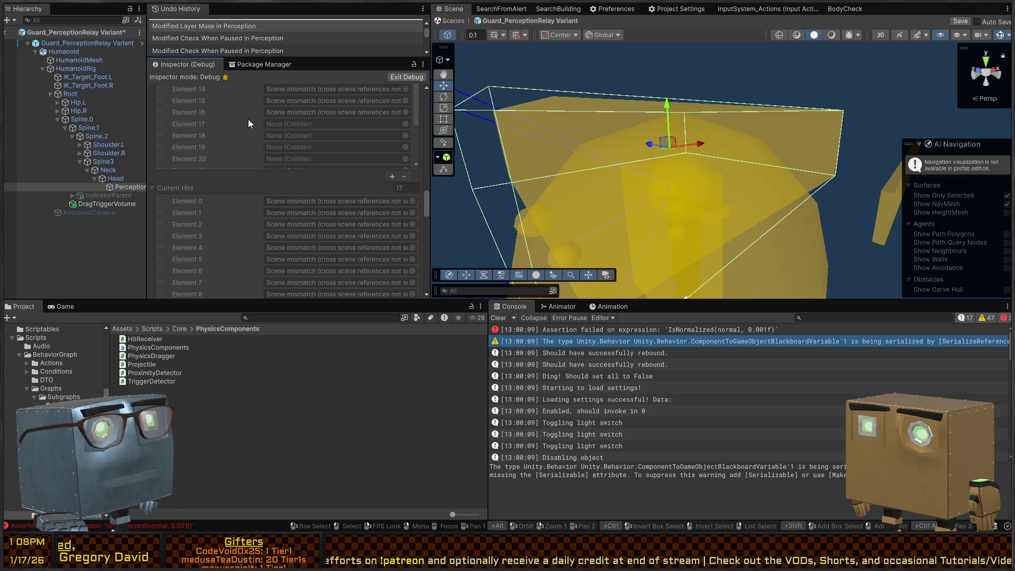
Step: Look through the hit lists and save the Guard_PerceptionRelay Variant prefab
scroll(249, 150, up, 5)
scroll(221, 163, down, 5)
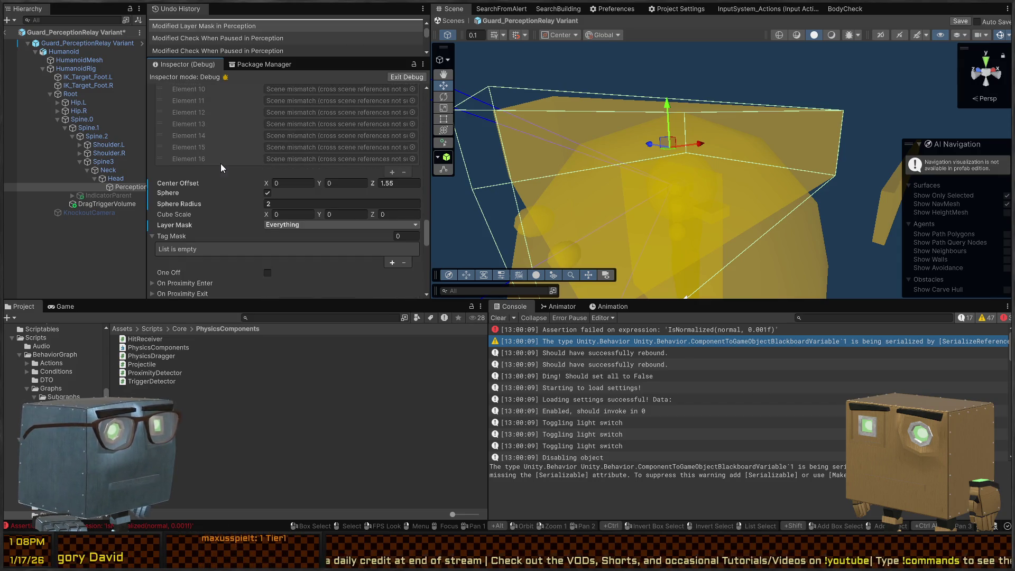
scroll(220, 163, down, 3)
key(ctrl+s)
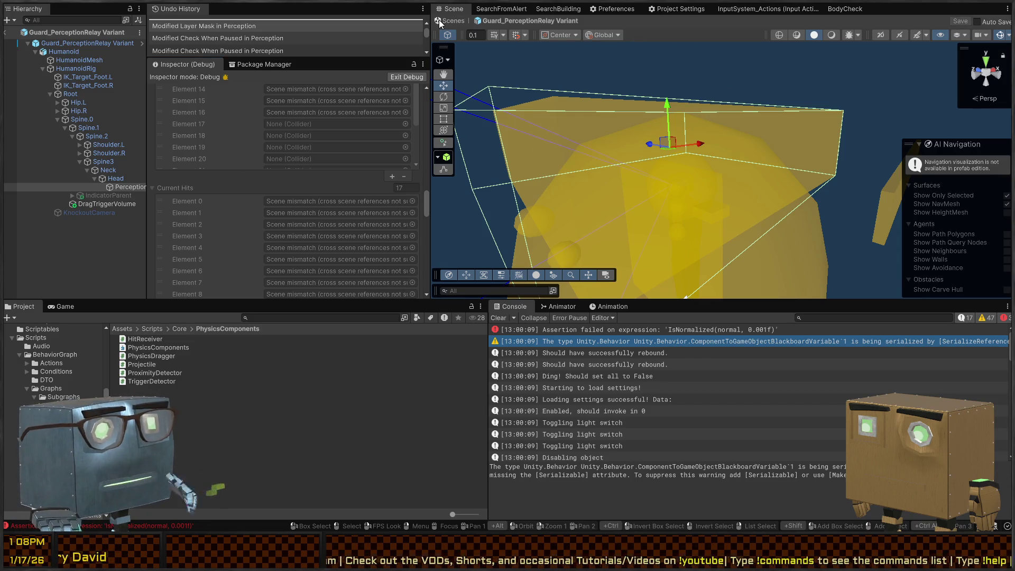
Step: Return from prefab mode to the Mission 1 Remake2 scene and view the detection boxes
click(440, 23)
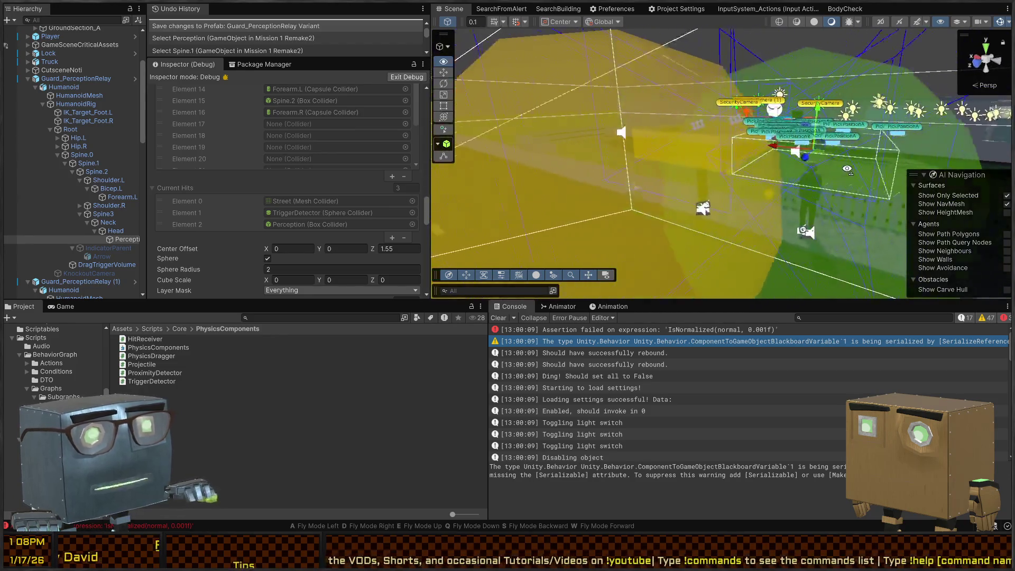
key(w)
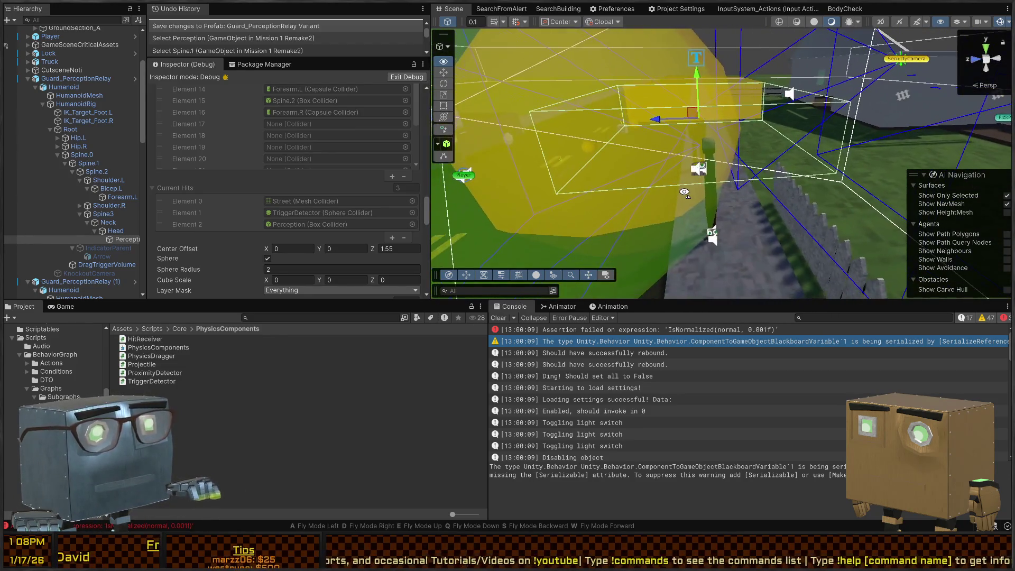
key(s)
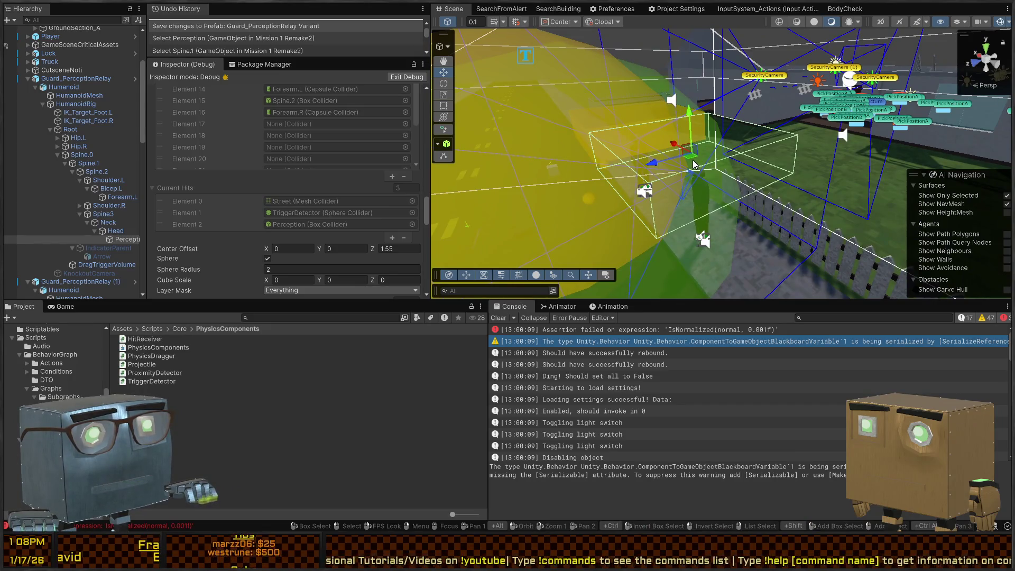
drag(693, 164, 769, 186)
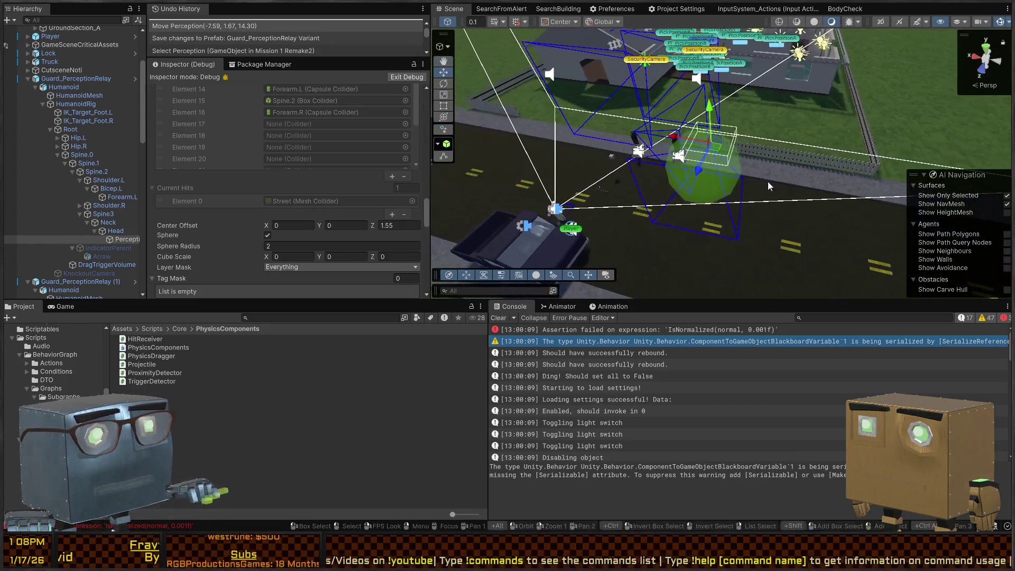
key(ctrl+z)
Step: Make Perception's detection gizmo visible even when unselected by unchecking Selected Only
ctrl+click(72, 80)
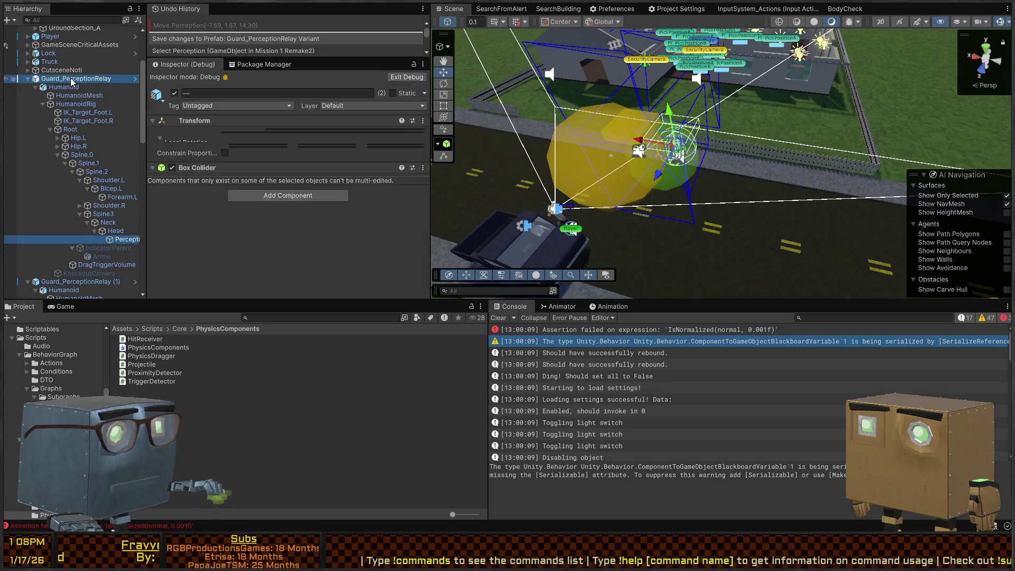
click(126, 239)
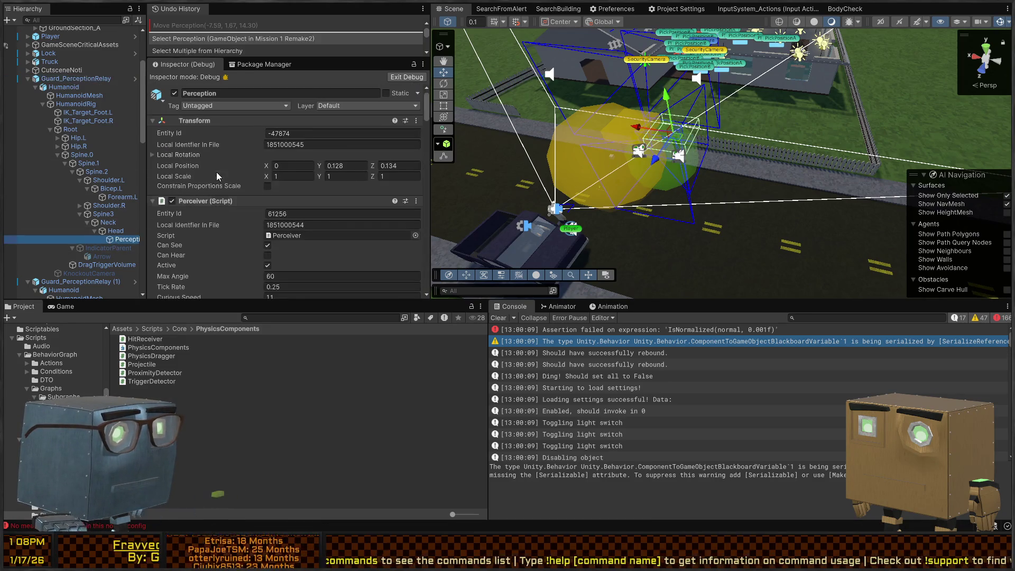
scroll(230, 159, down, 10)
scroll(229, 159, down, 8)
click(406, 78)
scroll(223, 199, down, 10)
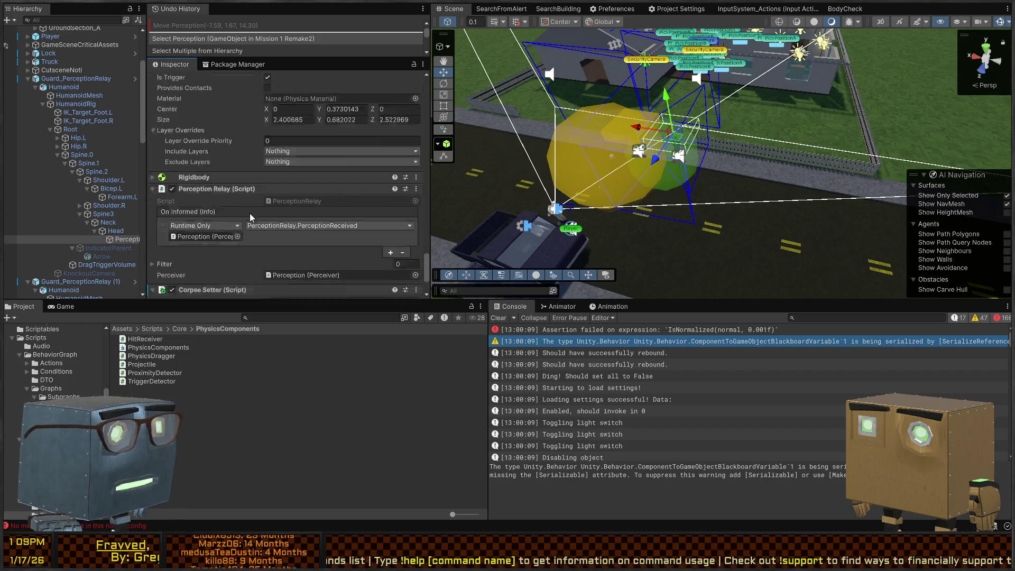
scroll(246, 215, up, 5)
click(267, 167)
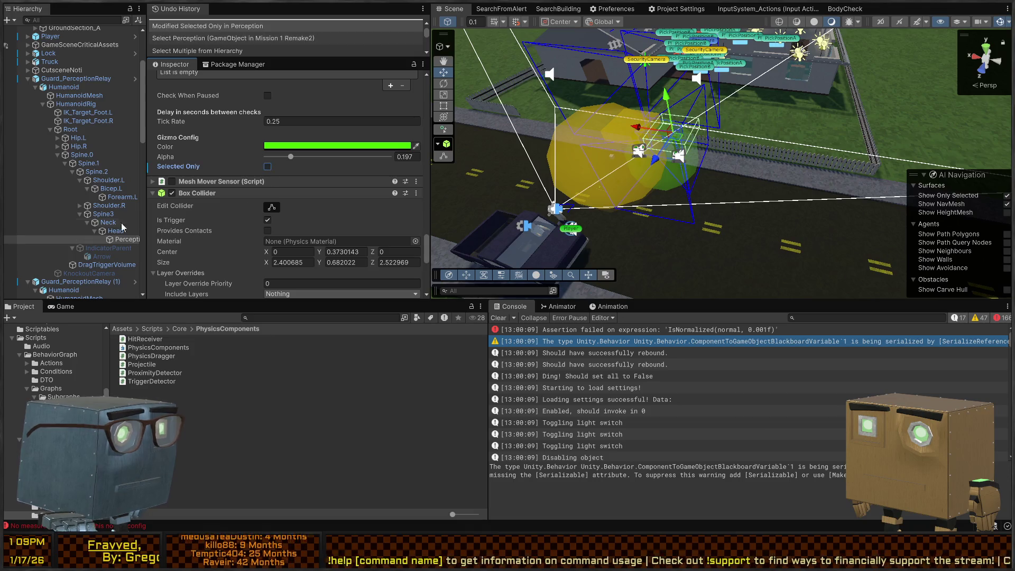
Step: Move and rotate Guard_PerceptionRelay to position (-12.28, 0.66, 16.77)
click(66, 79)
mouse_move(679, 157)
mouse_down()
mouse_move(766, 221)
mouse_move(749, 203)
mouse_move(760, 223)
mouse_move(669, 181)
mouse_move(759, 226)
mouse_move(670, 159)
mouse_move(779, 219)
mouse_move(762, 216)
mouse_move(799, 213)
mouse_up()
key(e)
key(w)
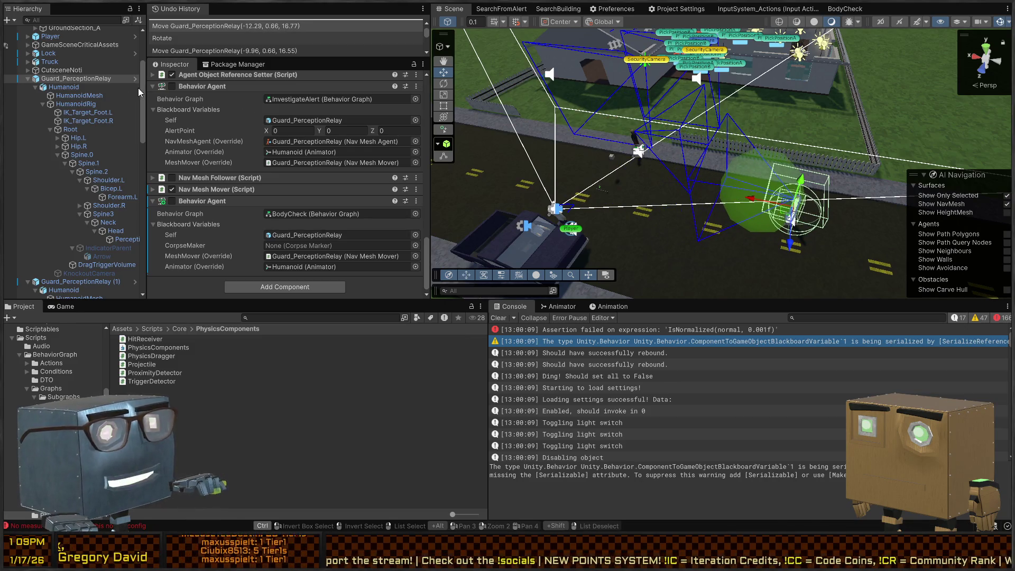
Step: Inspect the Perception object inside the nested Guard prefab, then return to the scene
click(135, 78)
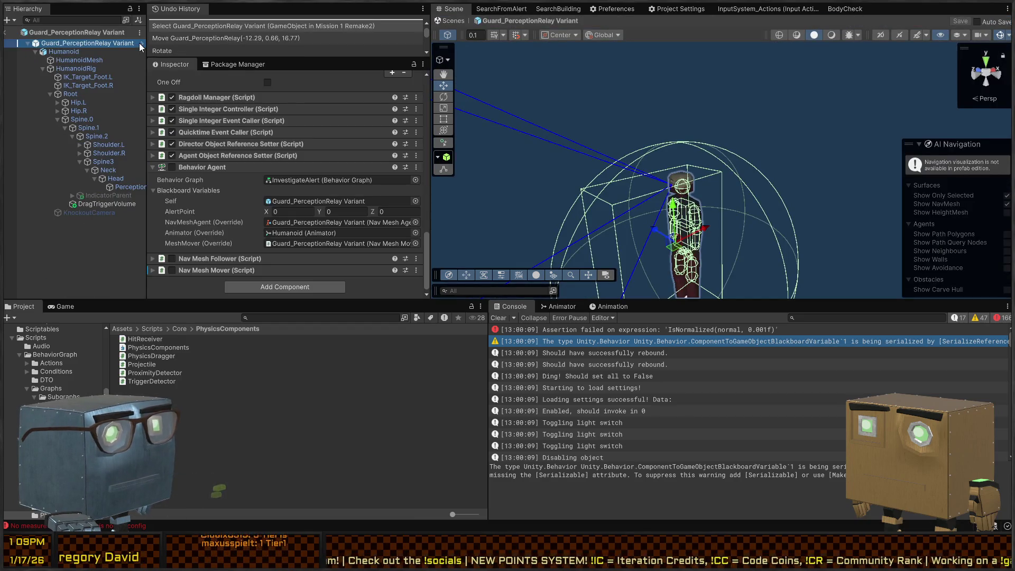
click(140, 43)
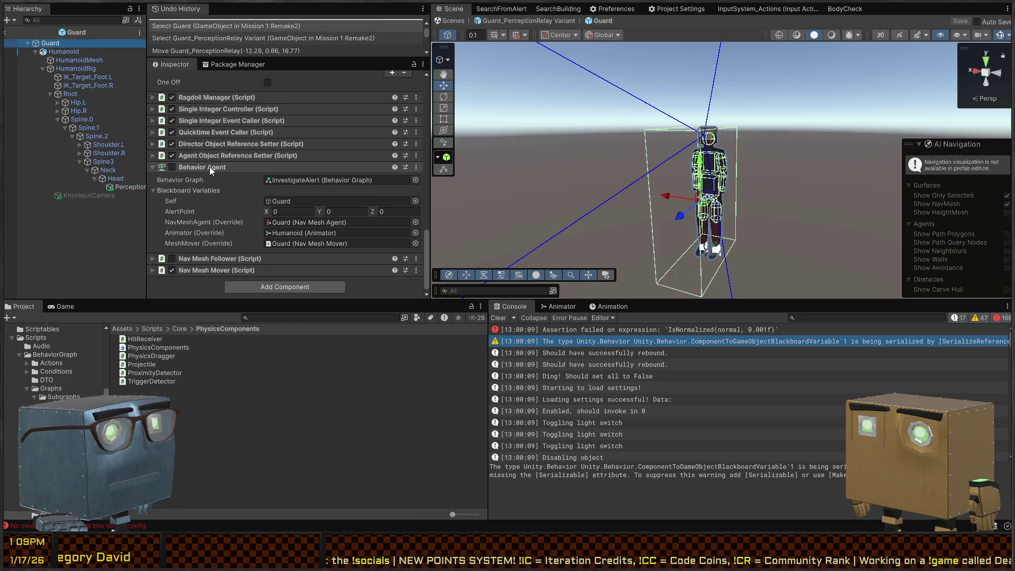
scroll(227, 180, up, 8)
scroll(229, 181, up, 10)
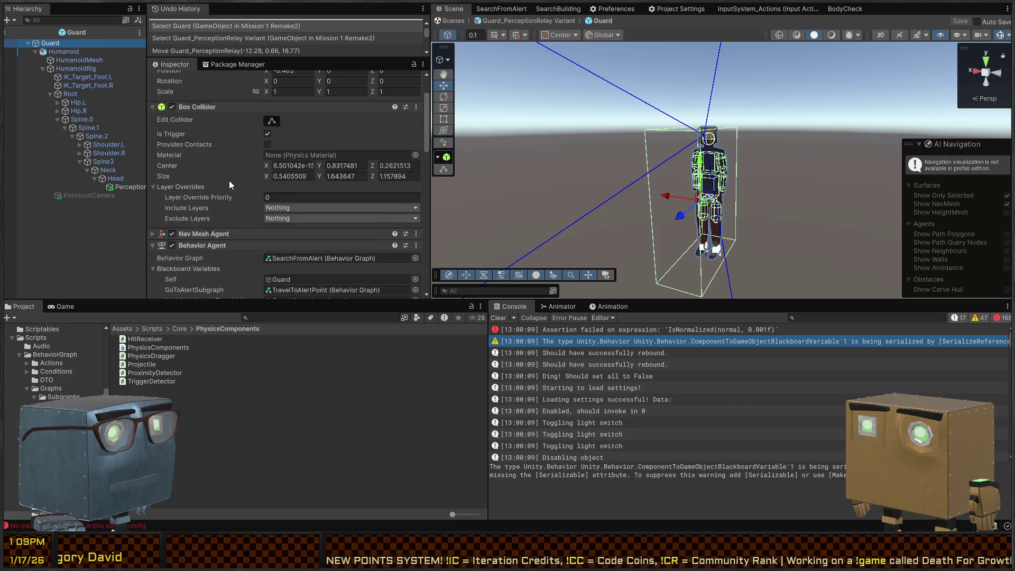
click(139, 187)
scroll(195, 167, down, 5)
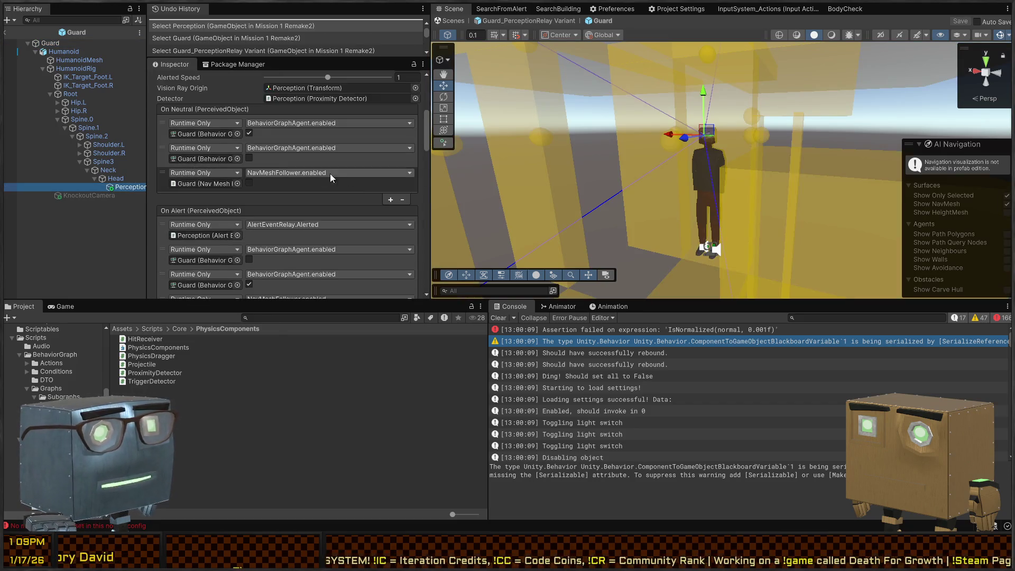
click(463, 21)
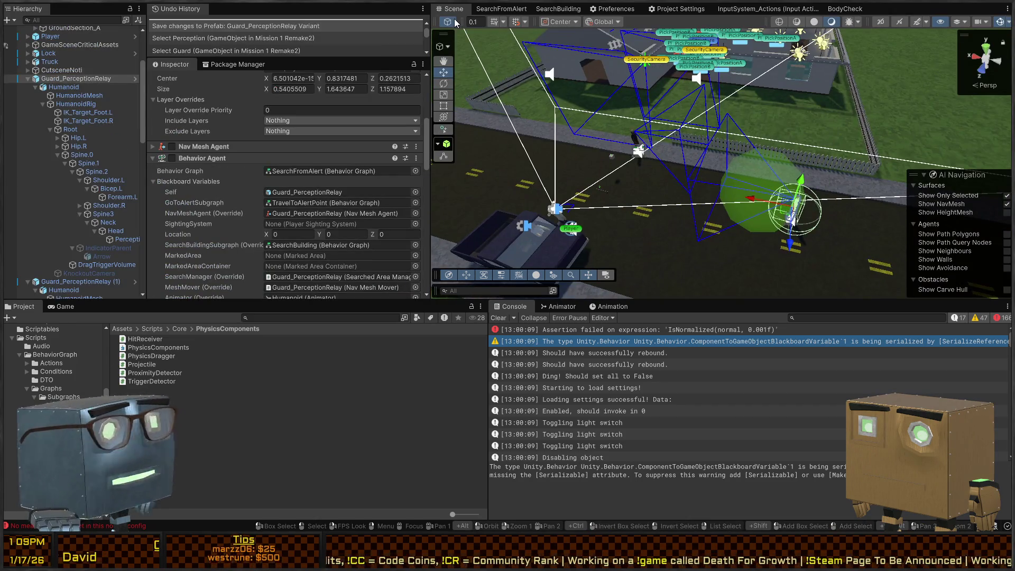
mouse_move(727, 178)
mouse_down()
mouse_move(612, 120)
mouse_move(759, 170)
mouse_move(592, 140)
mouse_move(682, 170)
mouse_move(575, 149)
mouse_move(687, 162)
mouse_move(694, 176)
mouse_move(677, 172)
mouse_move(701, 193)
mouse_move(607, 215)
mouse_move(645, 216)
mouse_move(875, 128)
mouse_move(825, 159)
mouse_up()
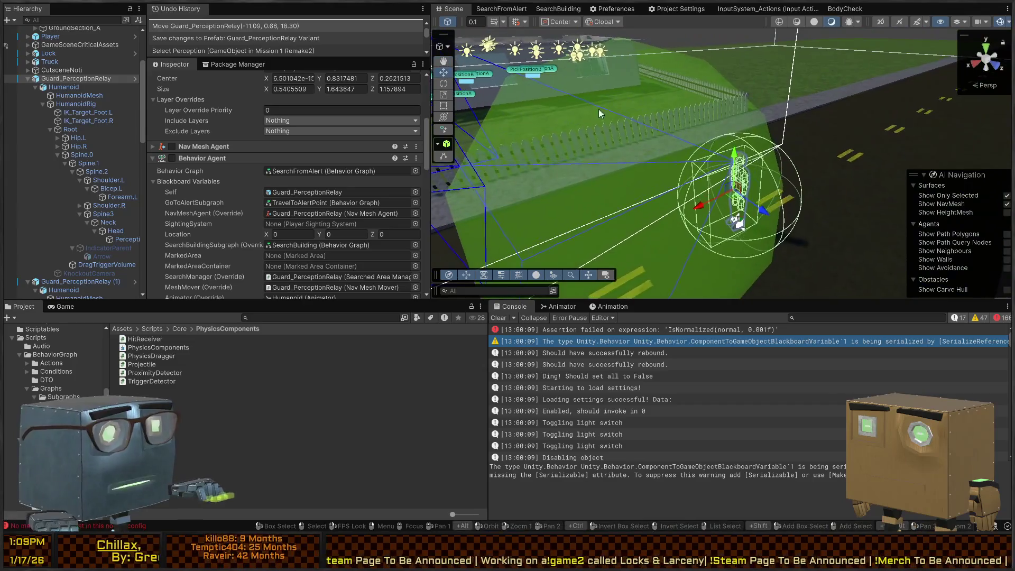
Step: In the Guard_PerceptionRelay Variant, search 'RagdollManager' and select the object carrying it
click(135, 79)
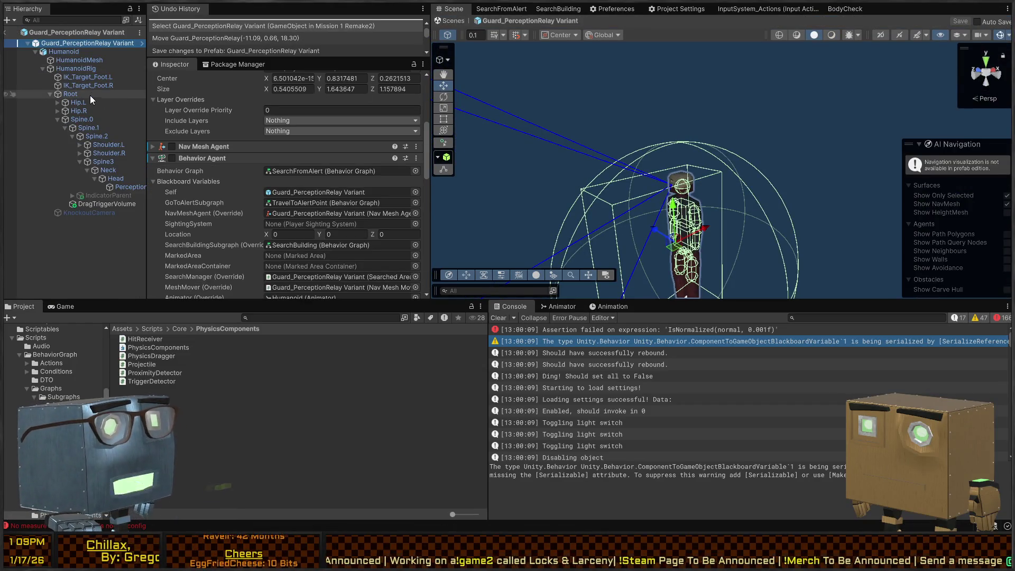
click(88, 101)
scroll(249, 94, up, 3)
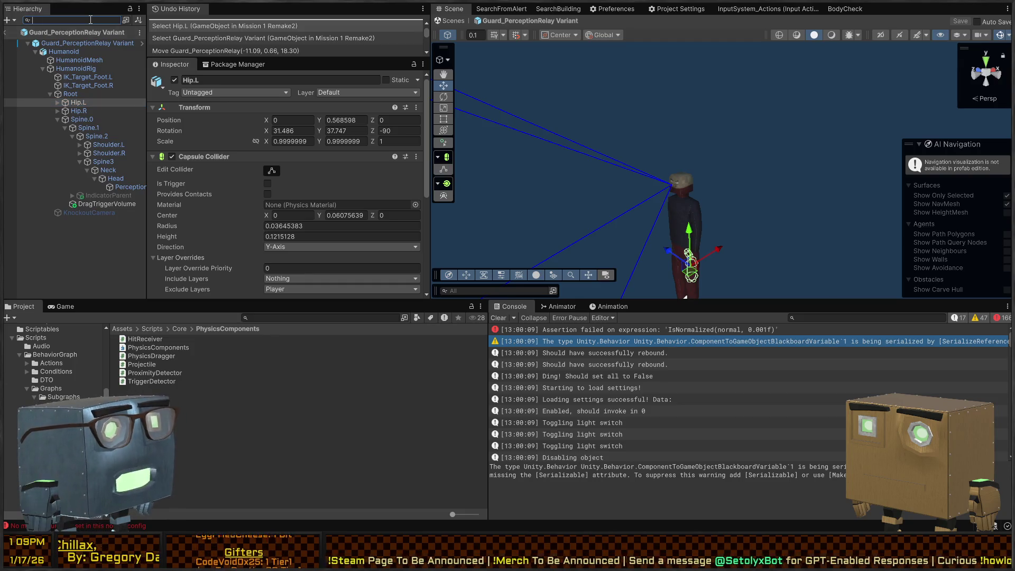
text(t=Ragdo)
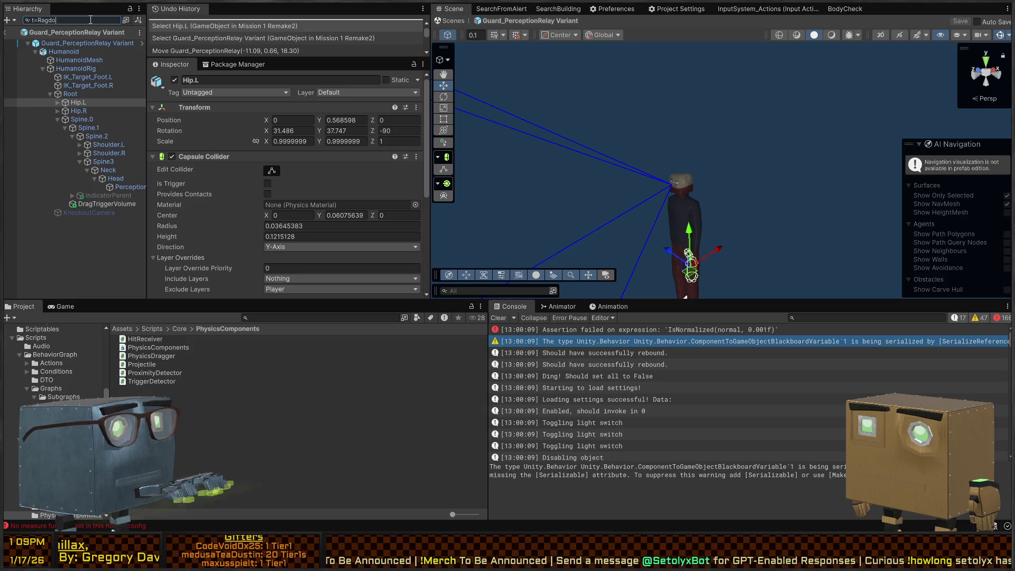
text(llManager)
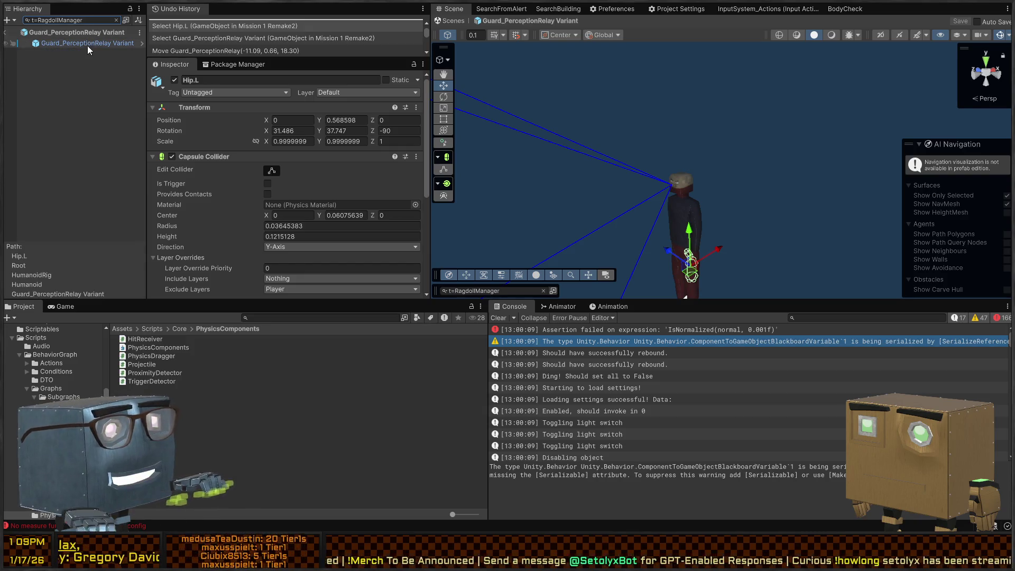
click(93, 46)
scroll(195, 134, down, 15)
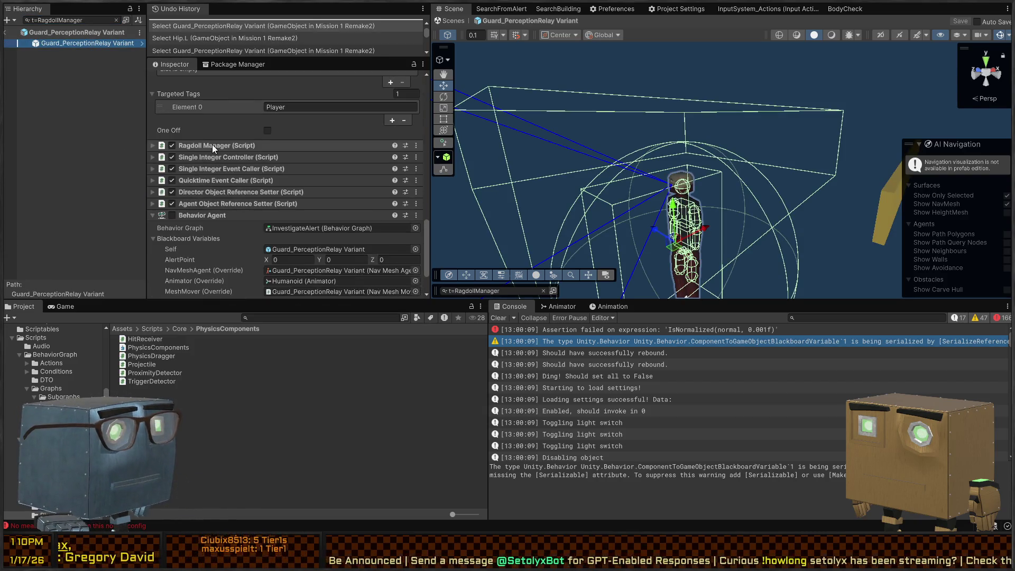
Step: Expand the Ragdoll Manager's rigidbody and collider lists and look up the Root bone
click(236, 144)
scroll(222, 133, down, 3)
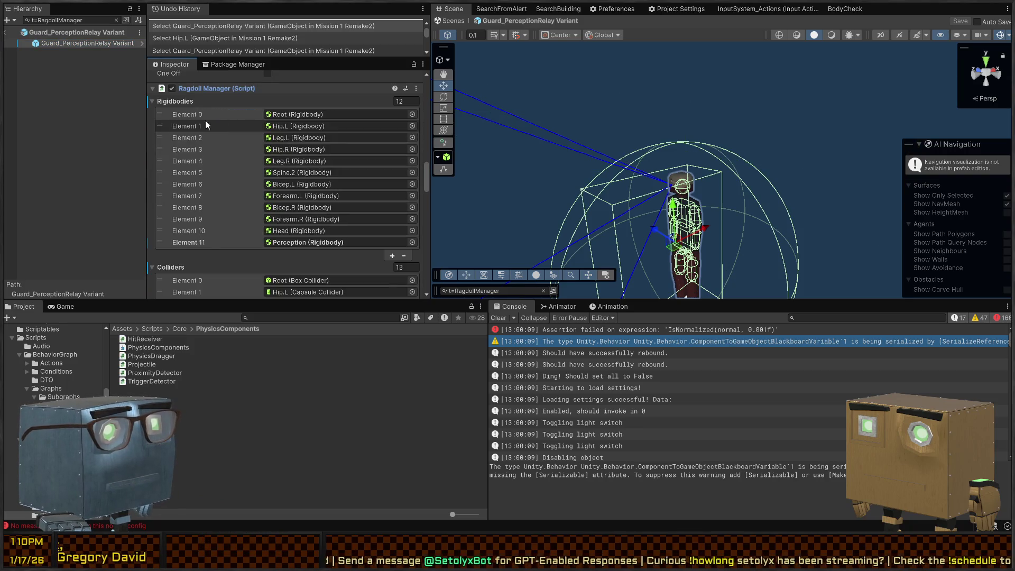
click(298, 115)
click(86, 93)
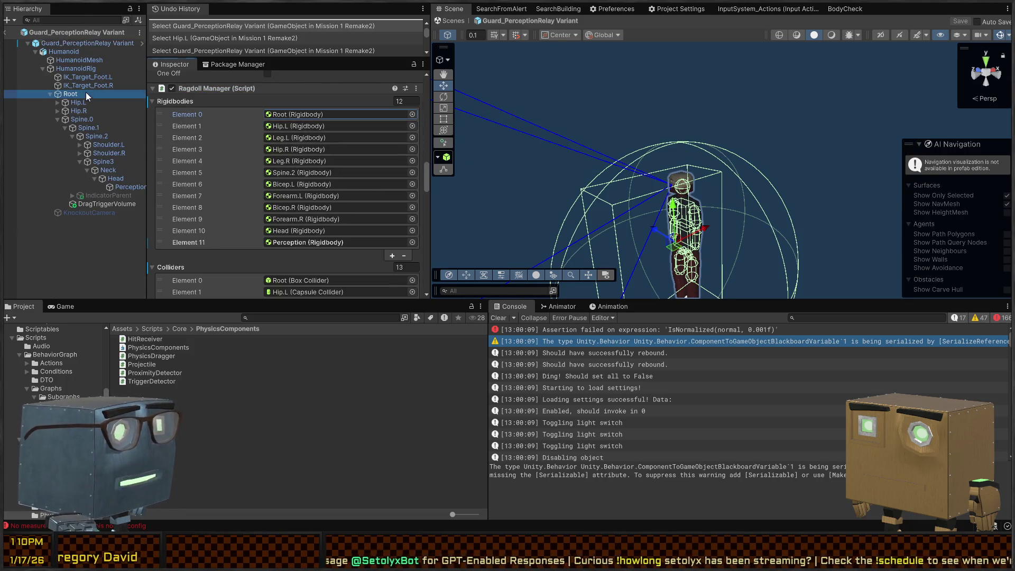
scroll(232, 114, up, 5)
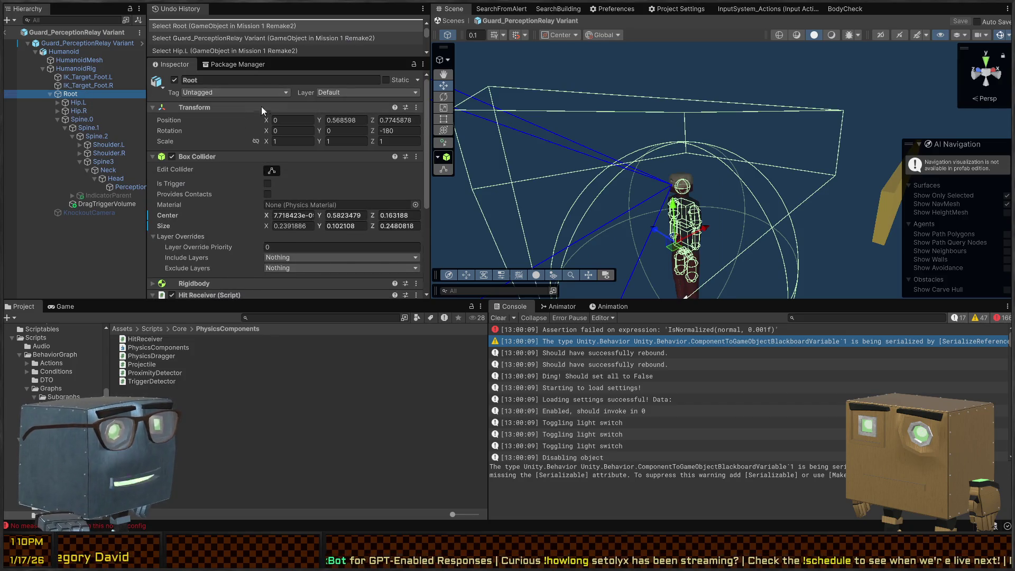
key(ctrl+z)
scroll(252, 136, down, 15)
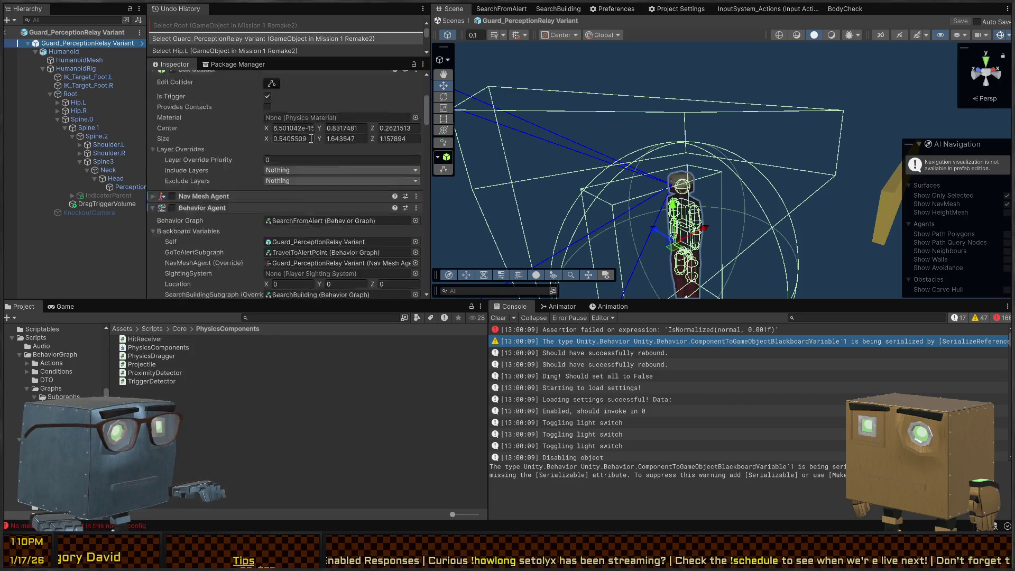
click(198, 129)
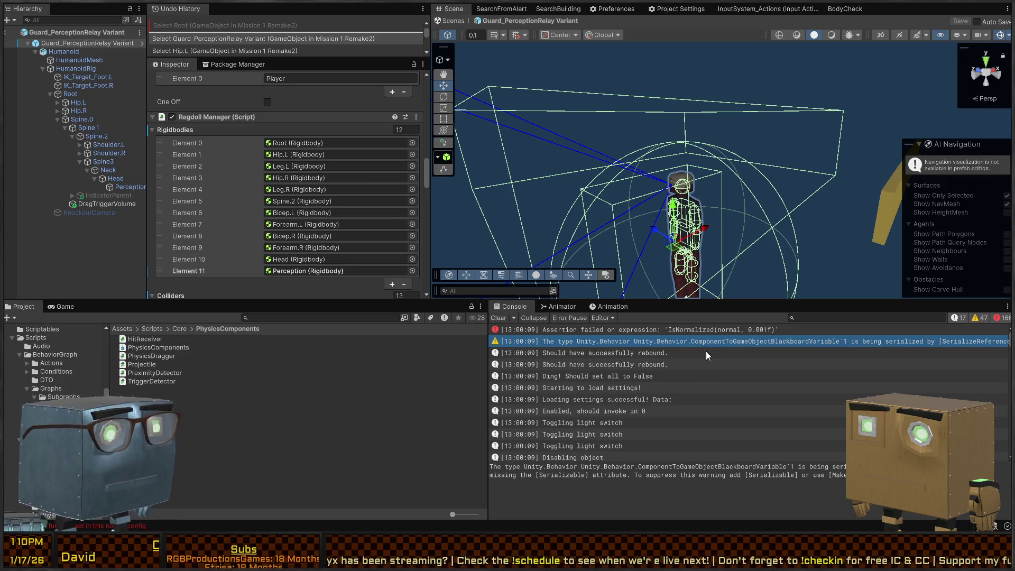
Step: Check the Root, Hip.L and Leg.L bone colliders, then save and enter Play mode
click(72, 95)
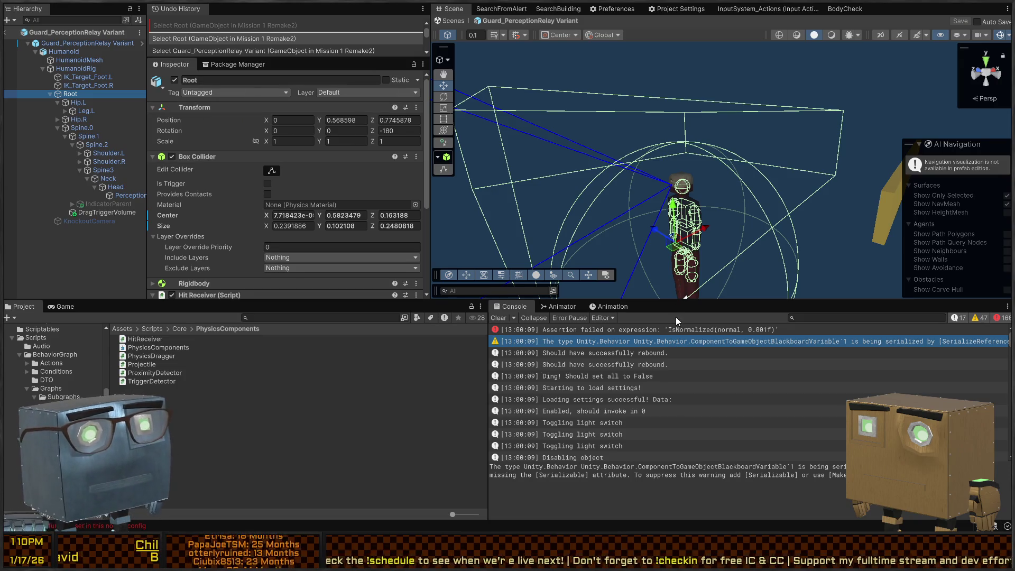
click(86, 103)
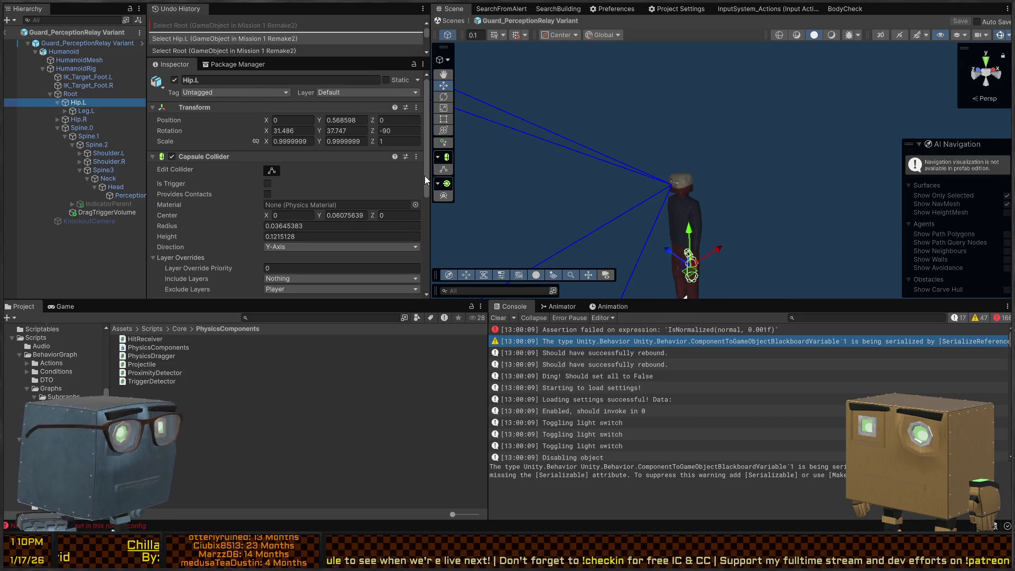
click(78, 112)
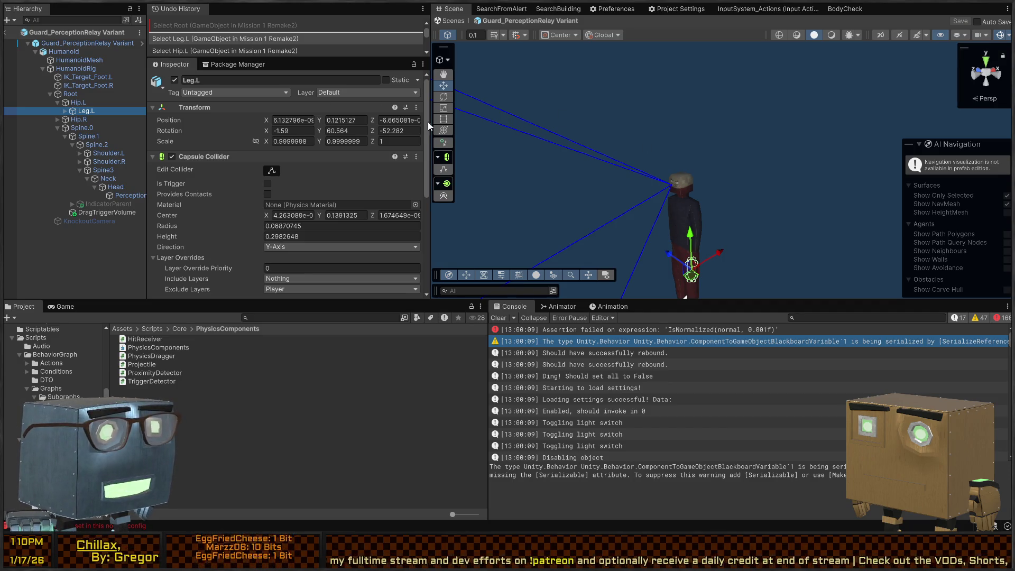
right_click(466, 170)
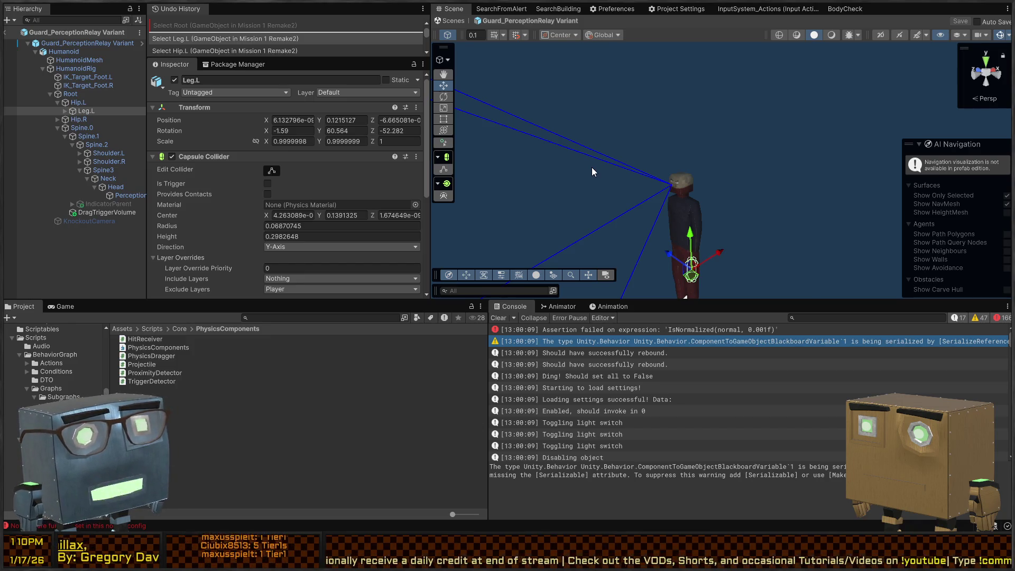
key(ctrl+p)
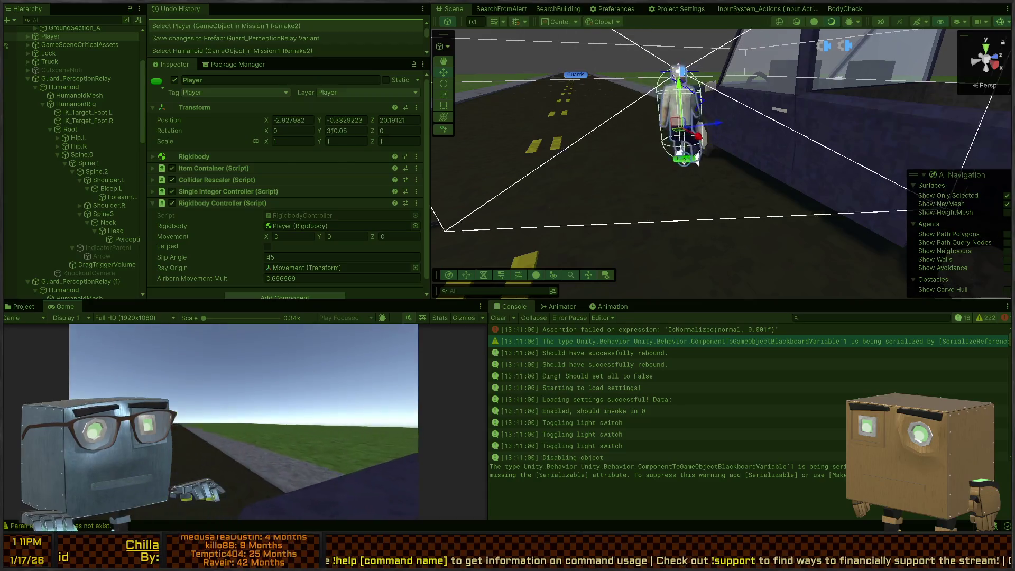
Step: Fly the scene camera to the guard and select its Perception object
mouse_move(614, 132)
mouse_down()
mouse_move(281, 138)
mouse_move(312, 122)
mouse_move(325, 92)
mouse_move(341, 92)
mouse_move(317, 88)
mouse_move(782, 130)
mouse_move(786, 120)
mouse_move(766, 127)
mouse_up()
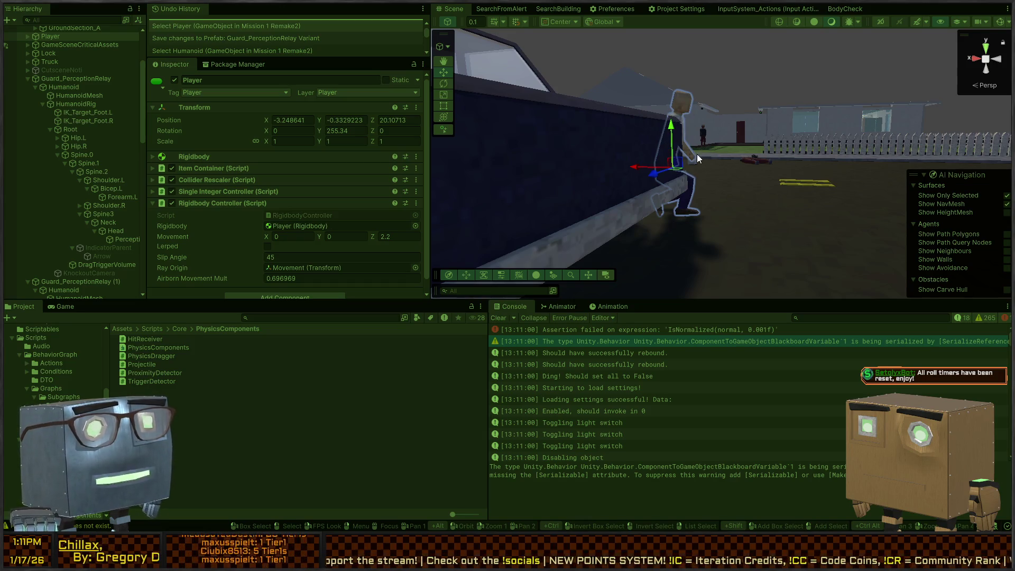
right_click(700, 173)
key(f)
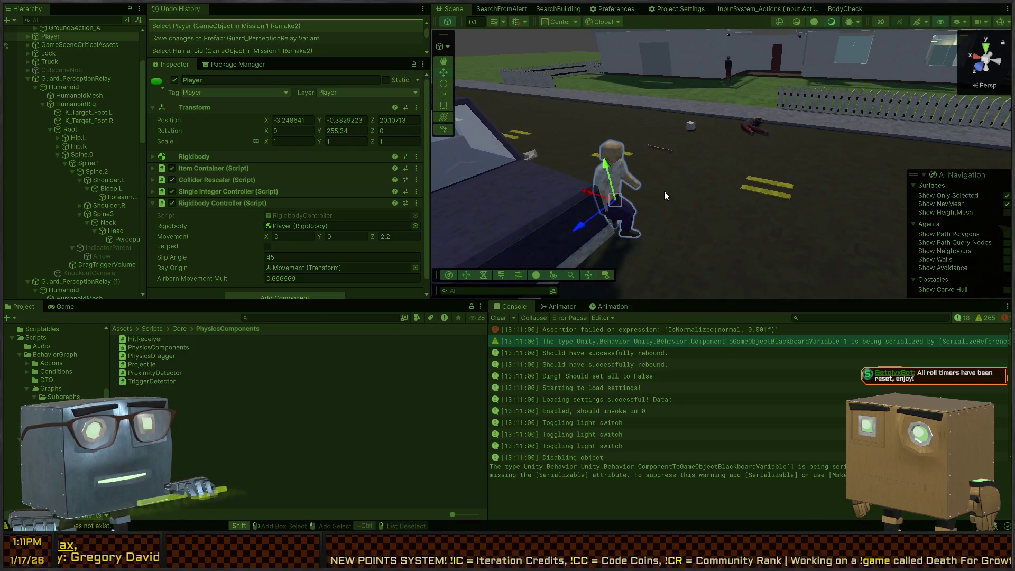
click(664, 191)
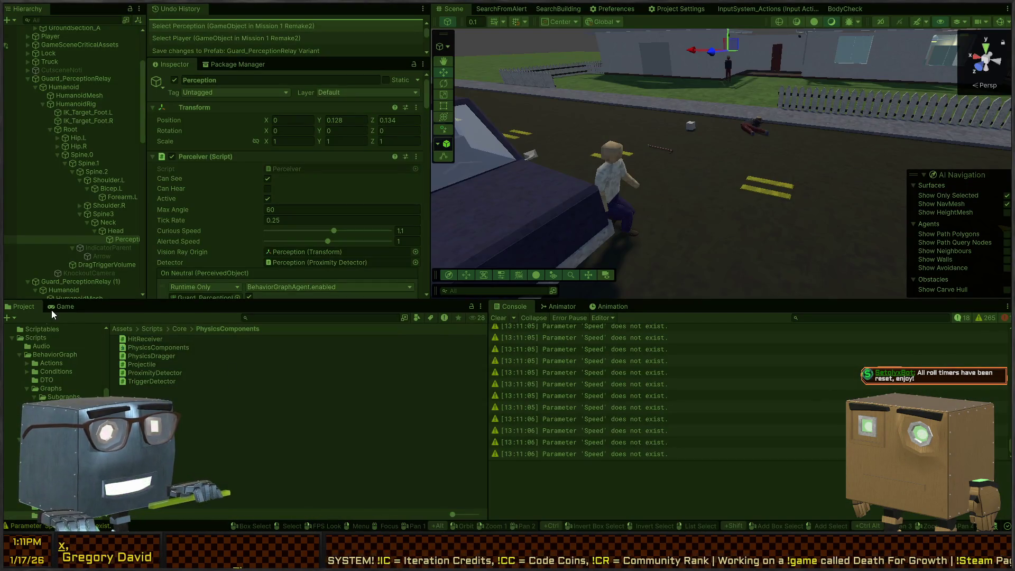
Step: Maximise the Game view to fill the editor and click into the running game
click(58, 306)
key(shift+space)
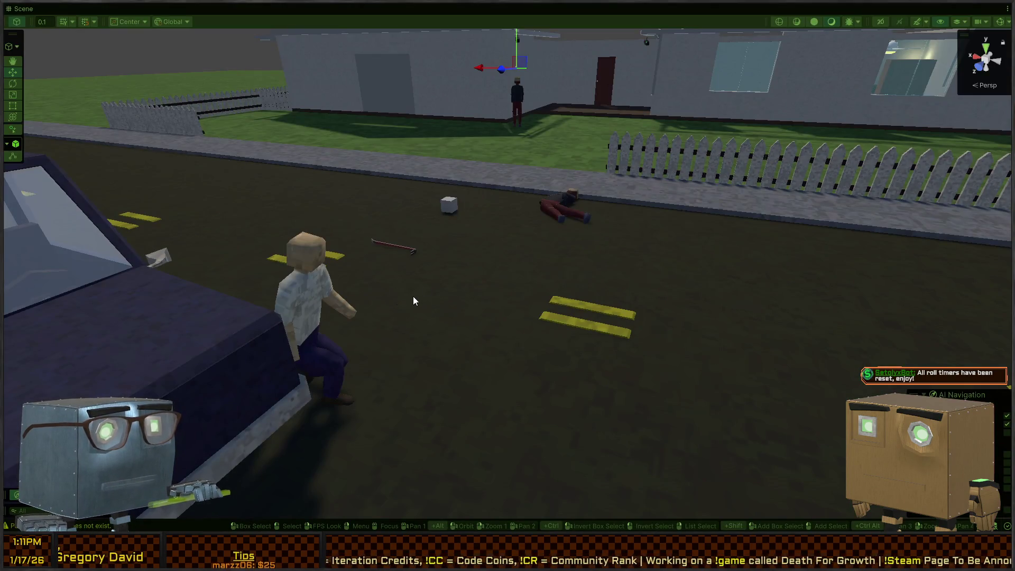
key(shift+space)
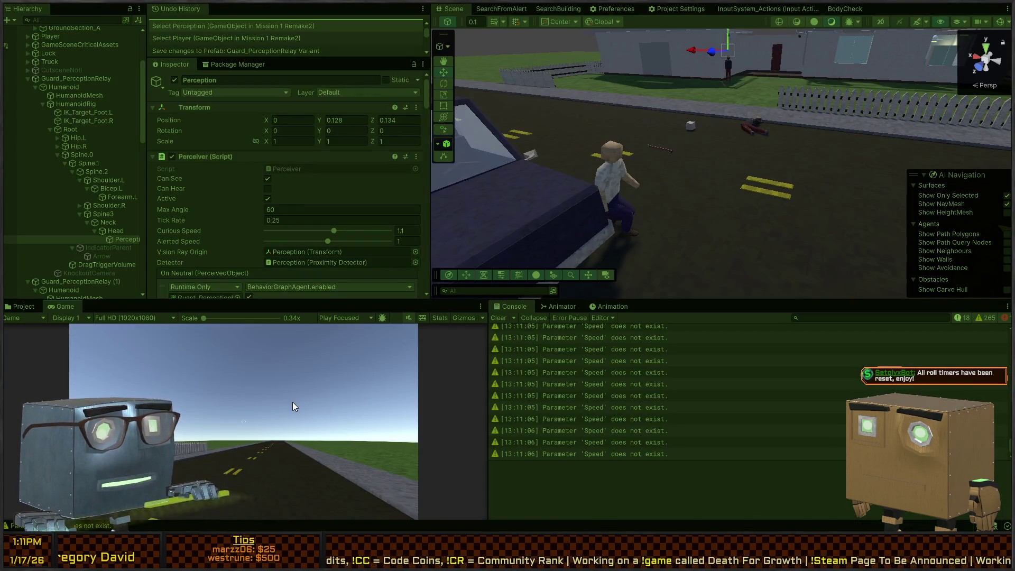
key(shift+space)
click(497, 256)
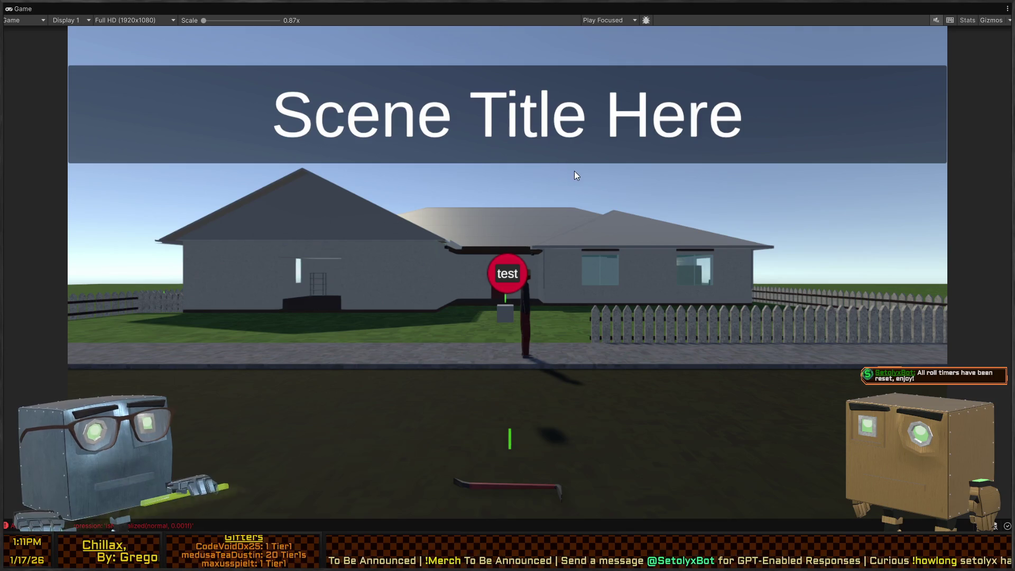
Step: Restart Play mode, grab the crowbar, knock the guard down inside the house, and walk back out
key(shift+space)
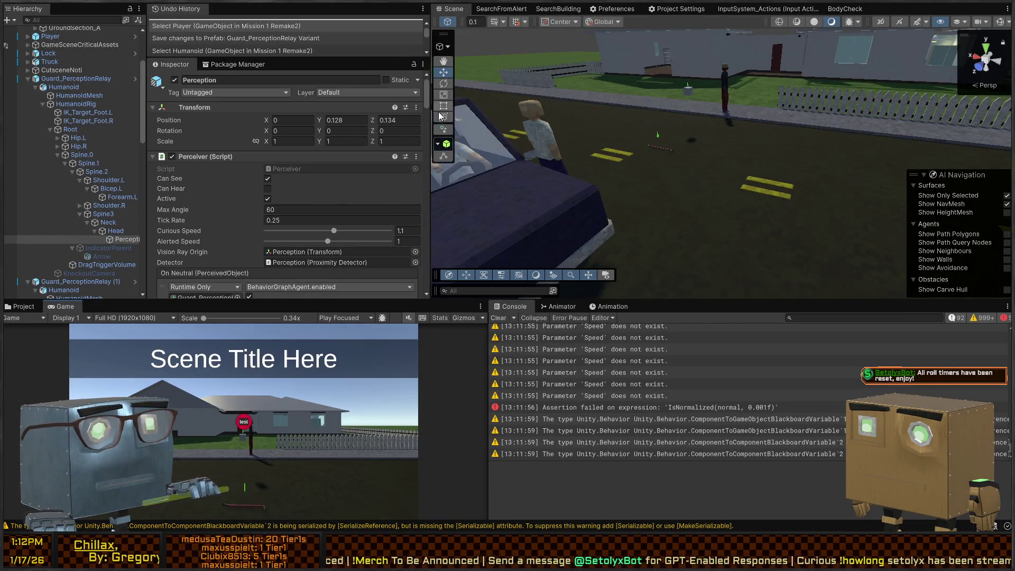
key(ctrl+p)
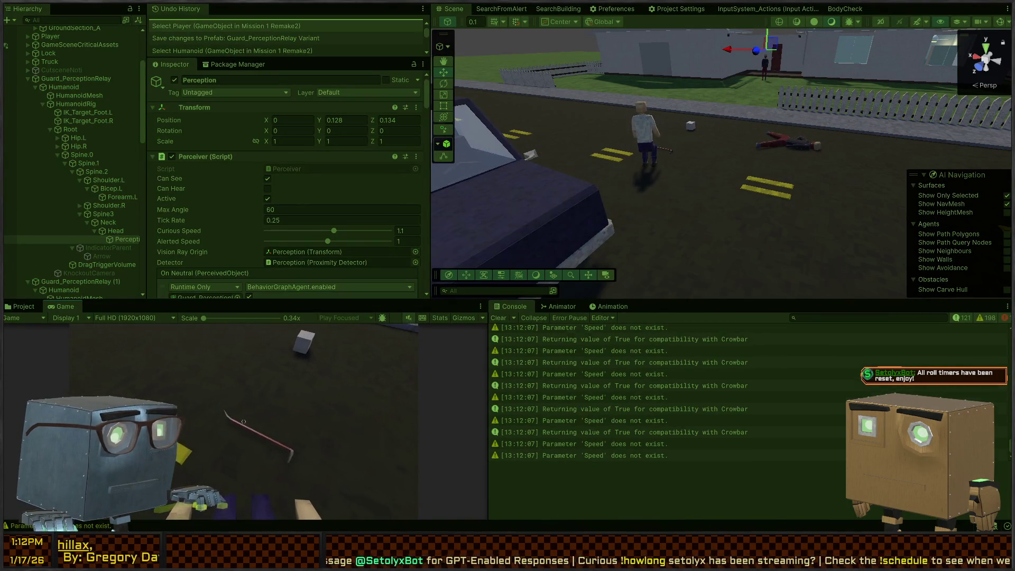
key(e)
key(w)
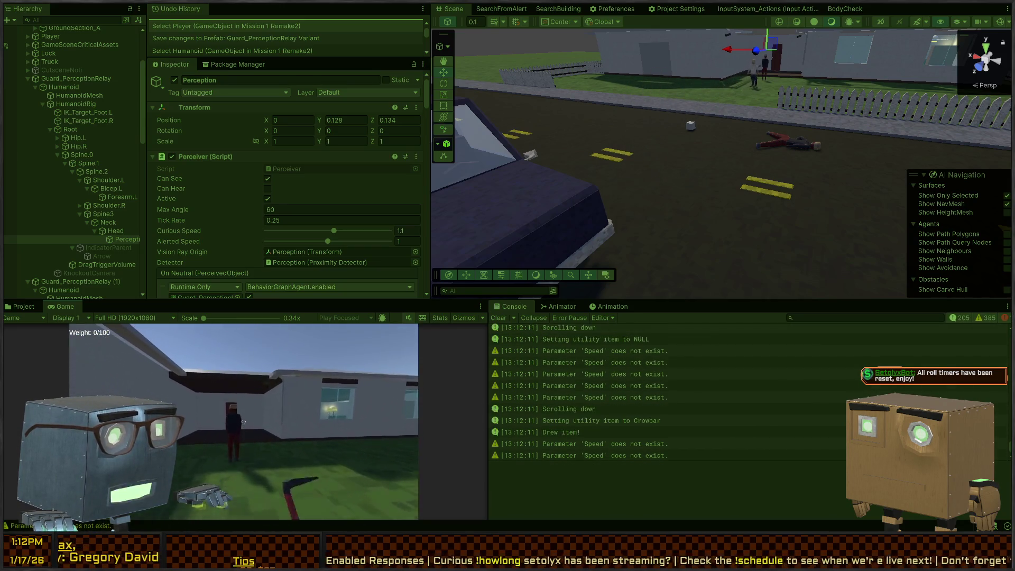
key(e)
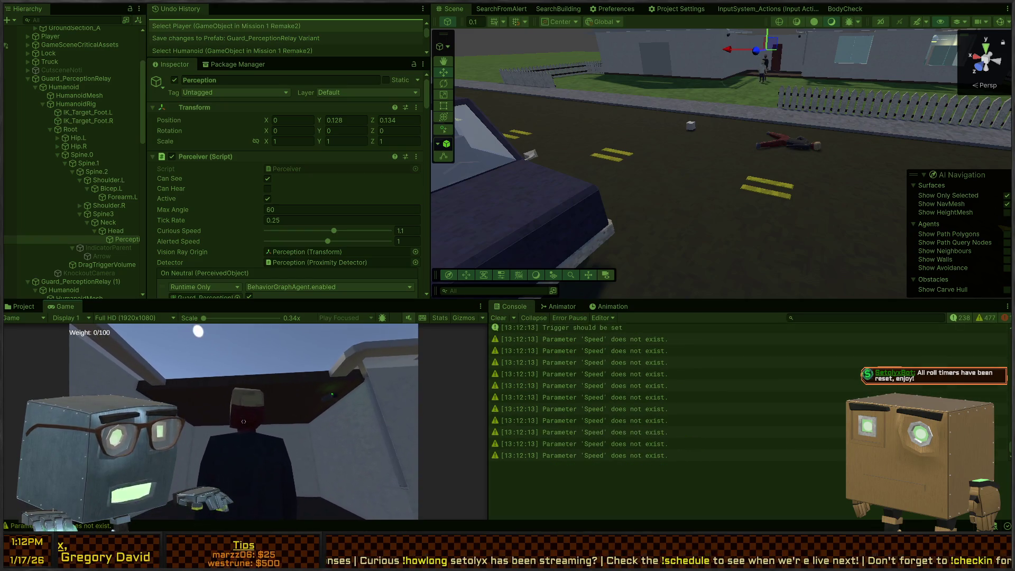
key(a)
key(w)
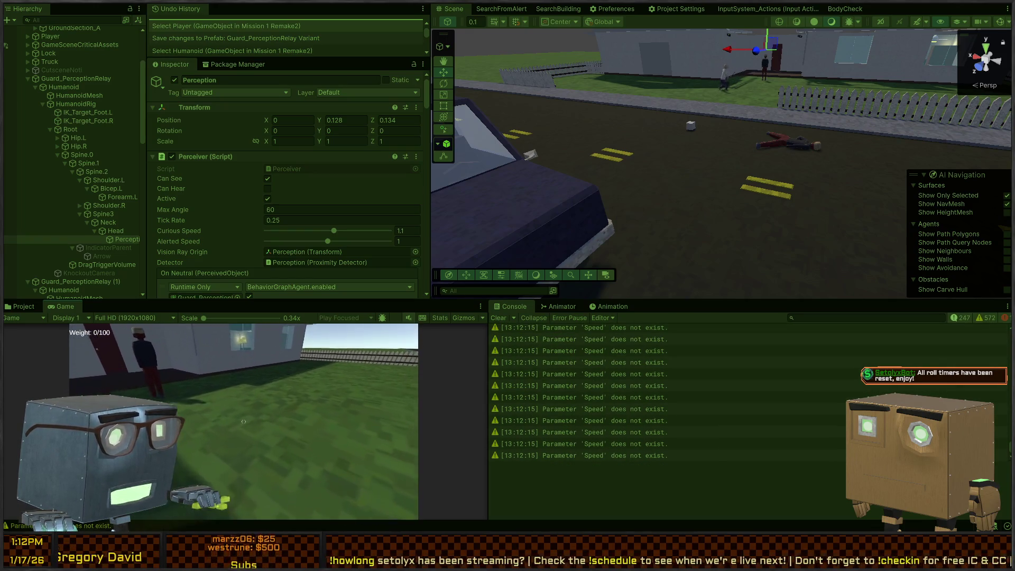
key(w)
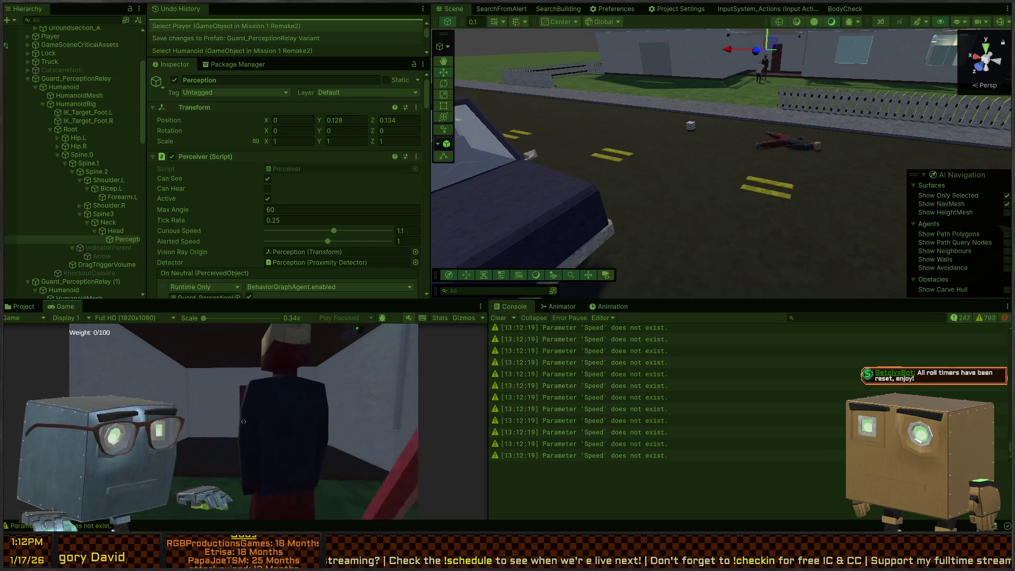
click(243, 421)
key(w)
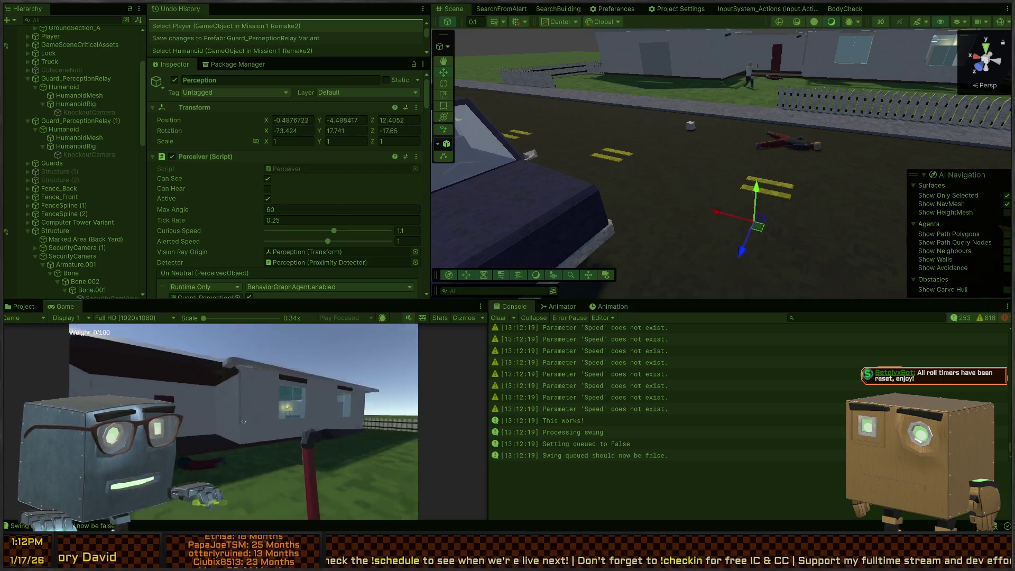
key(w)
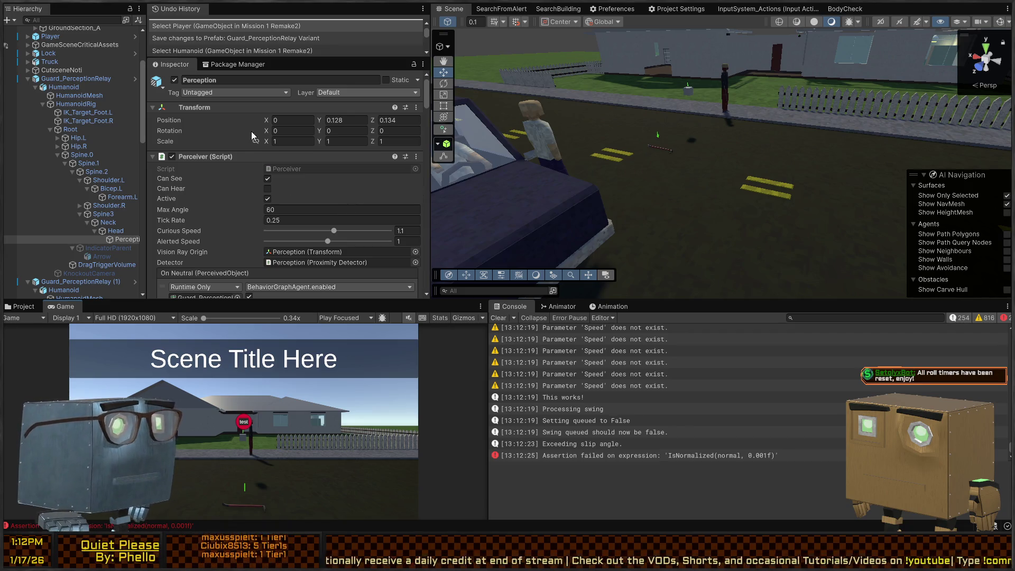
Step: Look over the Perception object's Transform and Layer field
click(260, 105)
click(260, 105)
click(304, 95)
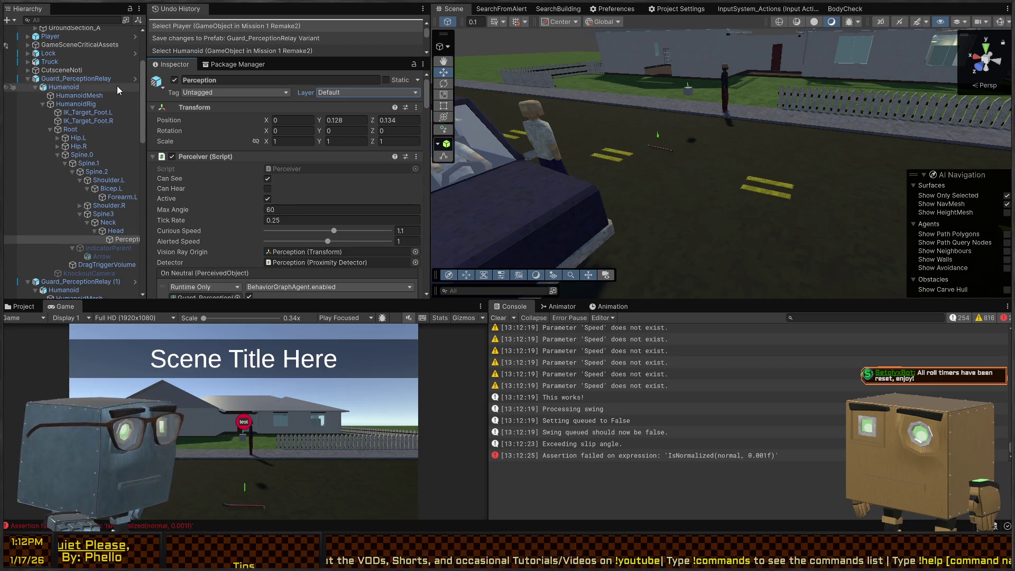
Step: Open the nested Guard prefab from the variant and select the Guard root object
click(136, 78)
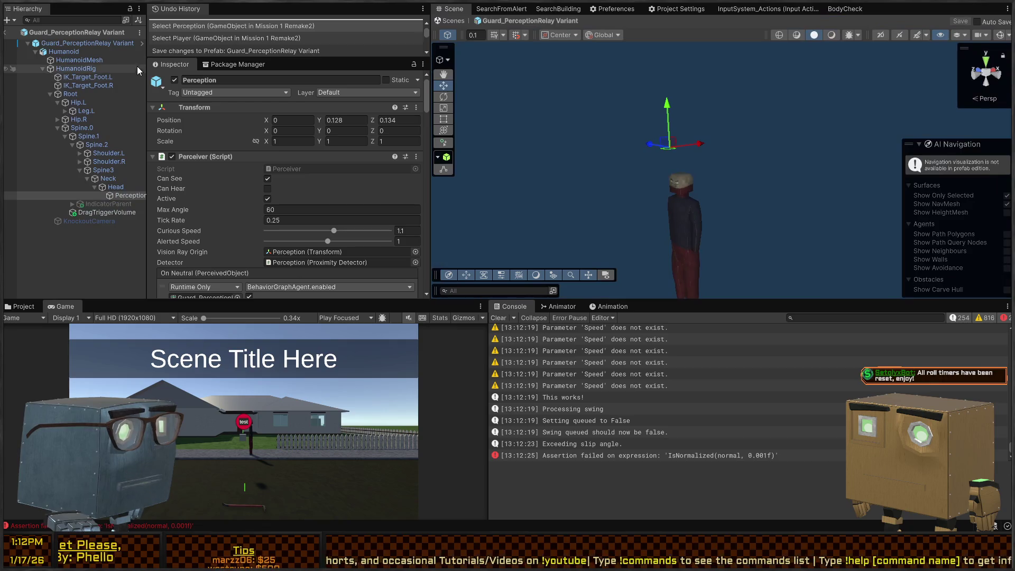
click(142, 42)
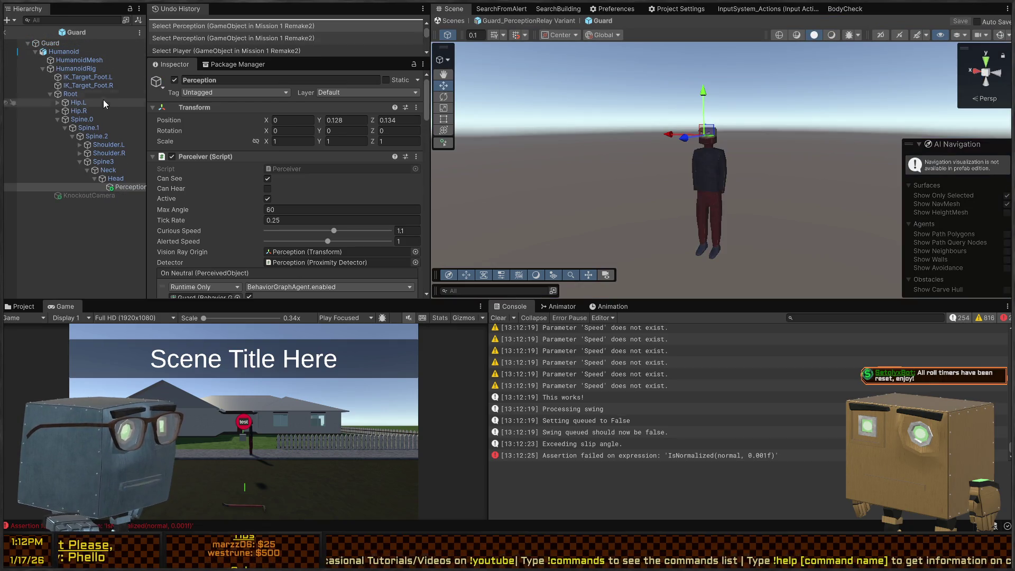
click(80, 18)
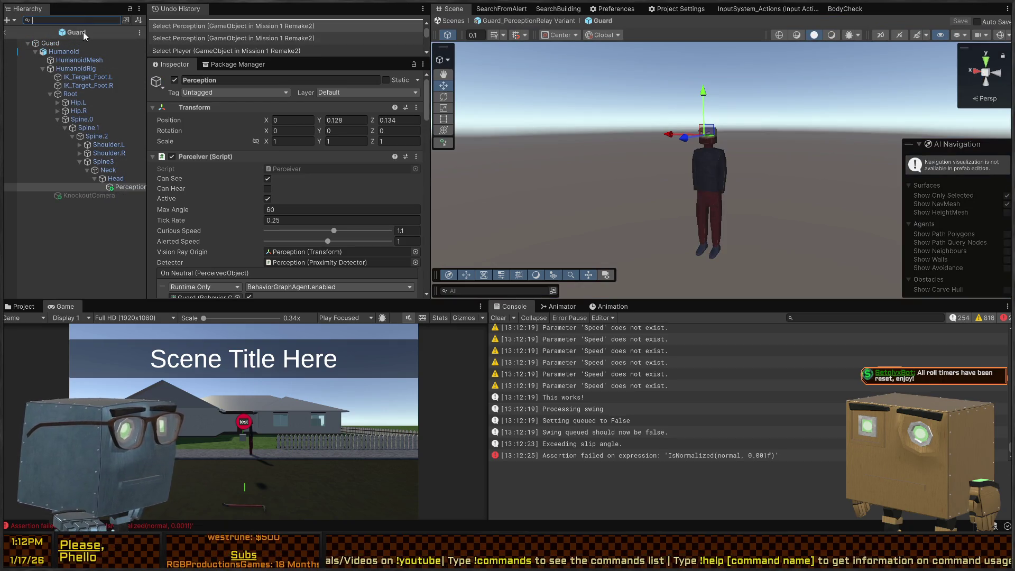
click(58, 42)
scroll(226, 177, down, 5)
scroll(227, 180, down, 3)
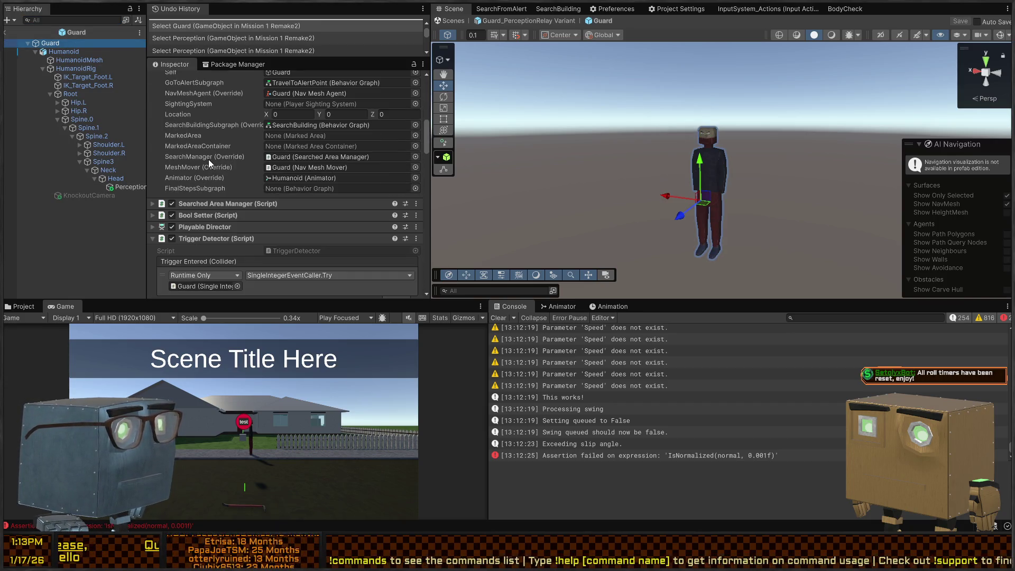
Step: Put the Root bone on the VisionIgnore layer, then select Hip.L
scroll(203, 186, down, 3)
scroll(196, 137, down, 6)
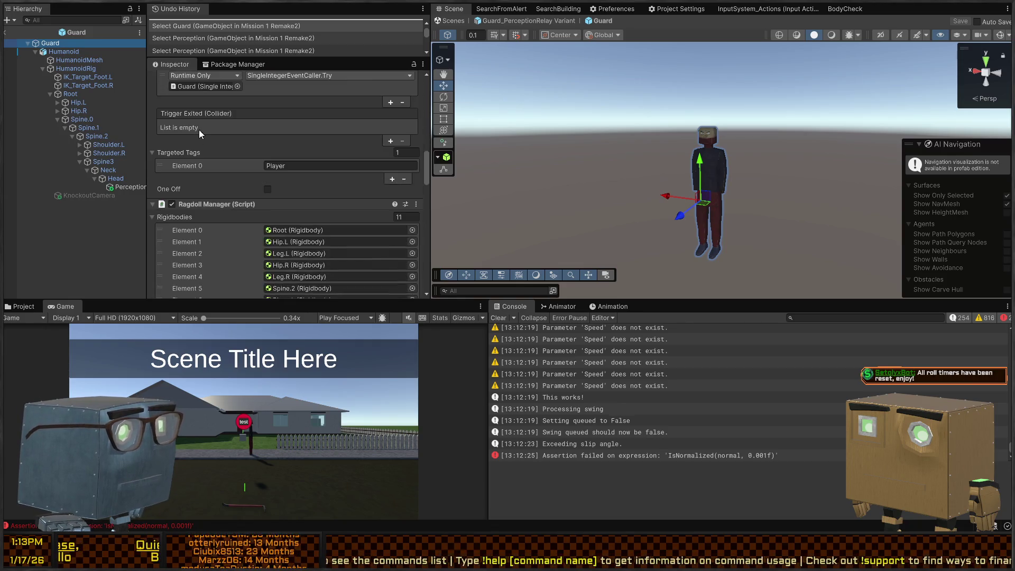
click(286, 94)
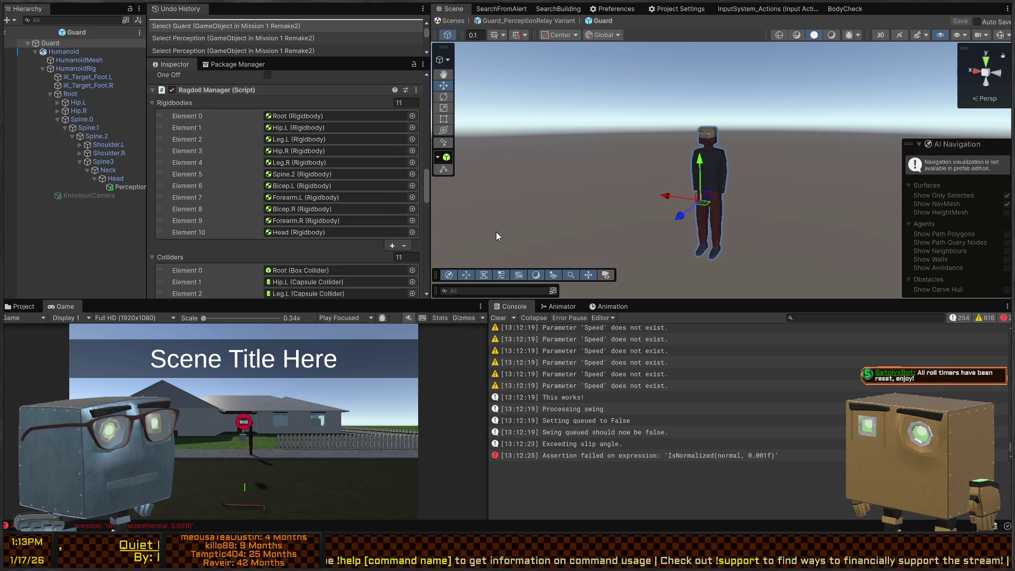
click(71, 95)
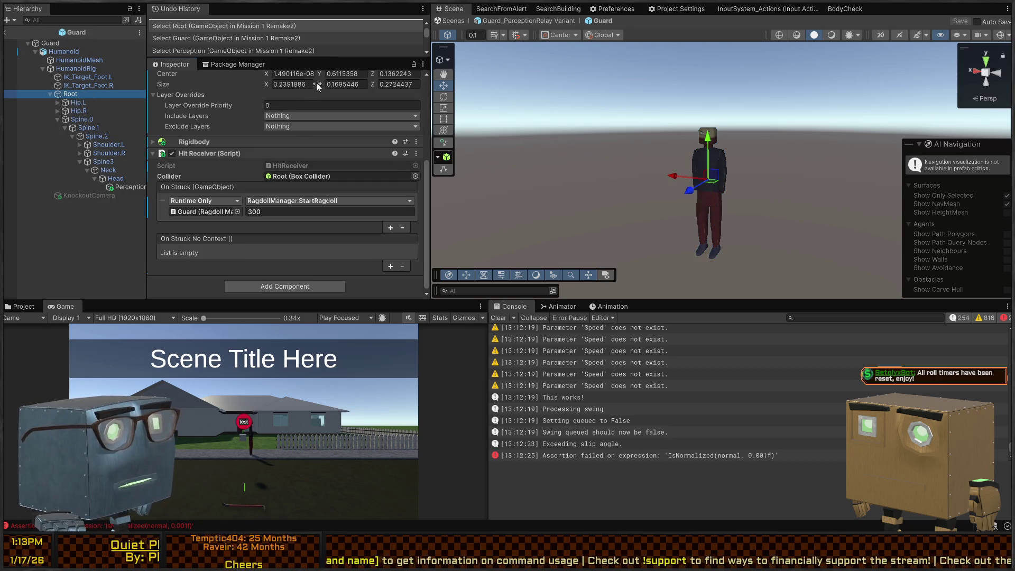
scroll(332, 142, up, 5)
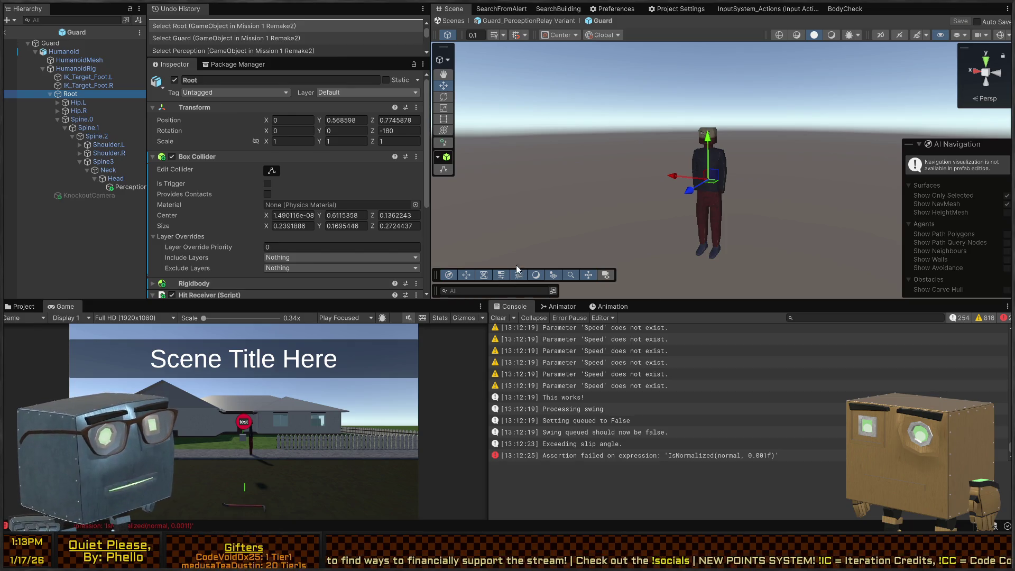
click(74, 102)
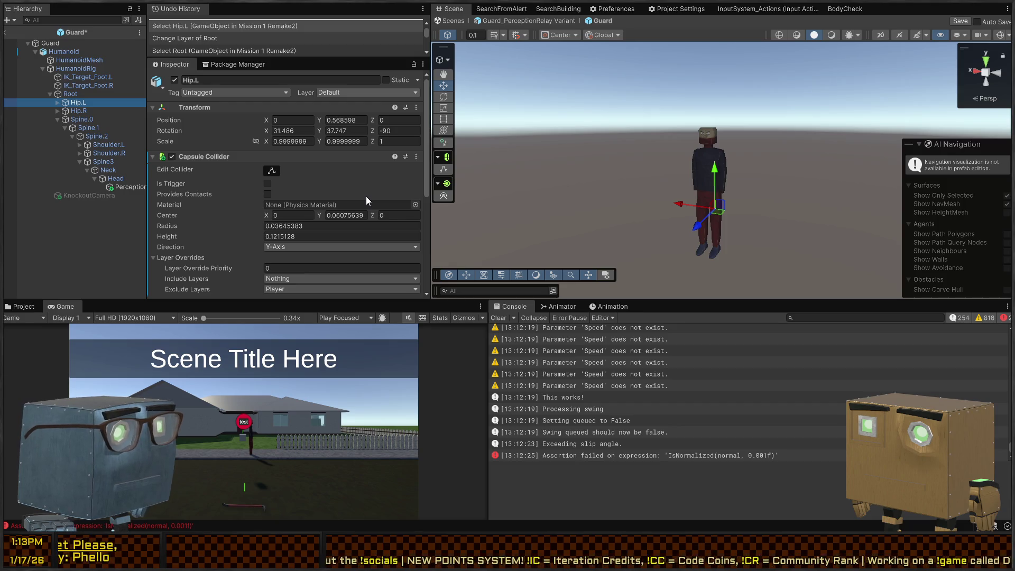
Step: Put Hip.L, Hip.R, Leg.L and Leg.R on the VisionIgnore layer
click(483, 274)
click(74, 110)
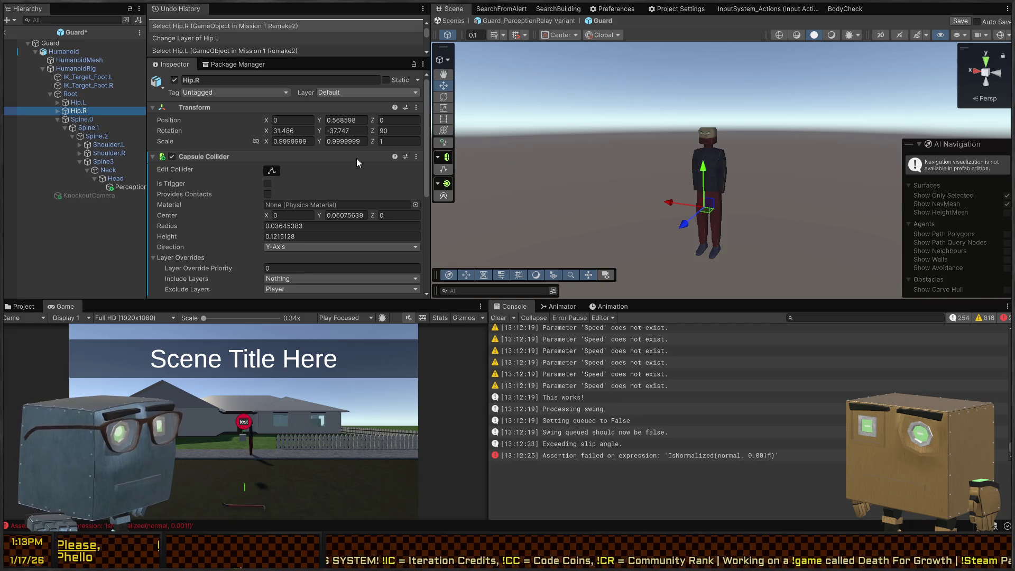
click(483, 274)
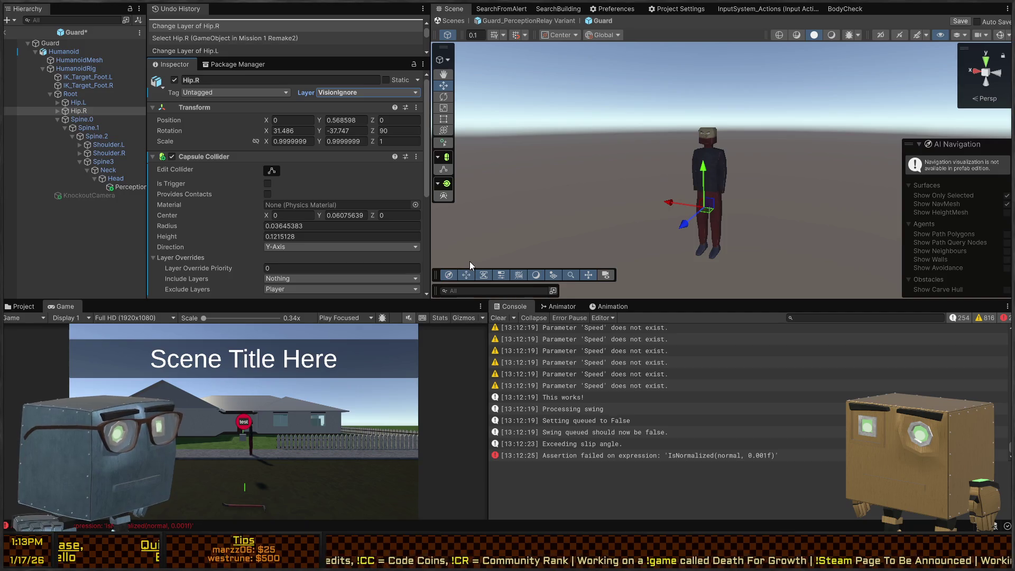
click(57, 102)
click(86, 111)
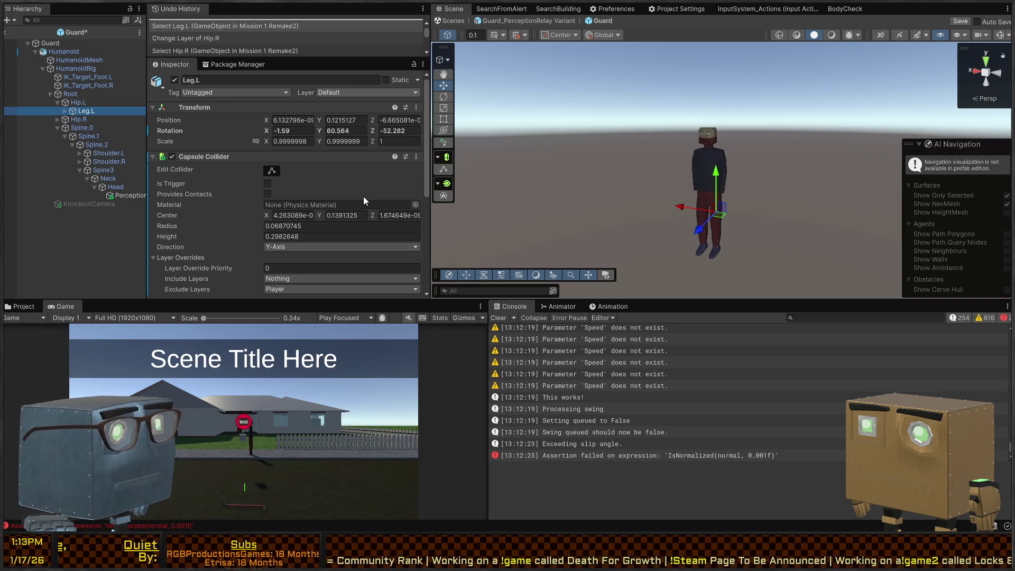
click(484, 274)
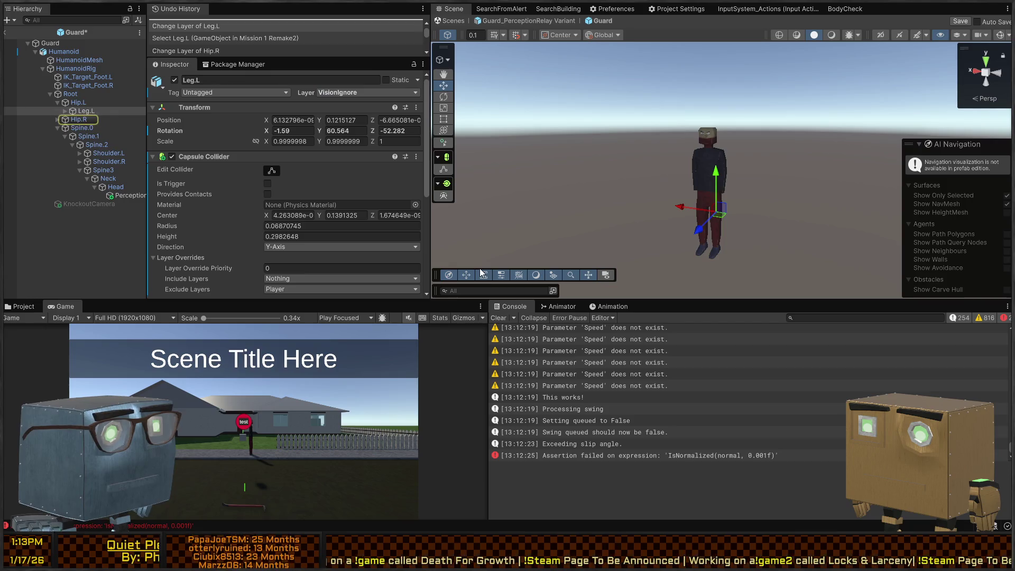
click(57, 119)
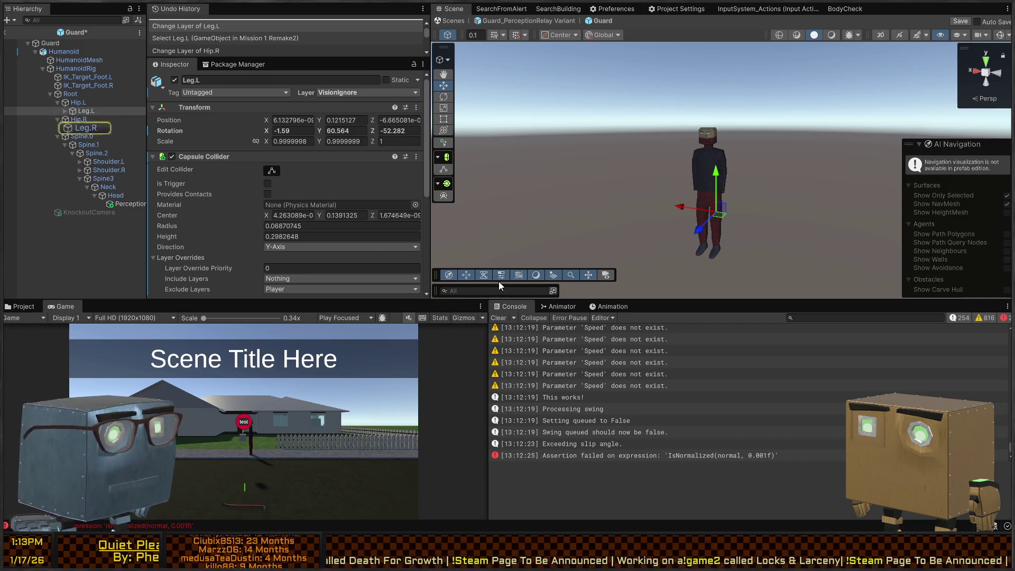
click(95, 128)
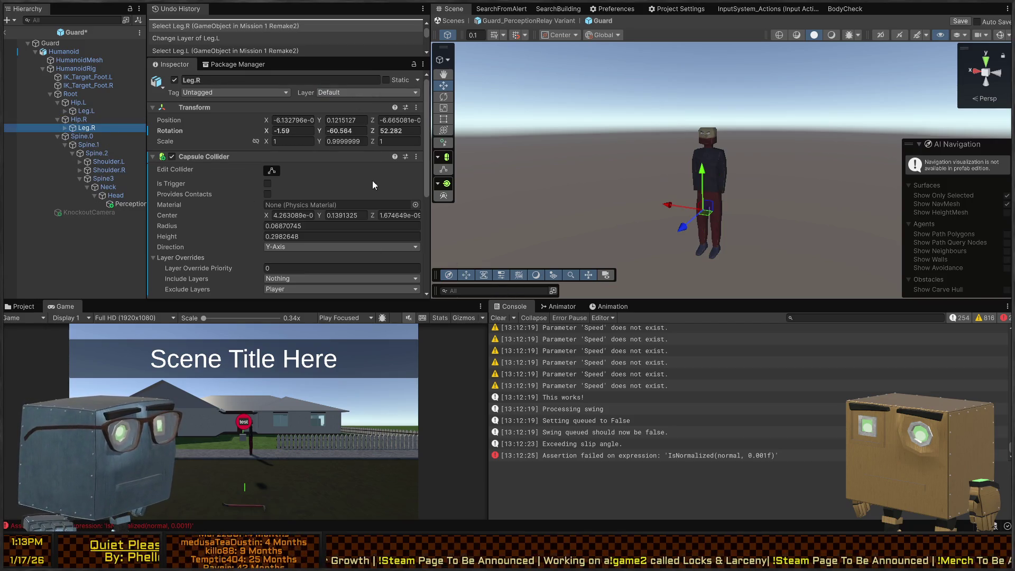
click(519, 274)
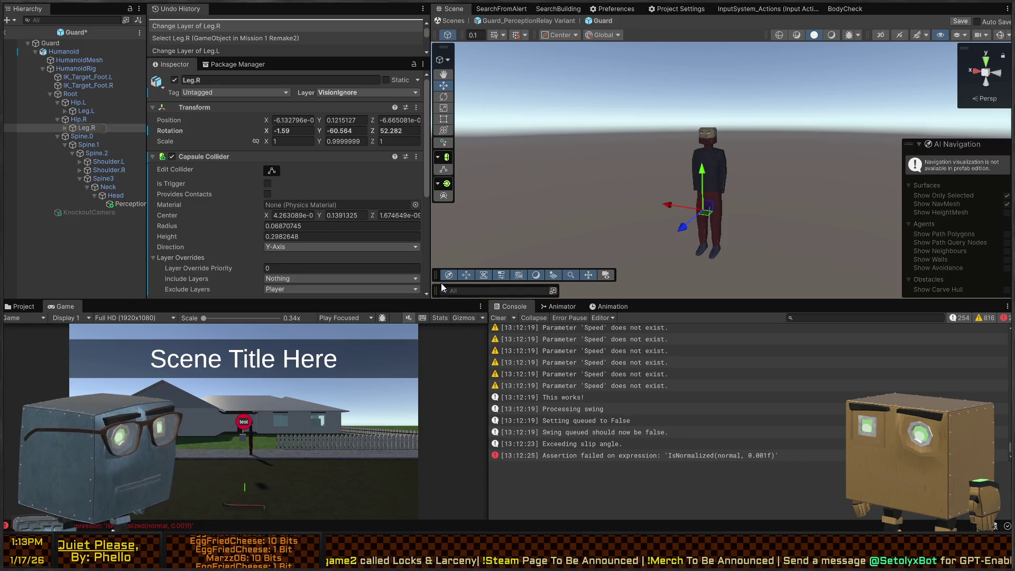
Step: Expand both legs and select the Shin.L and Shin.R bones to adjust their layer
click(63, 129)
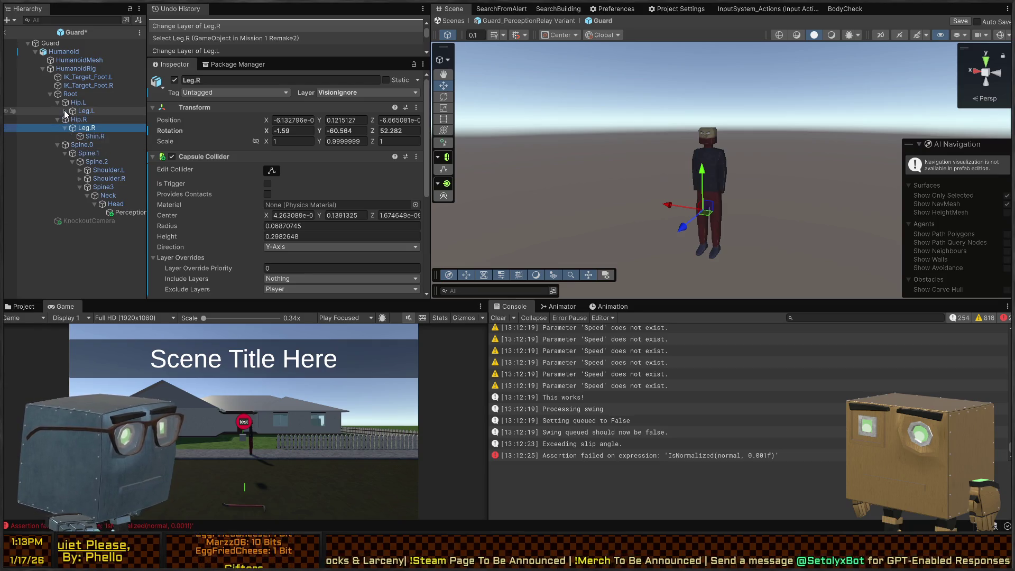
click(64, 110)
click(94, 120)
click(93, 145)
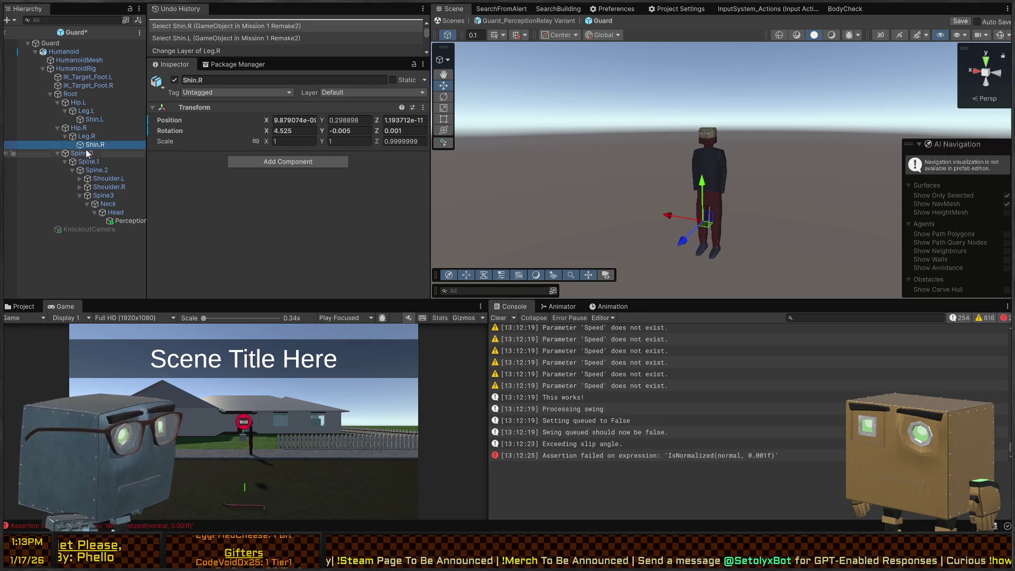
click(500, 292)
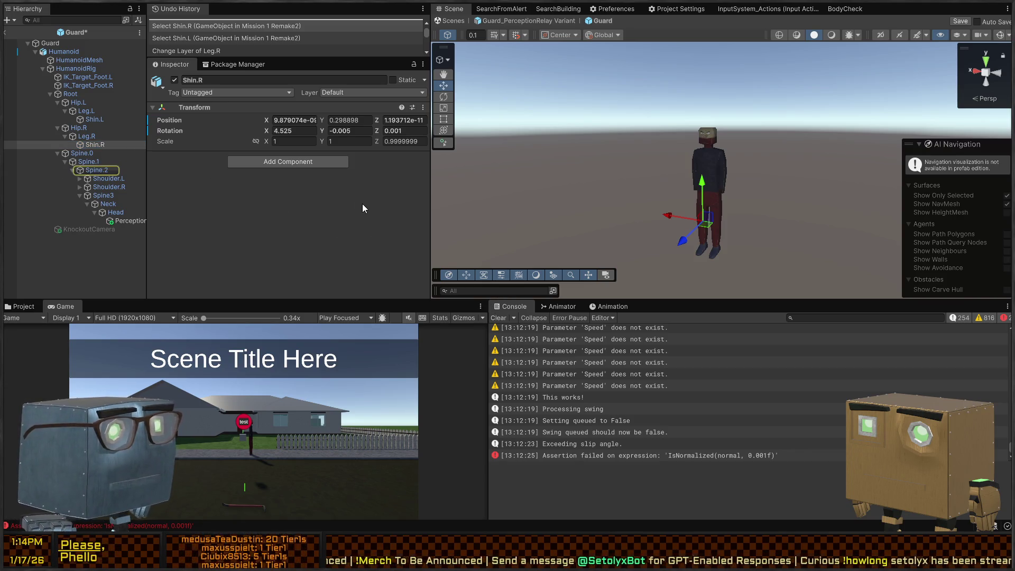
click(80, 153)
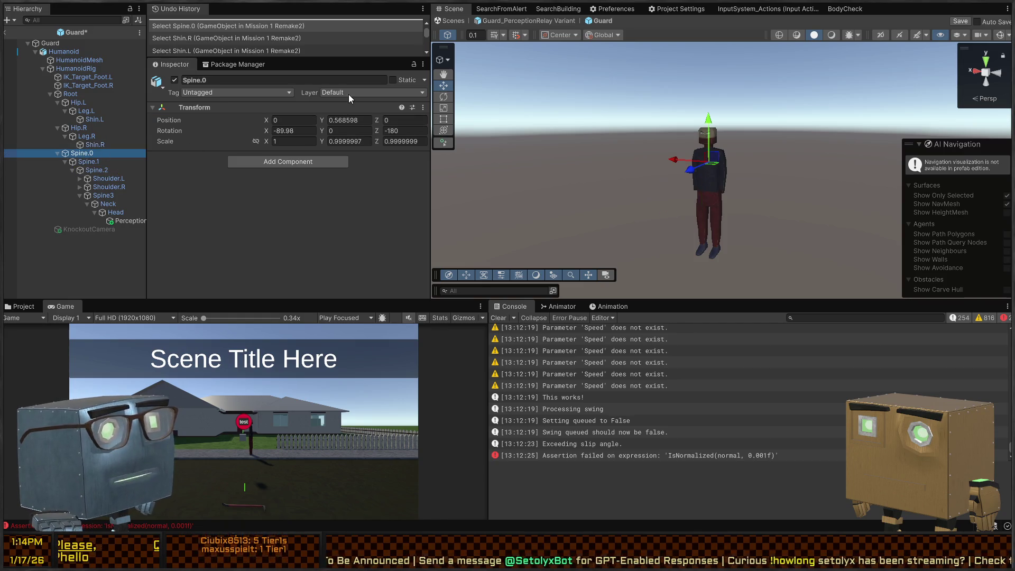
Step: Check the Spine.2, Shoulder.L and Bicep.L bones, expanding Bicep.L to show Forearm.L
click(85, 162)
click(100, 170)
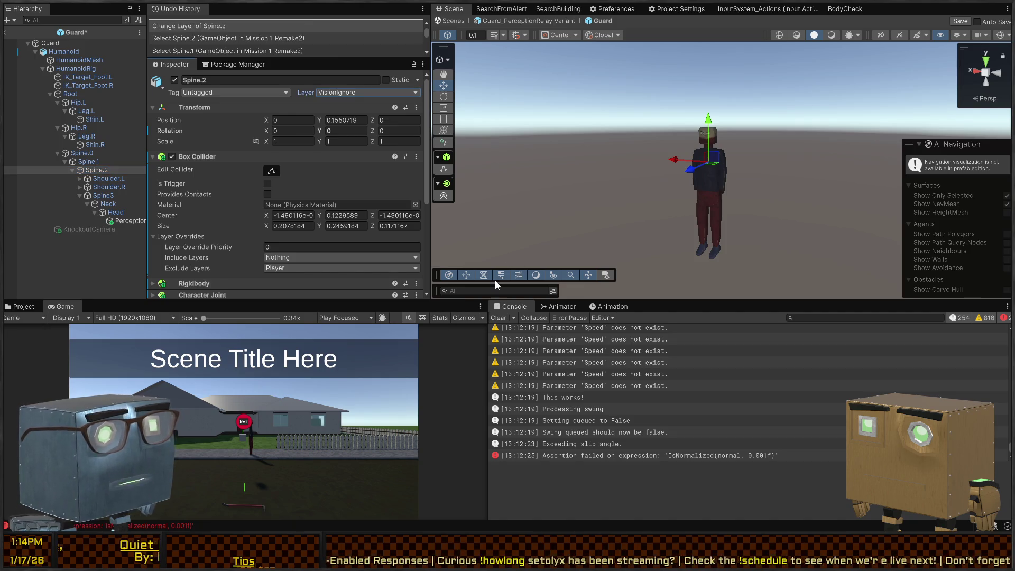
click(99, 179)
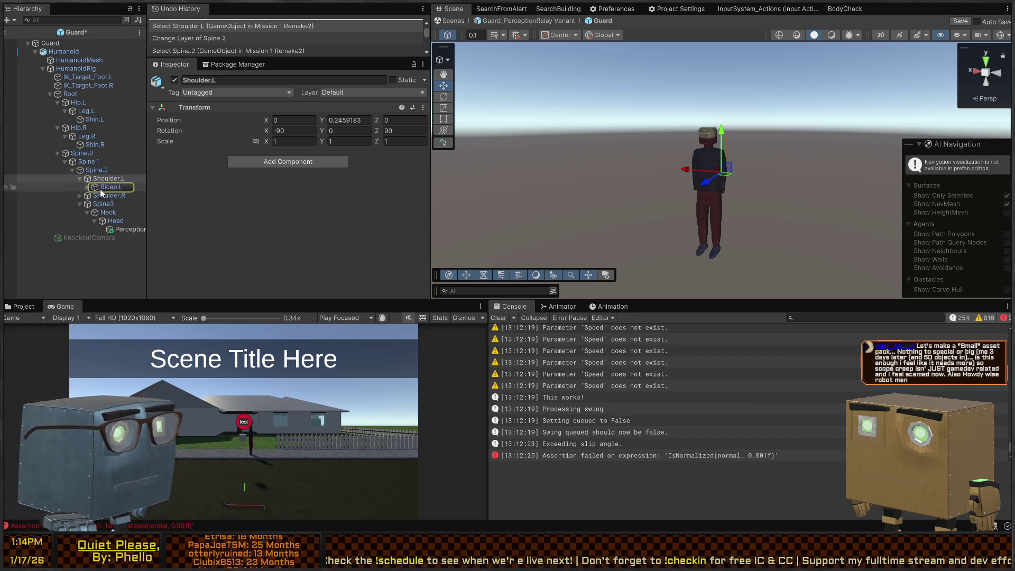
click(87, 187)
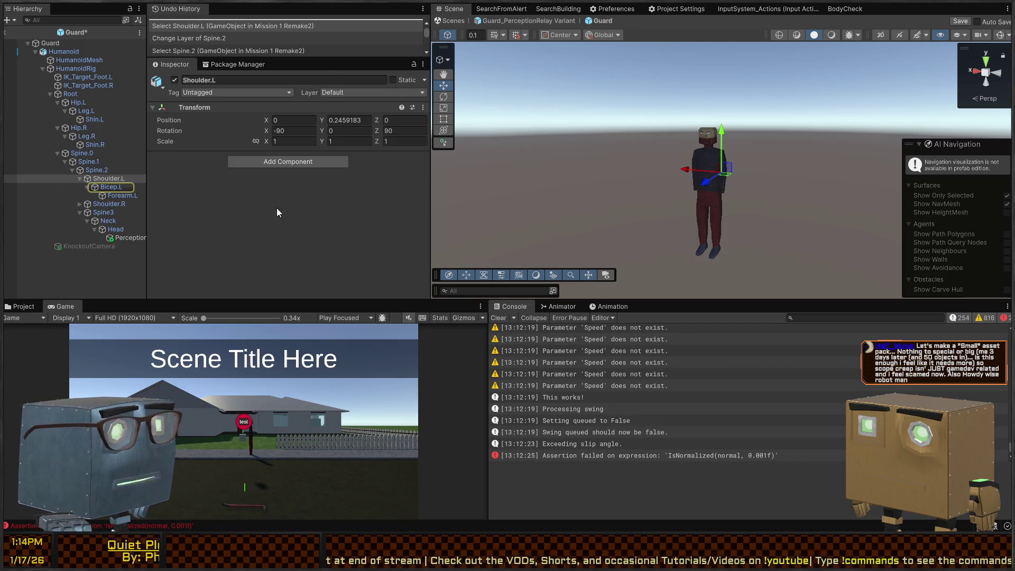
click(110, 188)
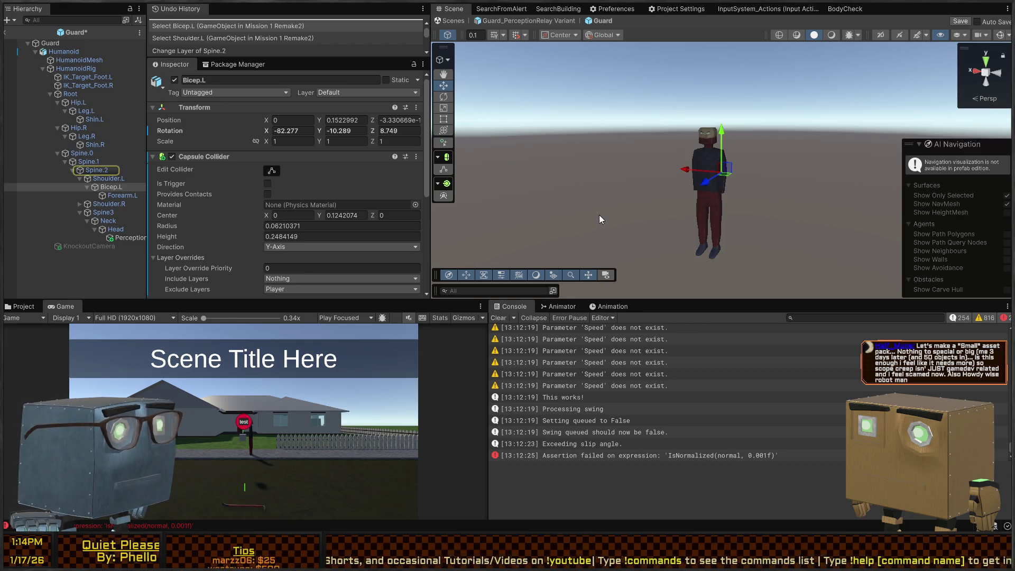
click(94, 170)
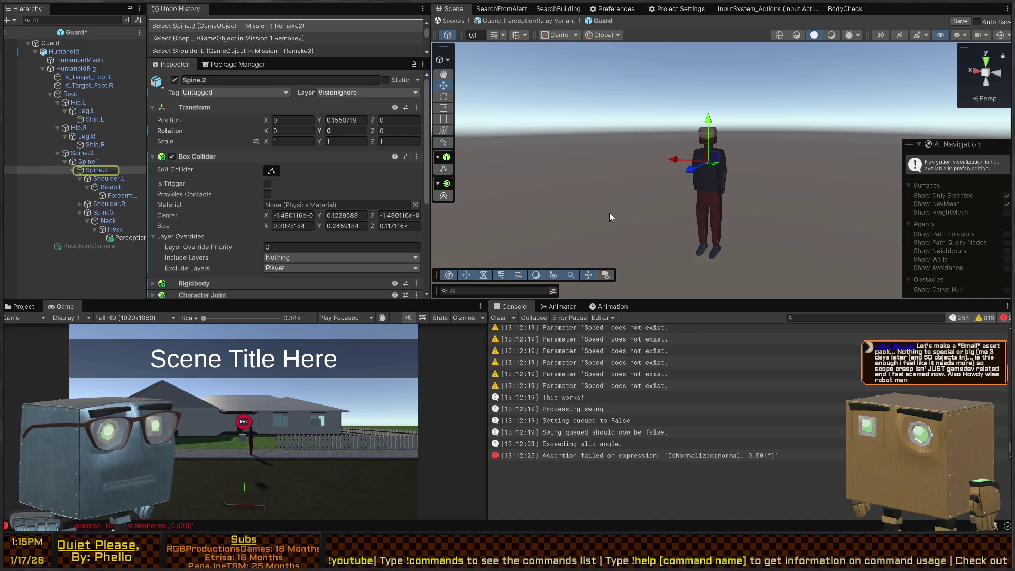
click(128, 187)
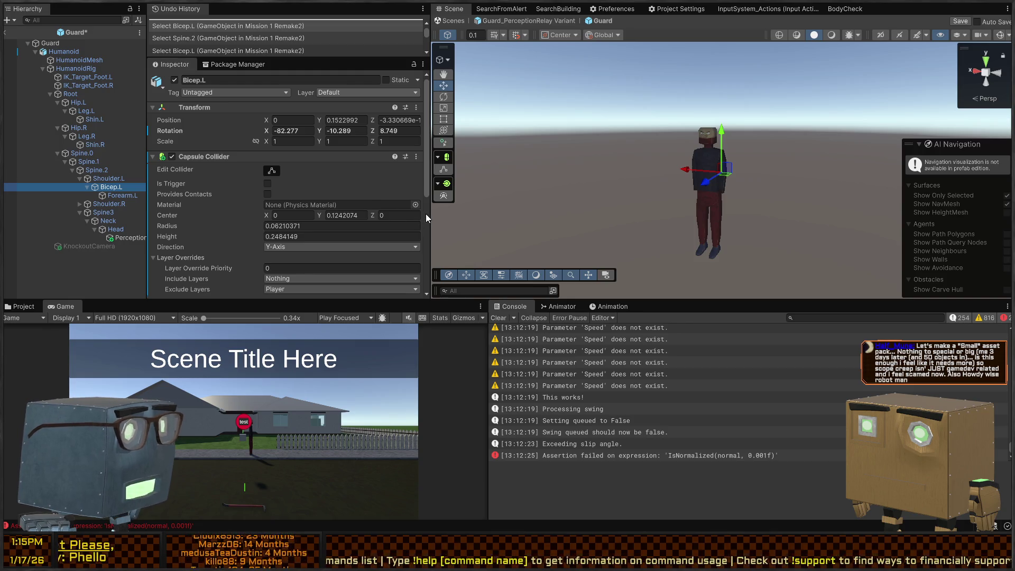
Step: Put Bicep.L and Forearm.L on the VisionIgnore layer
click(522, 270)
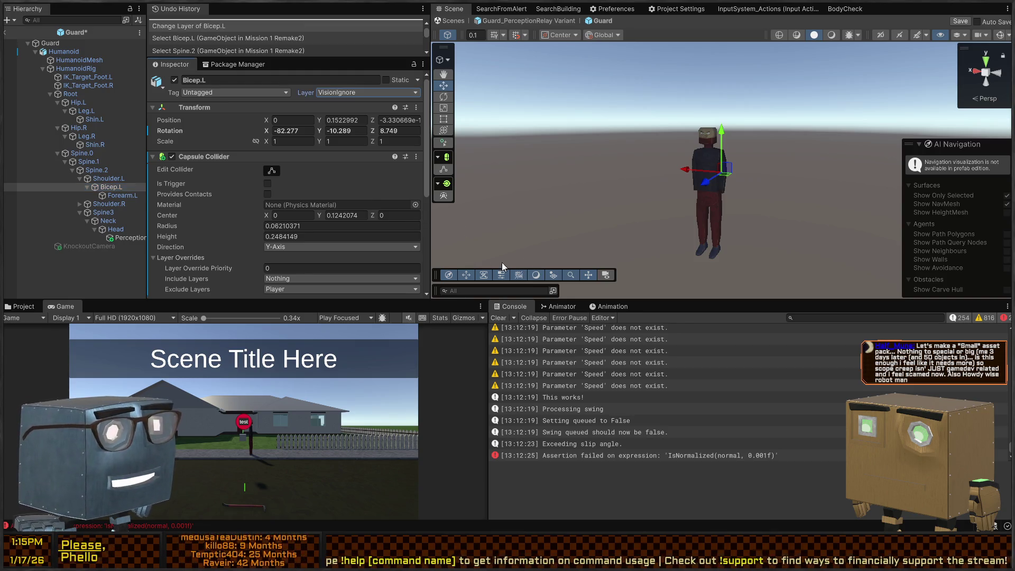
click(122, 195)
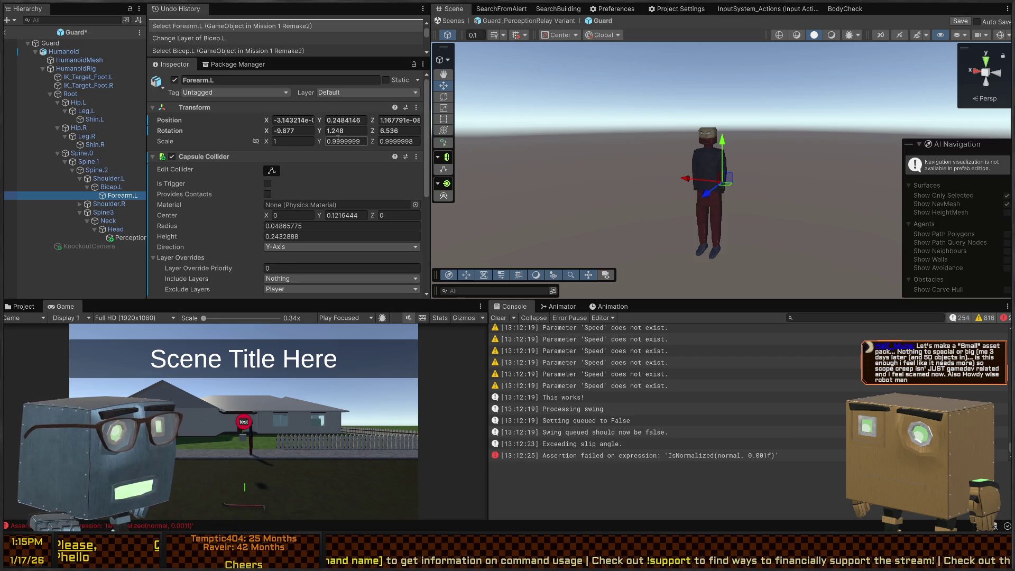
scroll(311, 185, down, 5)
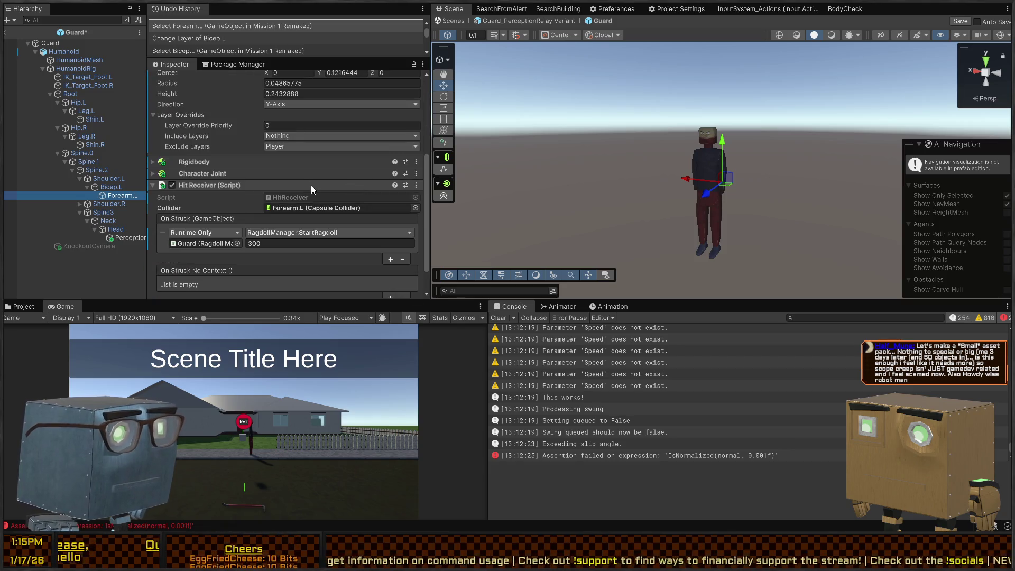
scroll(277, 192, up, 5)
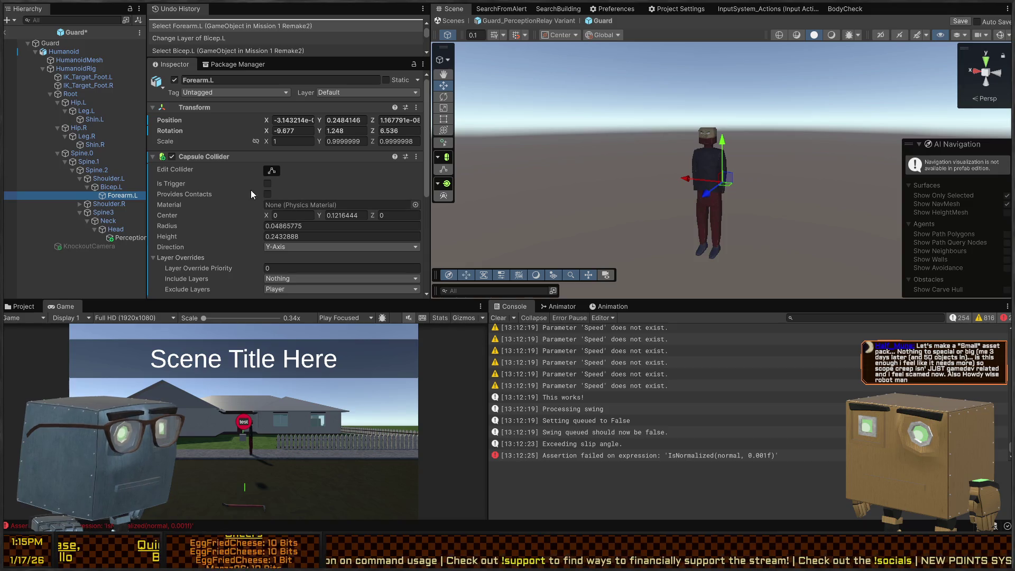
scroll(235, 189, down, 5)
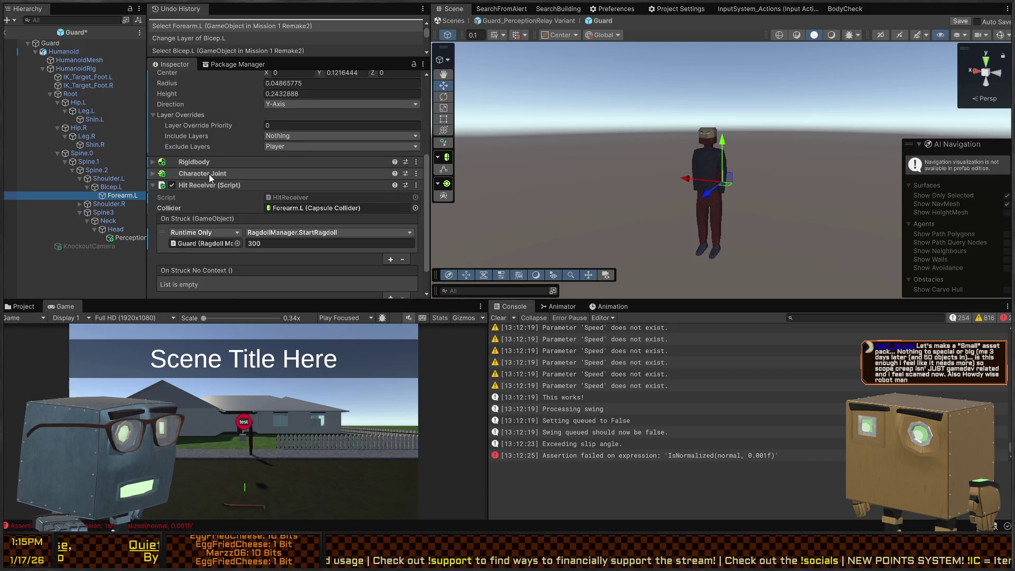
scroll(278, 169, up, 5)
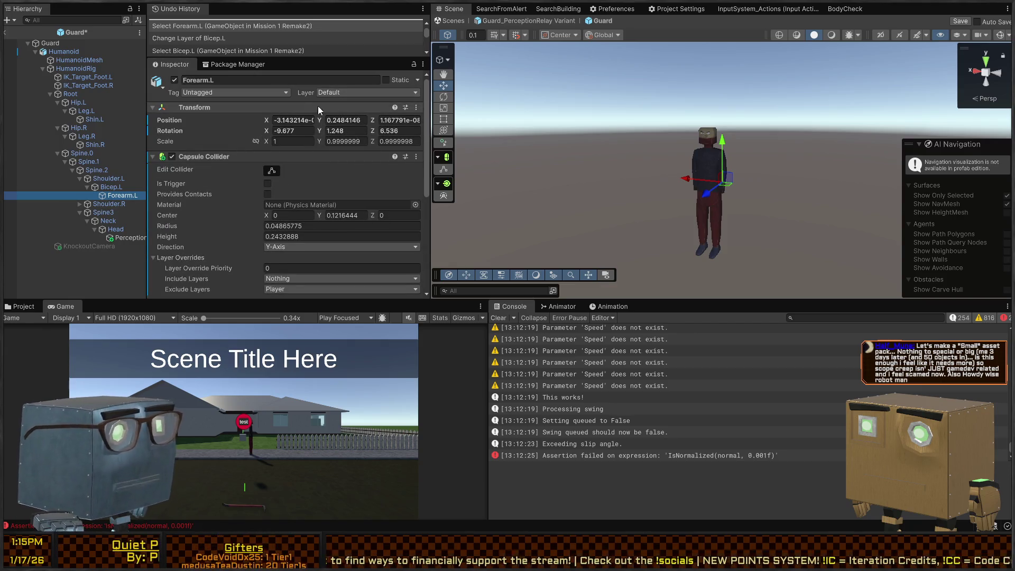
click(364, 199)
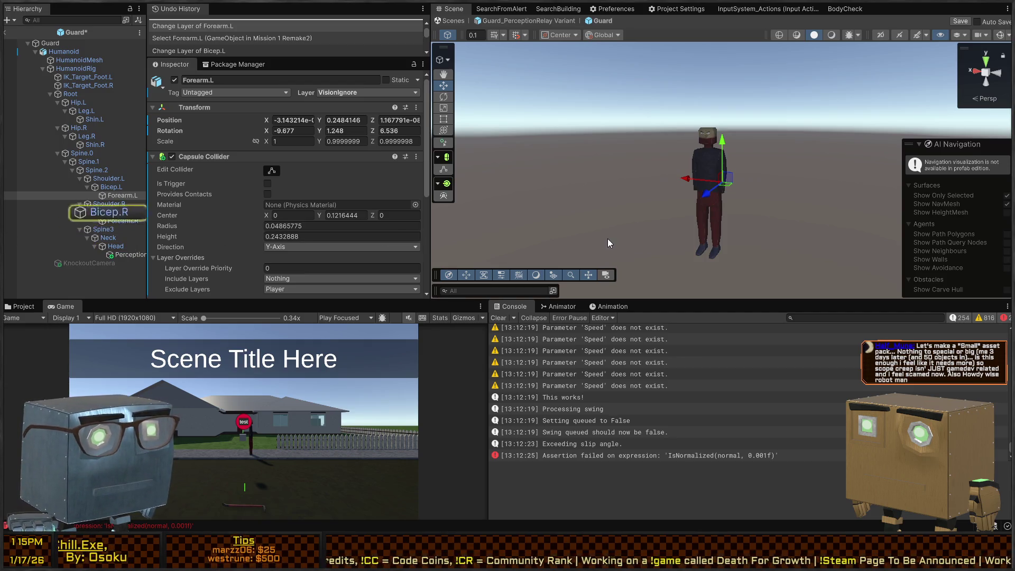
Step: Put Bicep.R and Forearm.R on the VisionIgnore layer
click(120, 213)
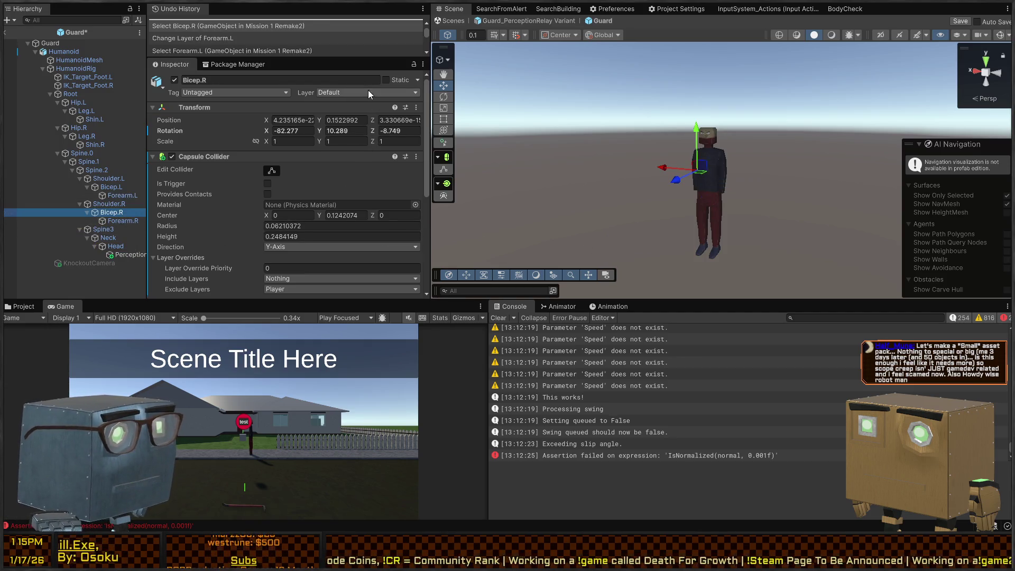
click(347, 93)
click(364, 194)
click(496, 265)
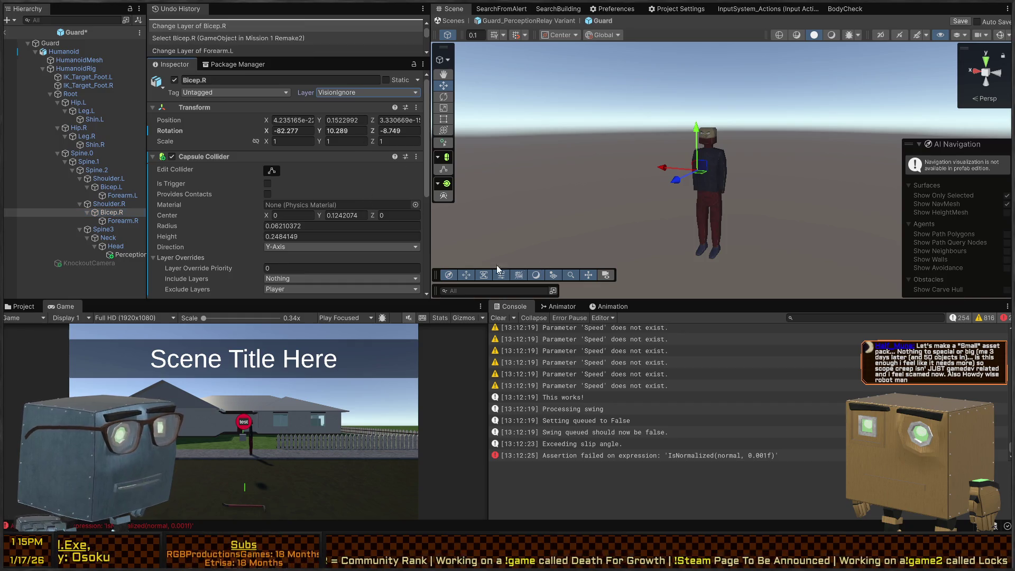
click(119, 221)
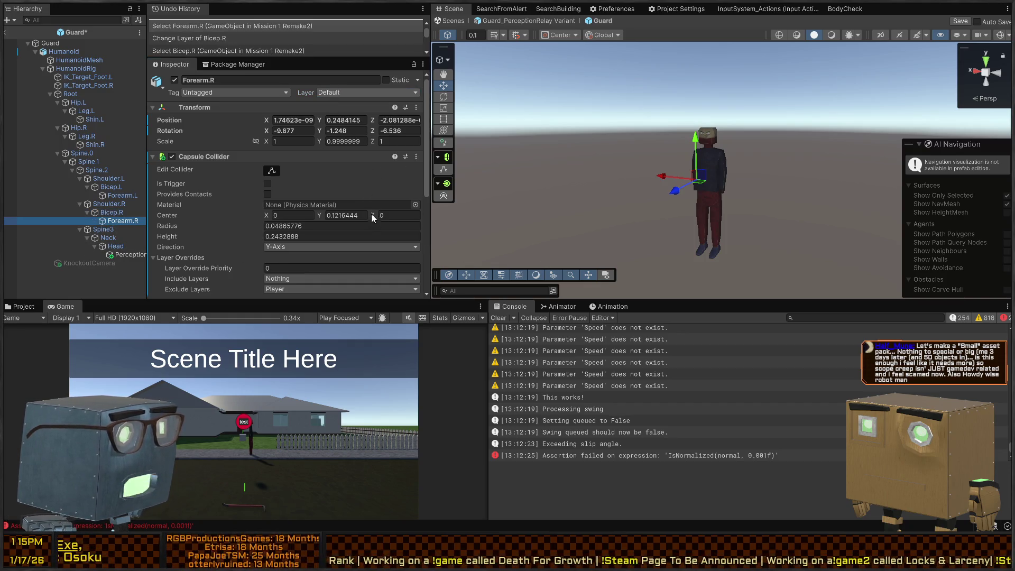
click(377, 201)
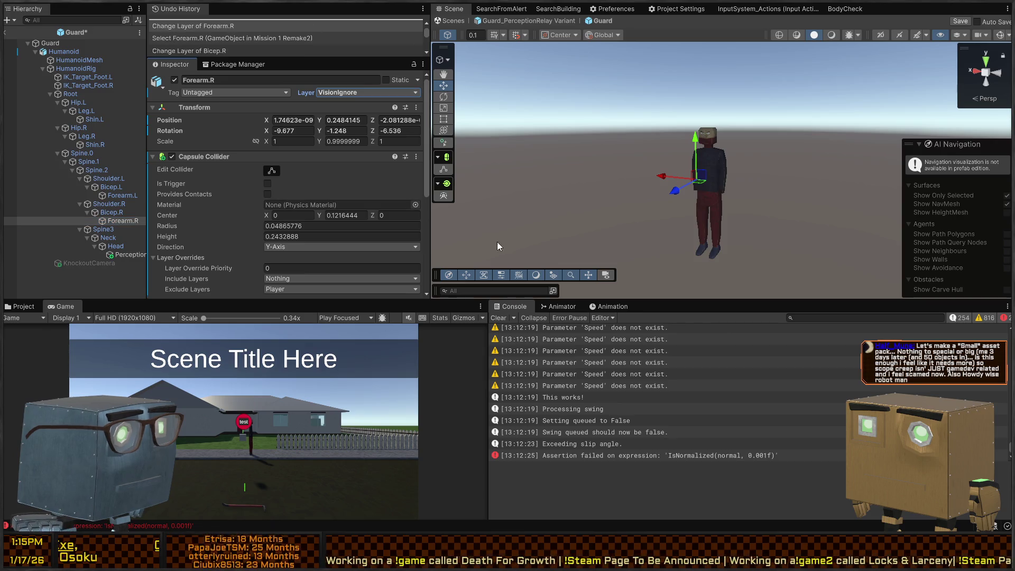
Step: Select the Head bone and set its layer to VisionIgnore
click(107, 237)
click(113, 246)
scroll(241, 212, down, 5)
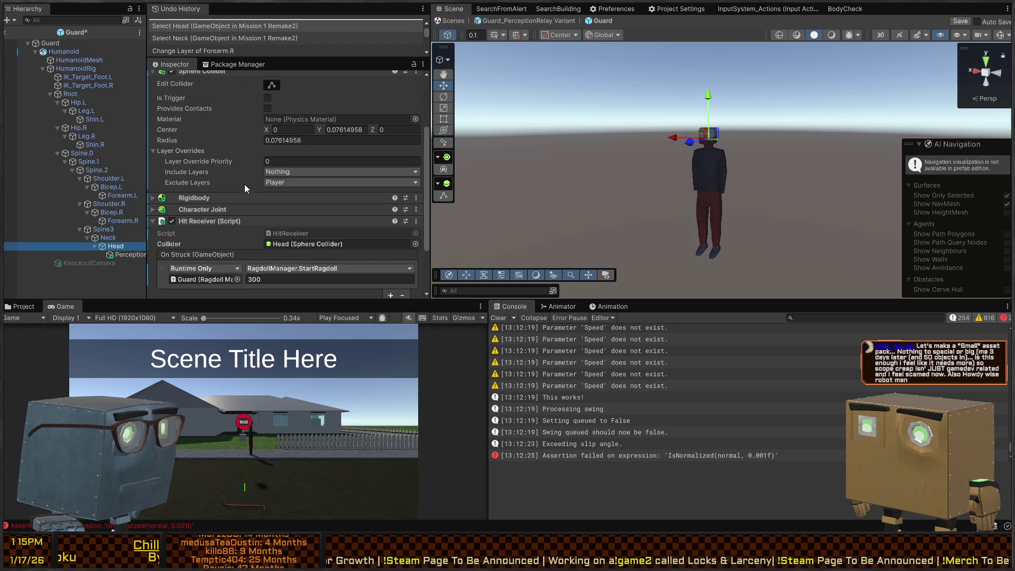
scroll(349, 113, up, 3)
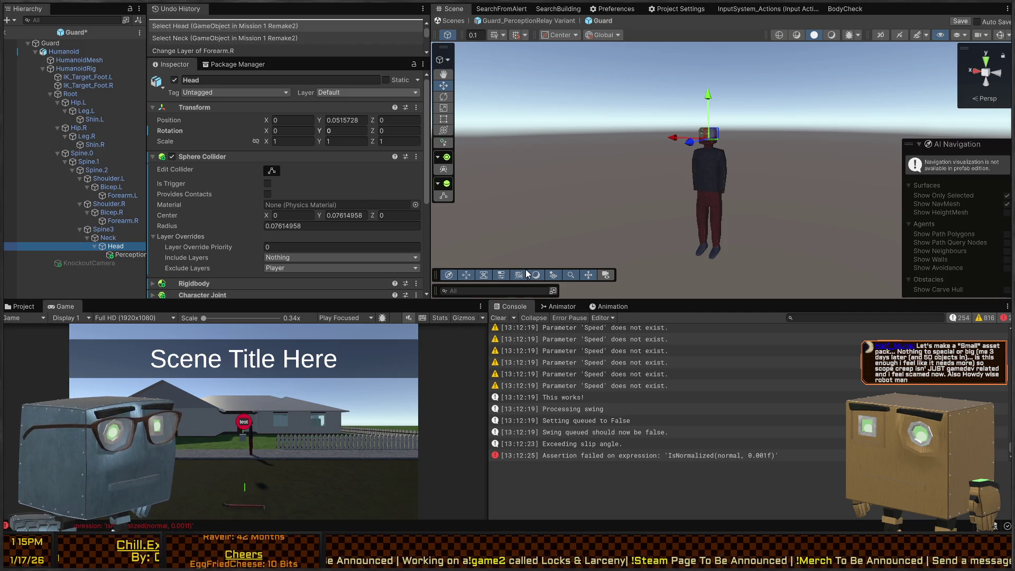
key(ctrl+shift+l)
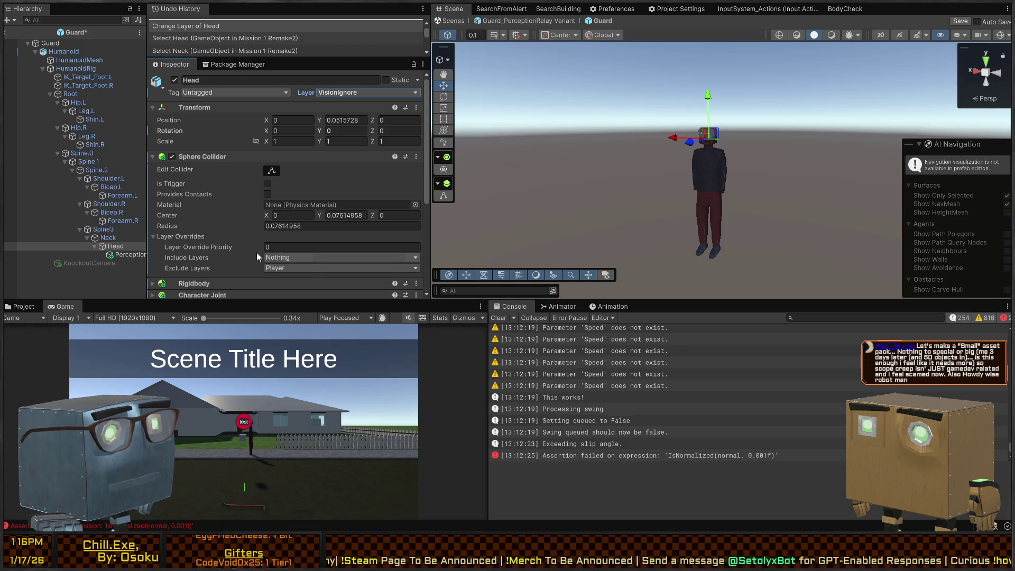
scroll(204, 184, down, 5)
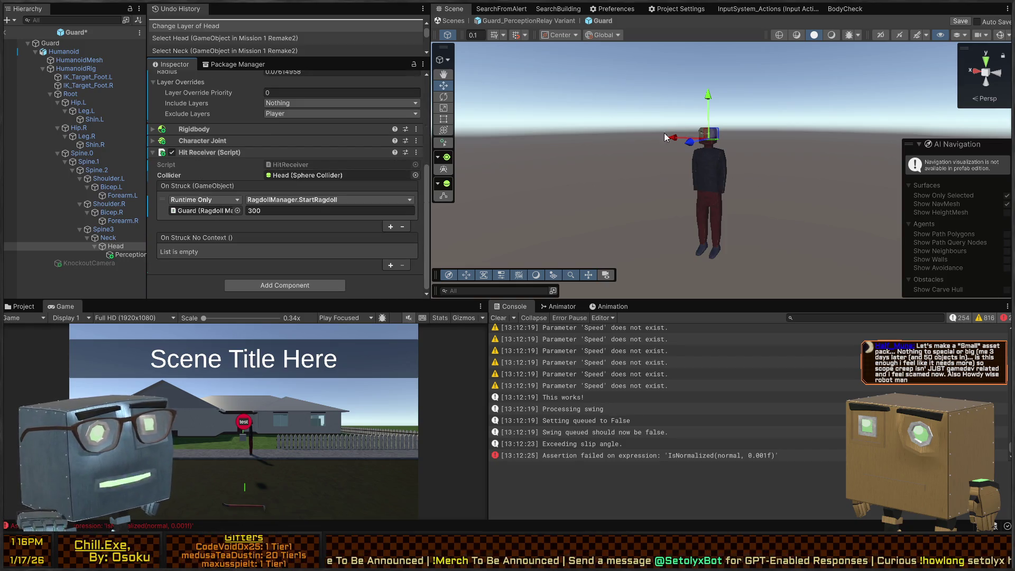
Step: Exclude VisionIgnore from Perception's Proximity Detector Layer Mask (now Mixed) and save the Guard prefab
click(115, 254)
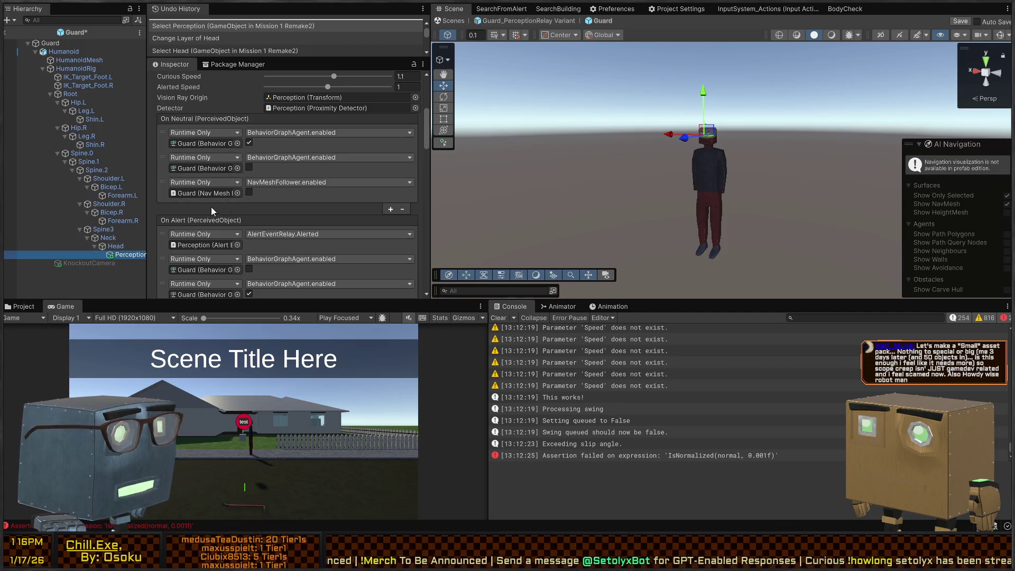
scroll(209, 201, down, 15)
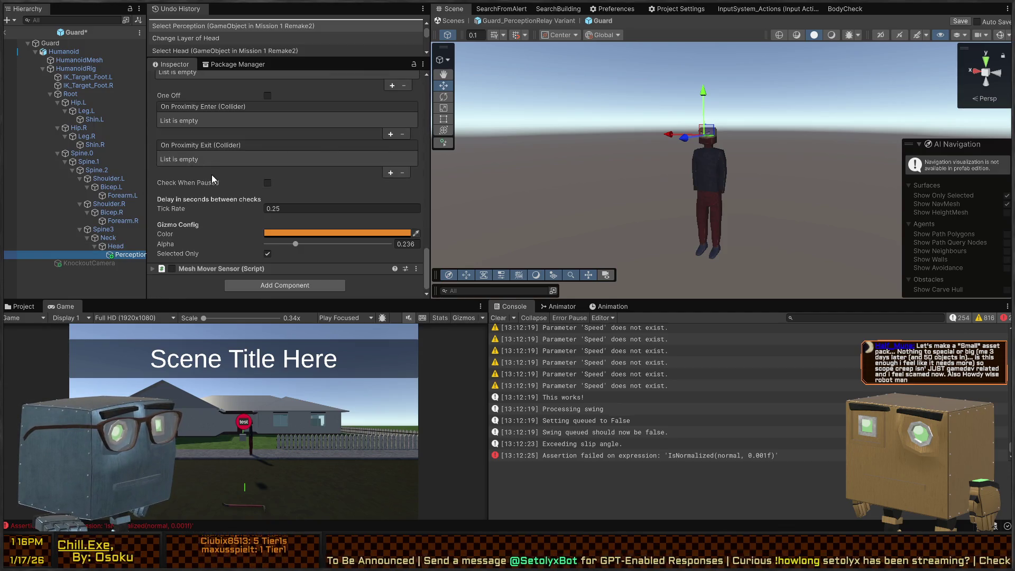
scroll(213, 179, up, 5)
click(309, 187)
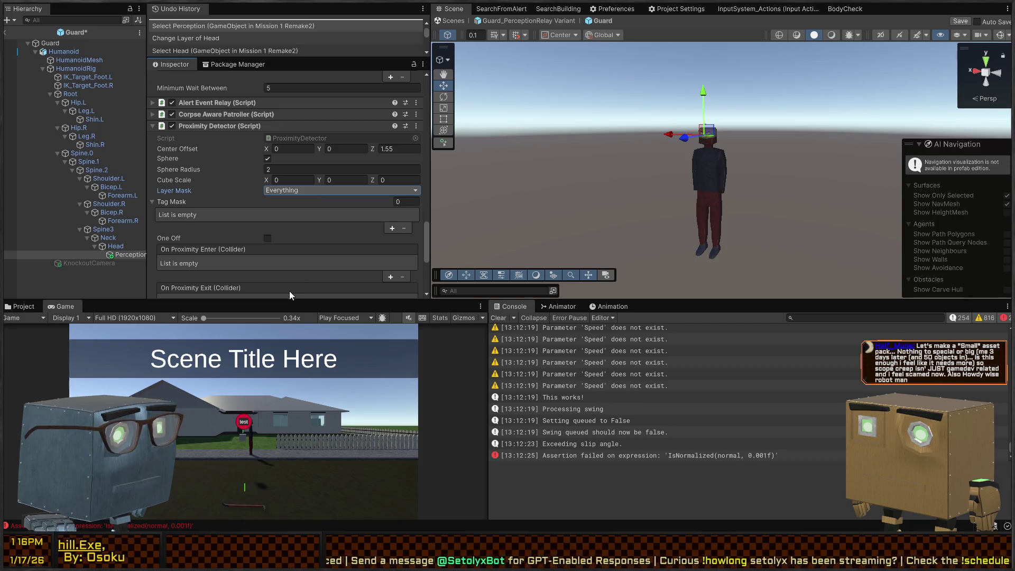
click(291, 315)
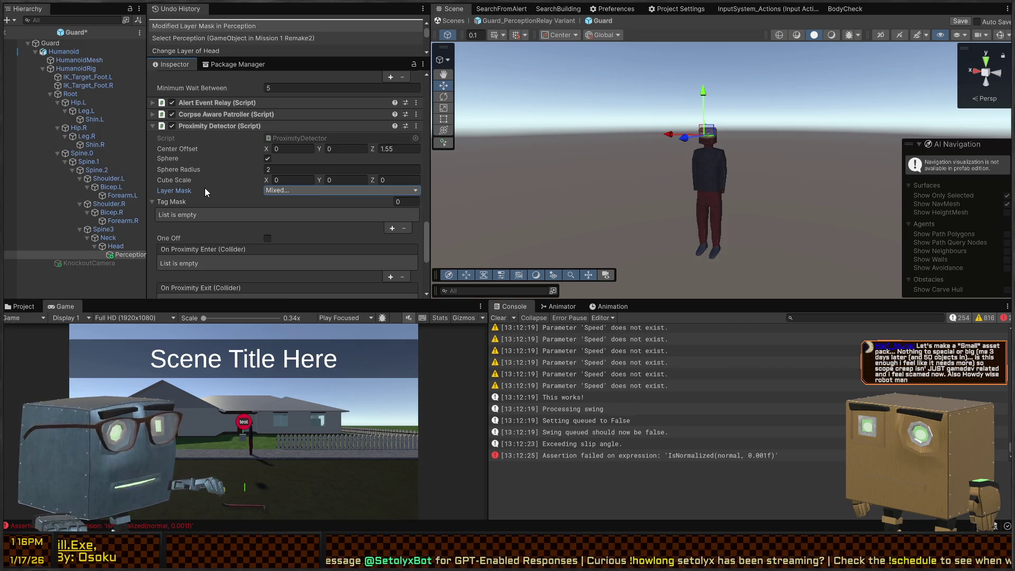
key(ctrl+s)
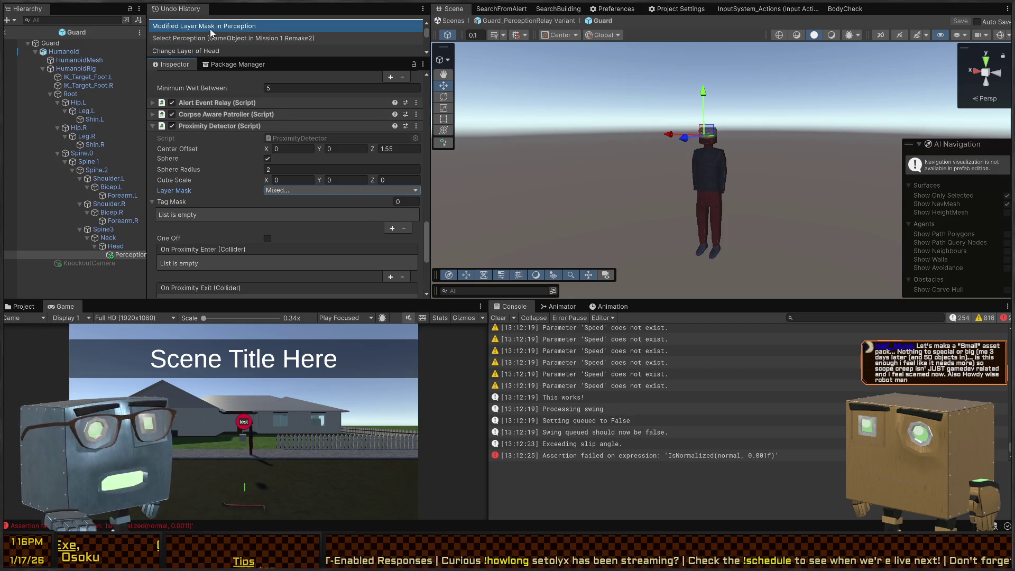
Step: Leave prefab editing, fly the camera toward the house, and stop the play test
click(550, 23)
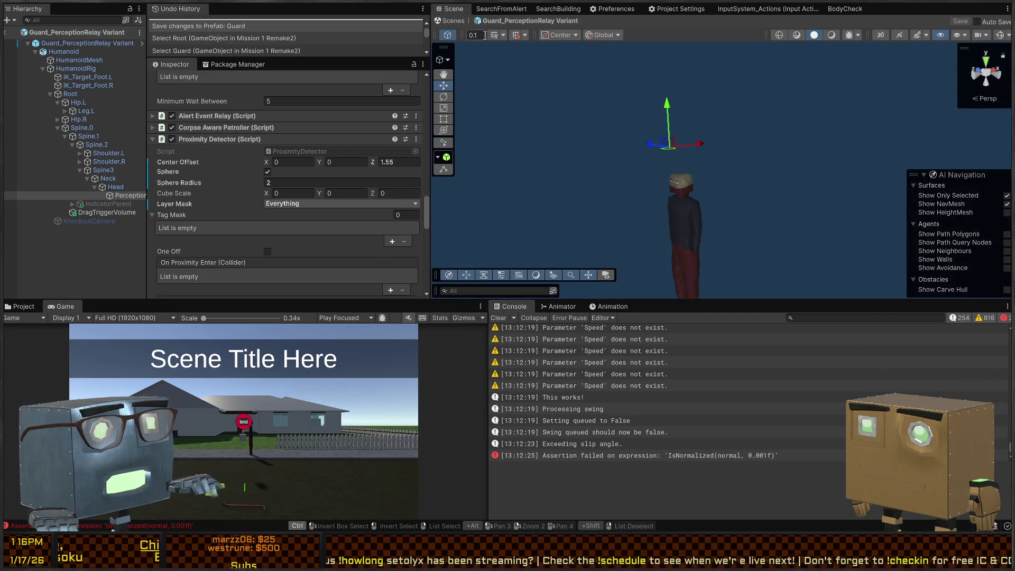
click(449, 20)
mouse_move(742, 159)
mouse_down()
mouse_move(750, 172)
mouse_move(836, 162)
mouse_up()
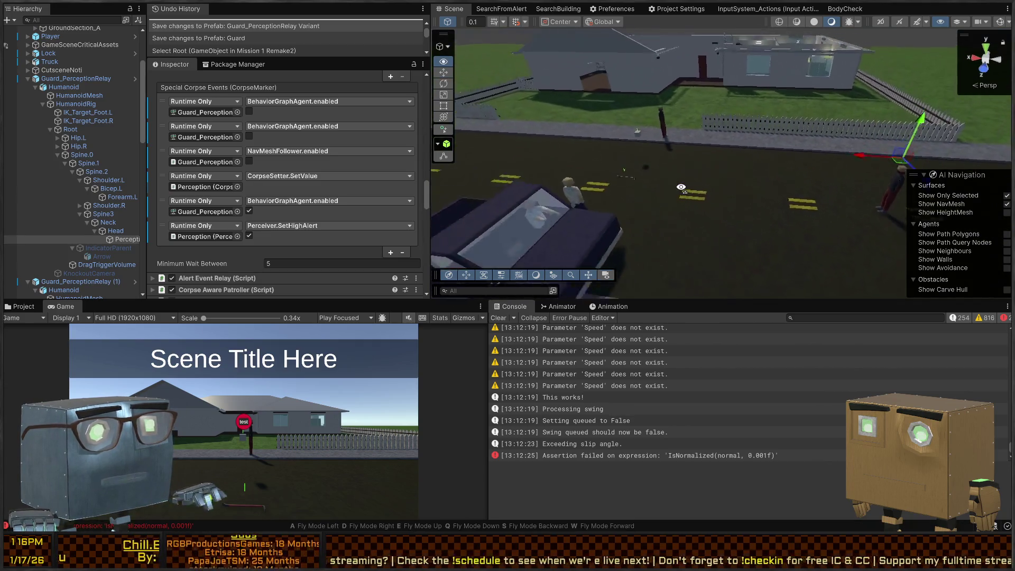
drag(735, 181, 690, 180)
key(ctrl+p)
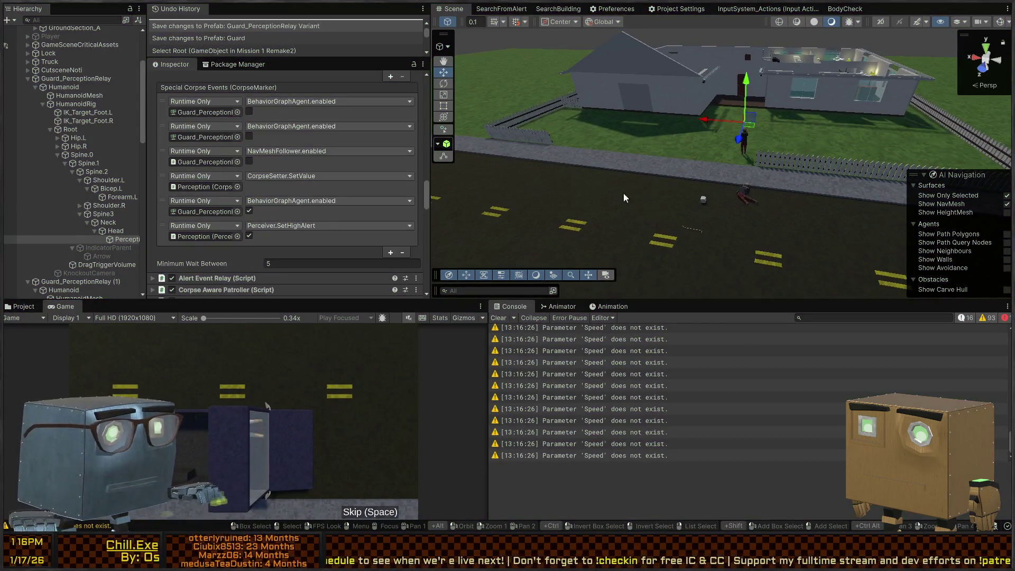
scroll(234, 216, down, 5)
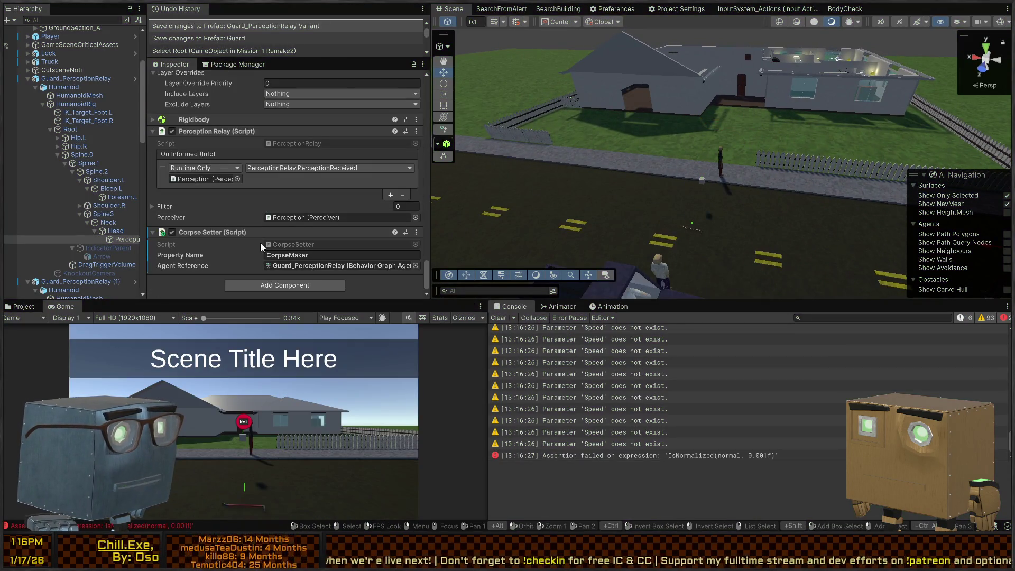
scroll(232, 218, down, 5)
scroll(195, 222, up, 3)
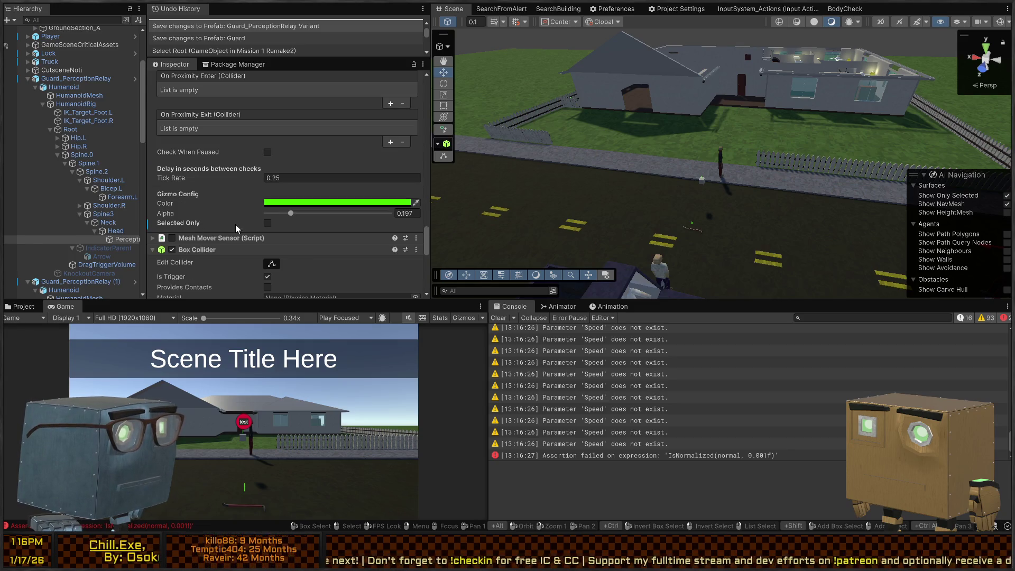
Step: Toggle the detector's selected-only gizmo option and turn scene gizmos on
click(264, 223)
click(267, 224)
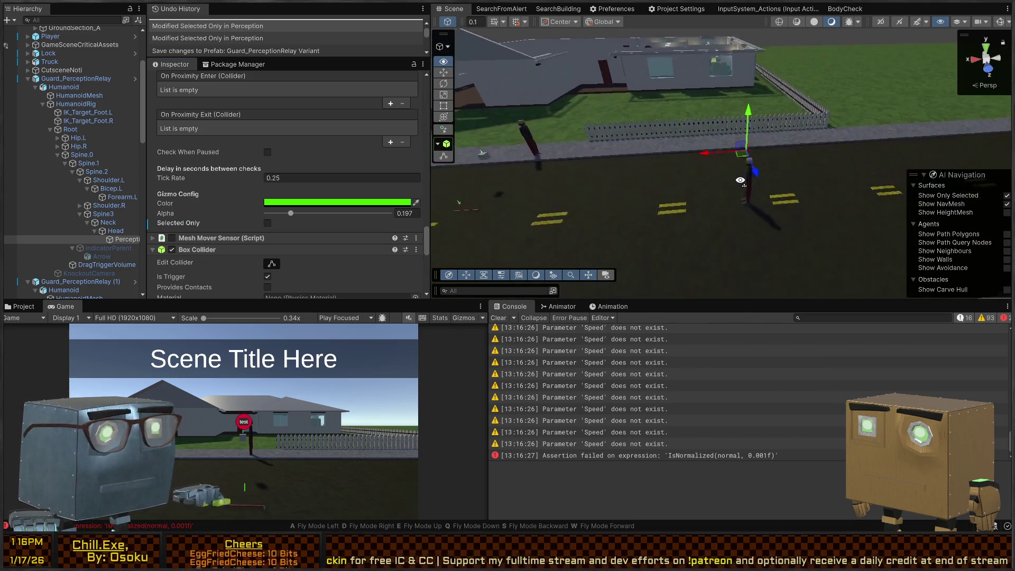
key(ctrl+shift+g)
drag(767, 129, 740, 126)
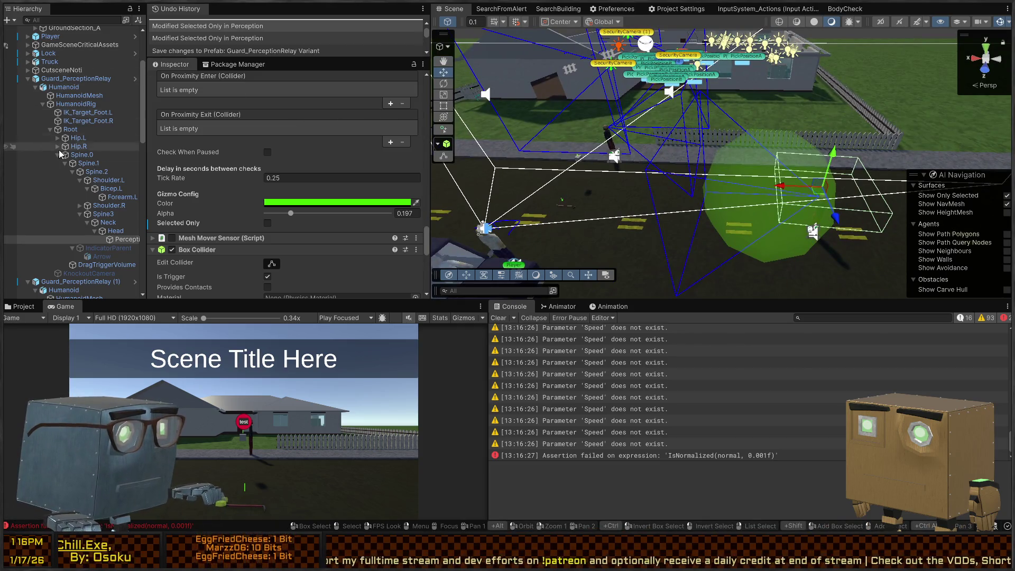
Step: Move the Guard_PerceptionRelay guard to (-11.86, 0.66, 18.67) and select its Perception object
click(814, 230)
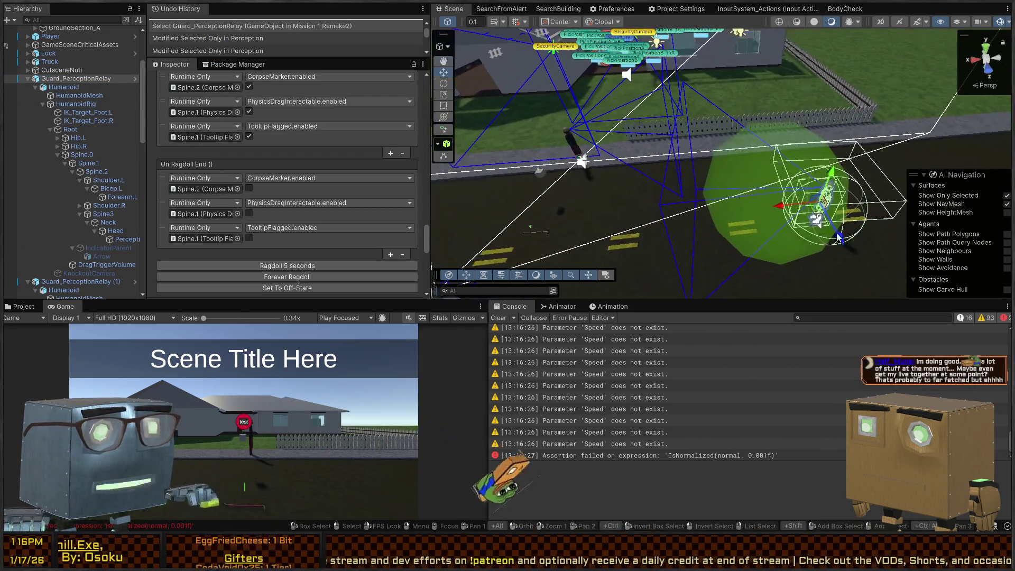
mouse_move(814, 219)
mouse_down()
mouse_move(671, 164)
mouse_move(579, 163)
mouse_move(748, 177)
mouse_move(580, 163)
mouse_move(846, 212)
mouse_up()
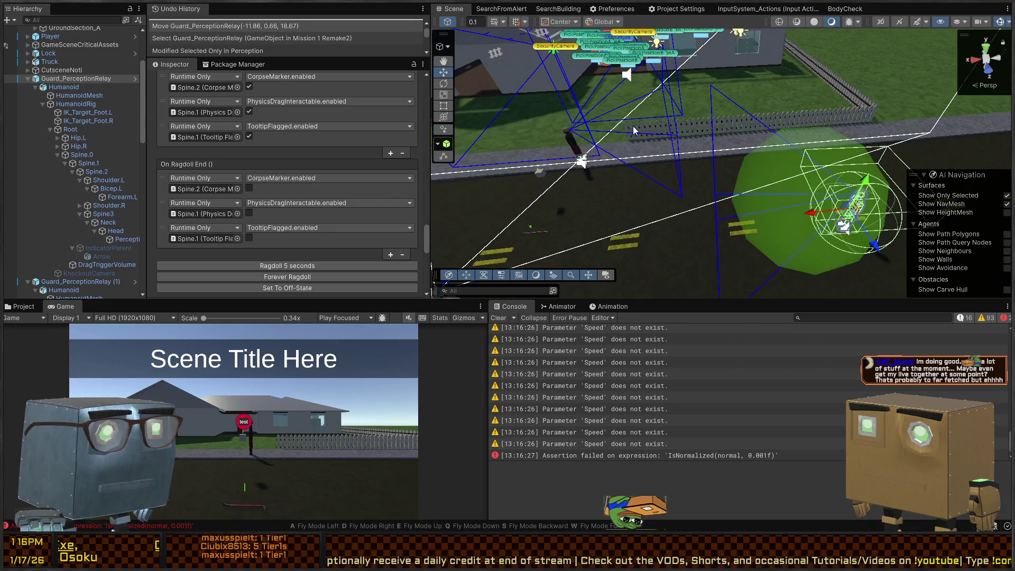
key(w)
click(647, 126)
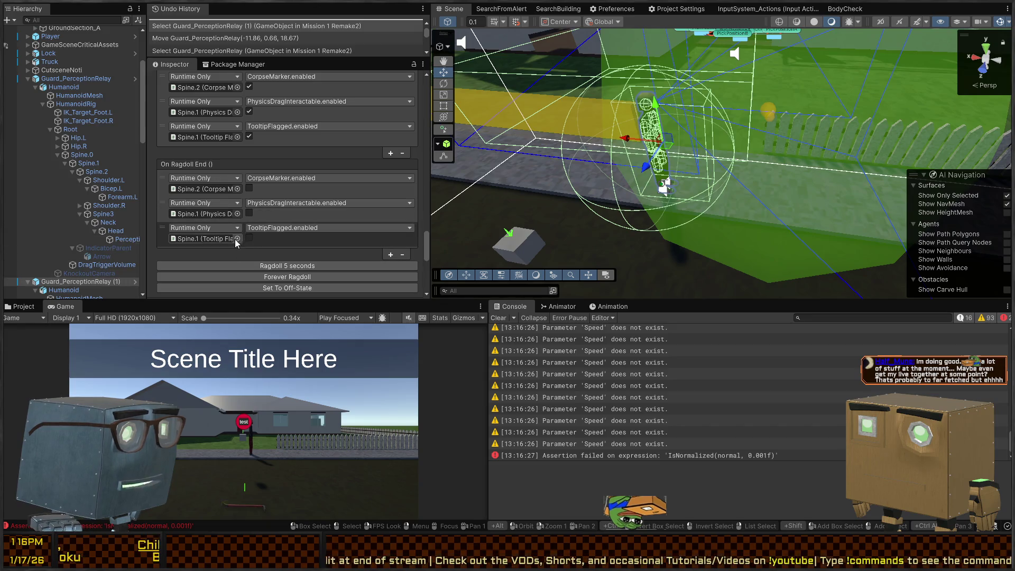
drag(687, 185, 828, 137)
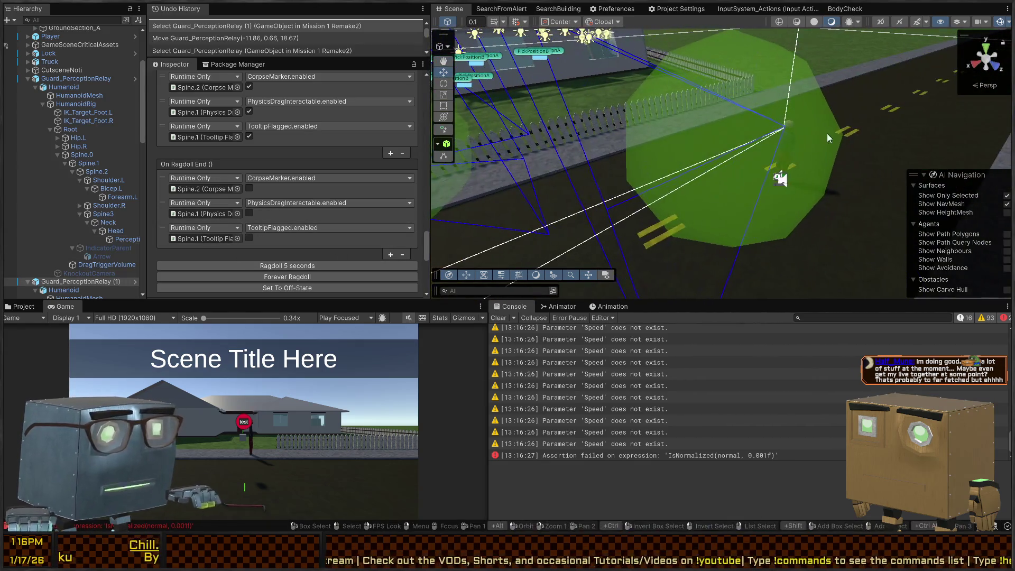
click(789, 131)
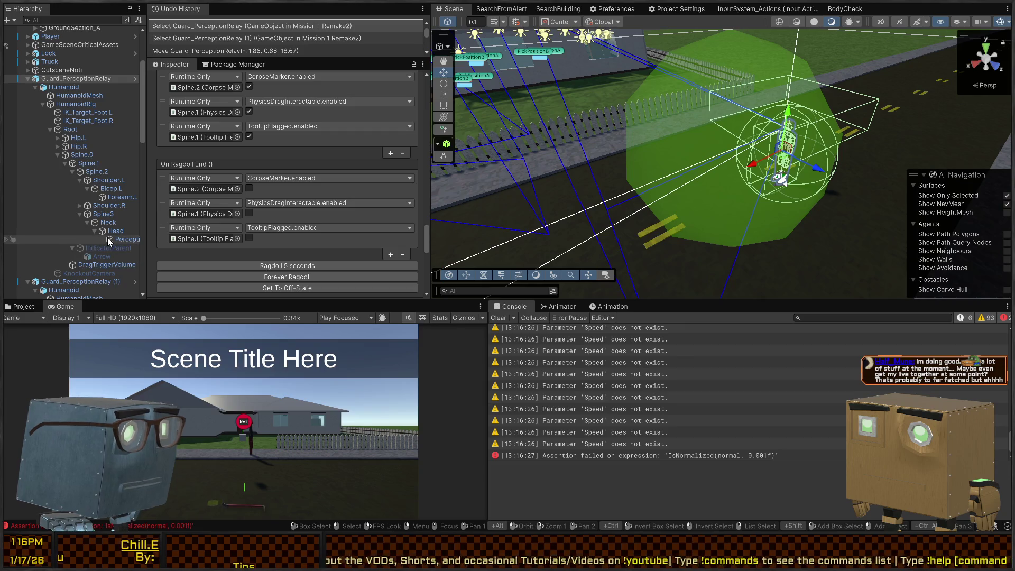
click(111, 240)
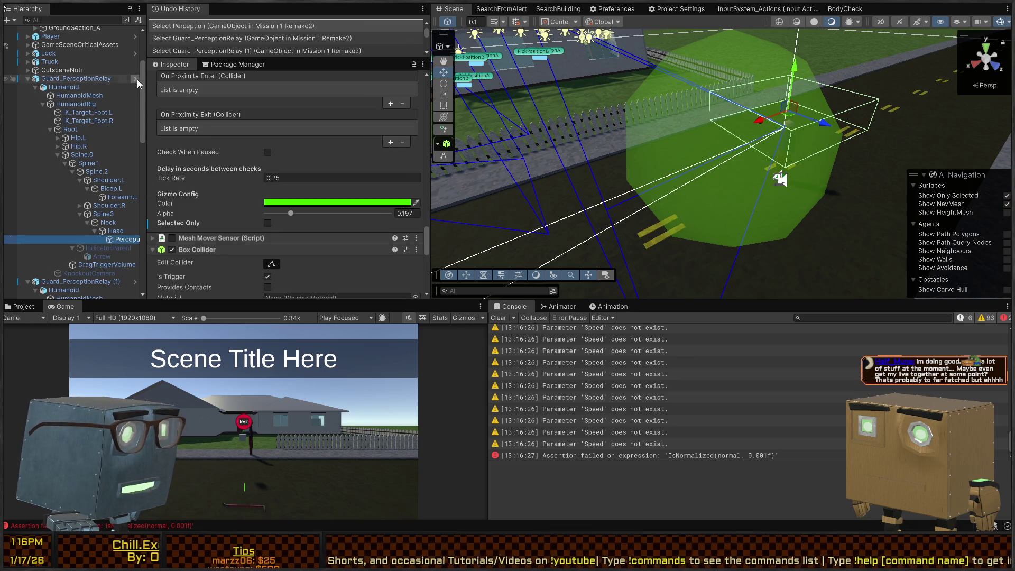
Step: Open the Guard_PerceptionRelay Variant prefab and select its Perception object in the Scene view
click(137, 79)
scroll(188, 127, up, 3)
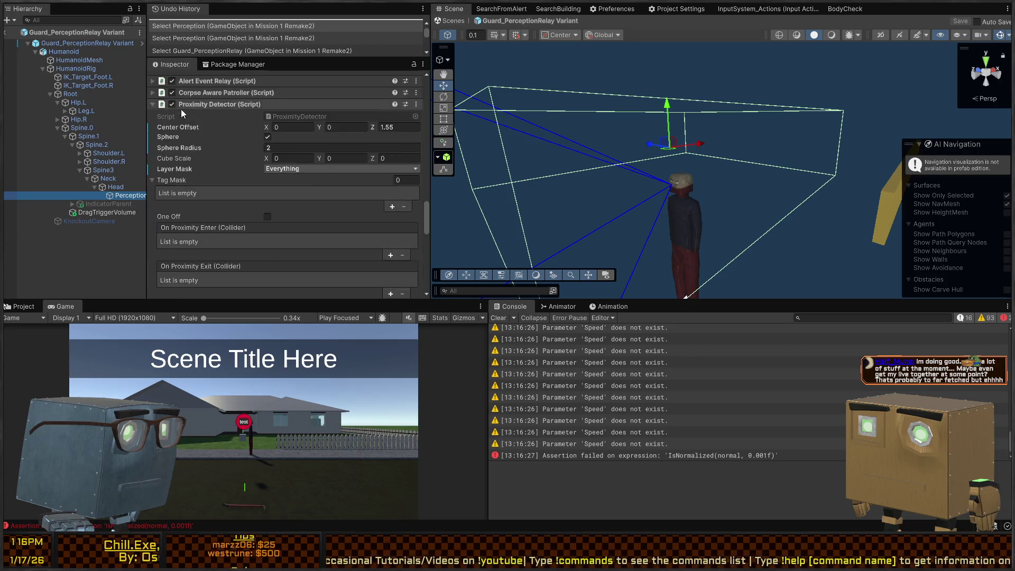
scroll(180, 106, up, 10)
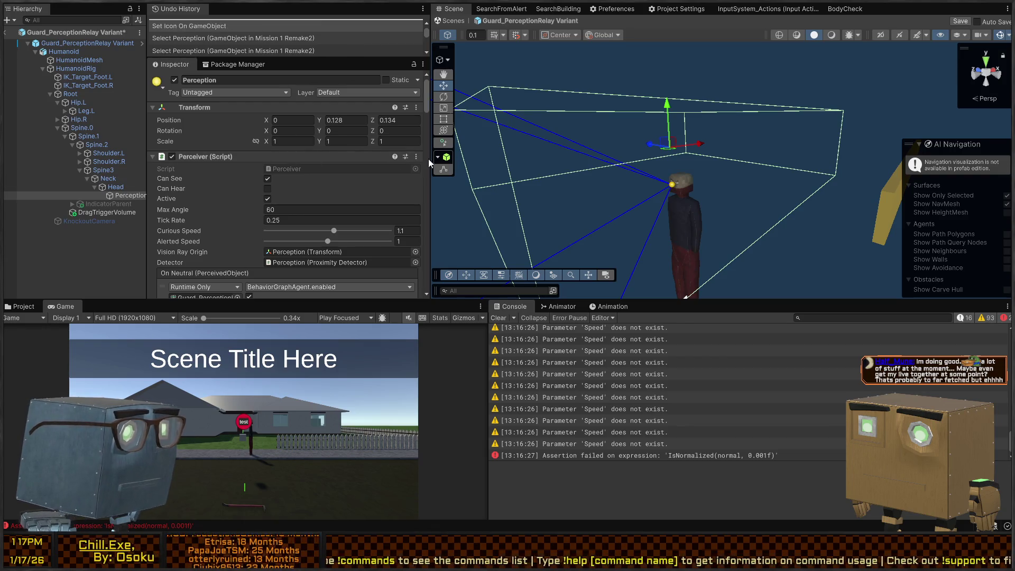
click(764, 154)
click(671, 188)
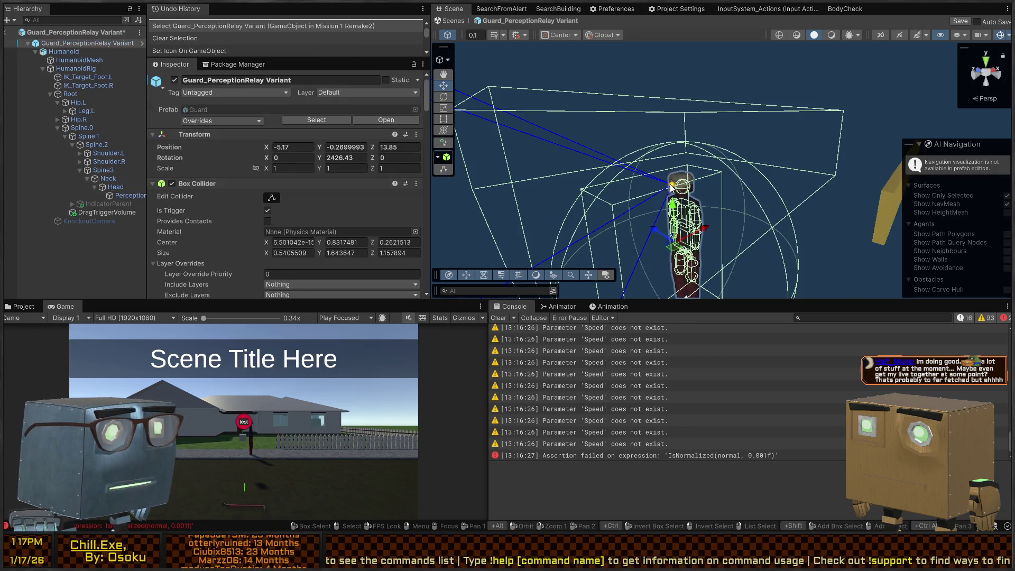
click(672, 185)
click(674, 188)
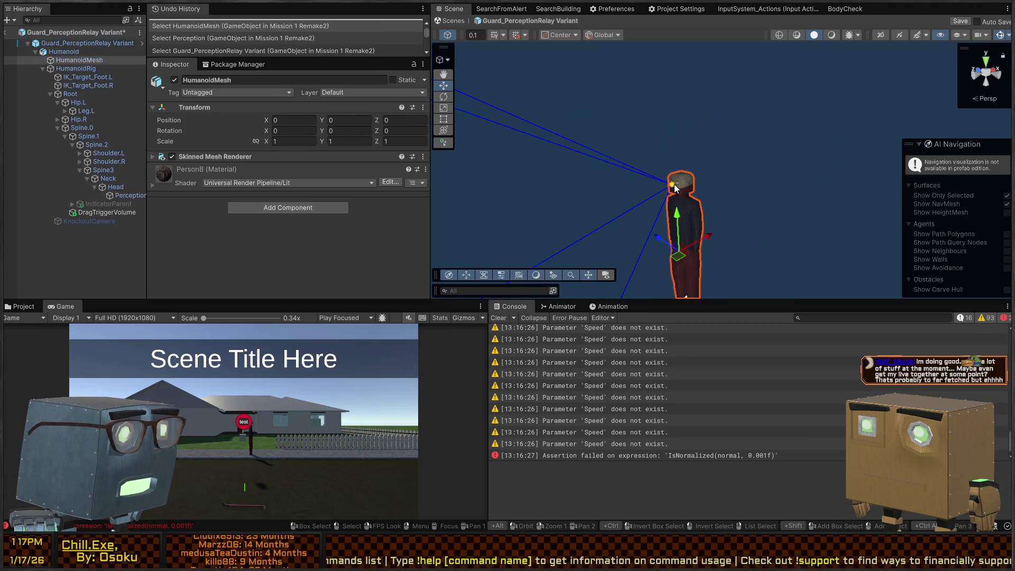
click(674, 188)
click(675, 189)
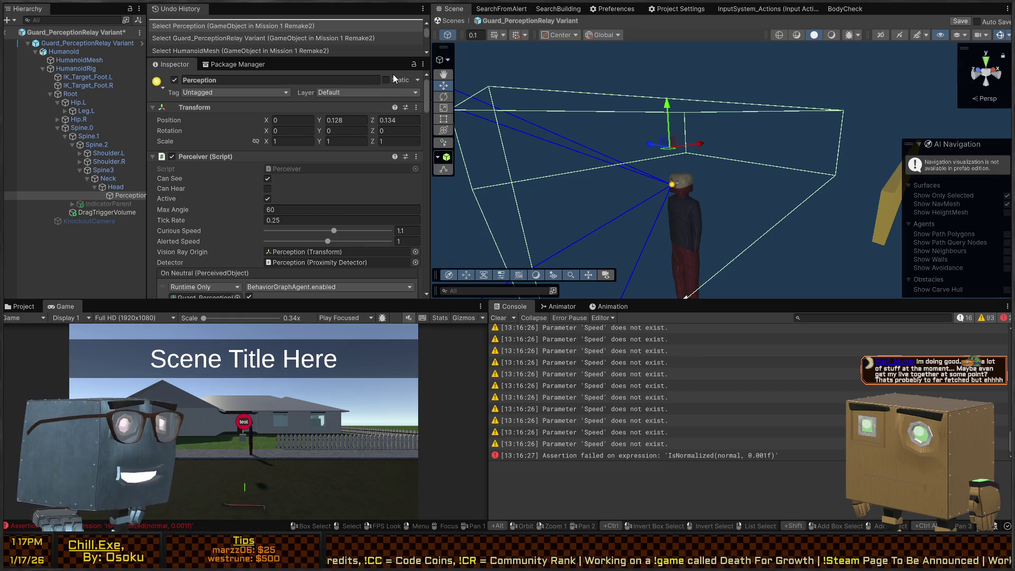
Step: Fly toward the guard's head and select the Head bone to confirm its VisionIgnore layer
click(404, 29)
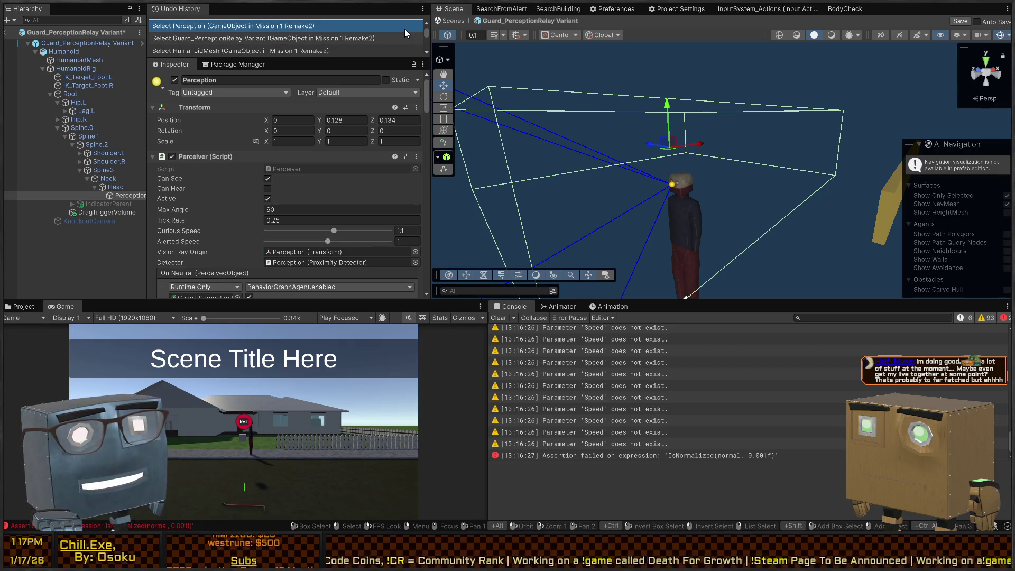
mouse_move(566, 152)
mouse_down()
mouse_move(688, 153)
mouse_move(666, 142)
mouse_move(523, 151)
mouse_move(587, 133)
mouse_up()
click(114, 185)
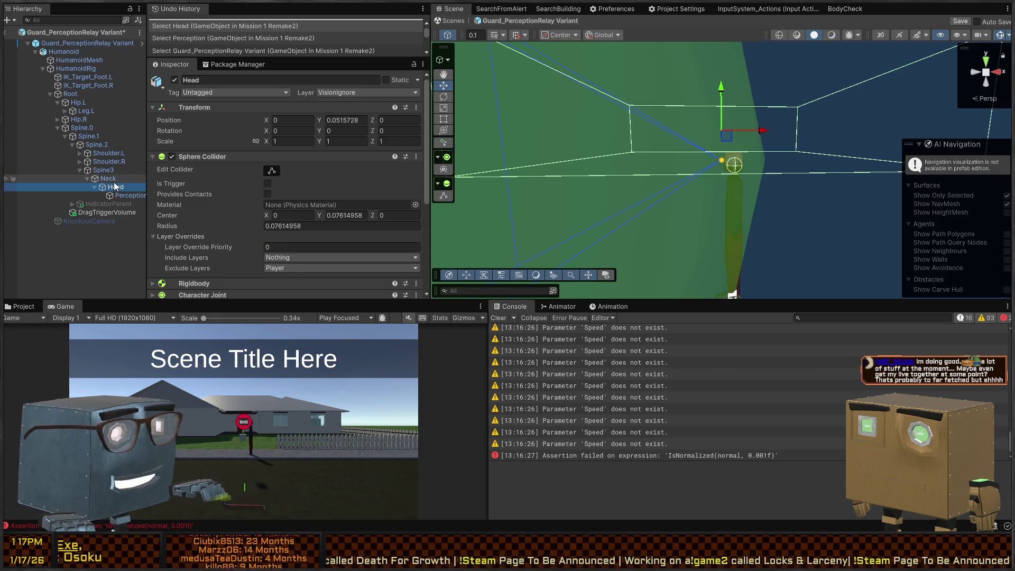
Step: Select the Perception object under the Neck bone, check its detector Layer Mask, and save the prefab
click(113, 181)
click(124, 196)
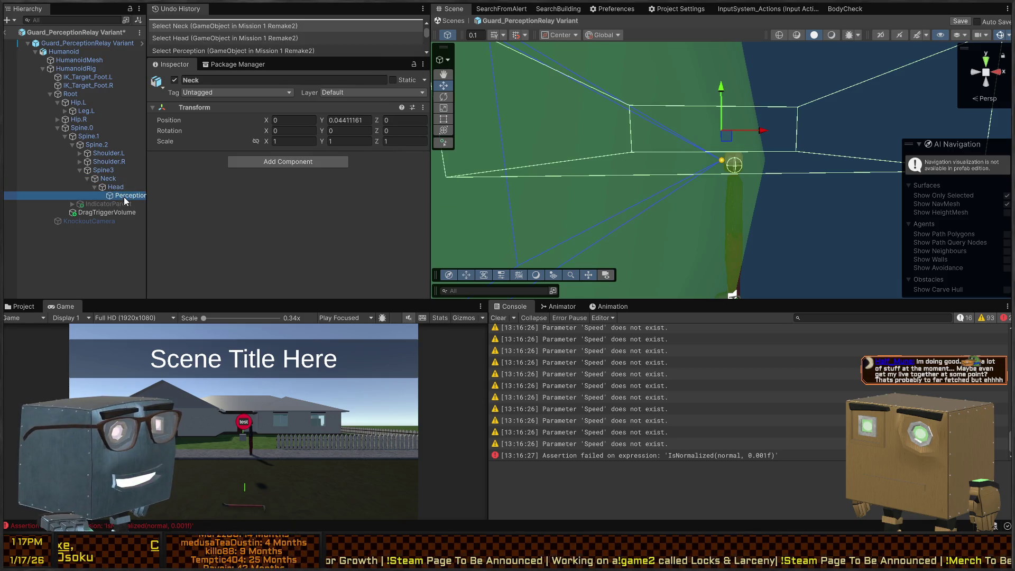
scroll(242, 177, down, 5)
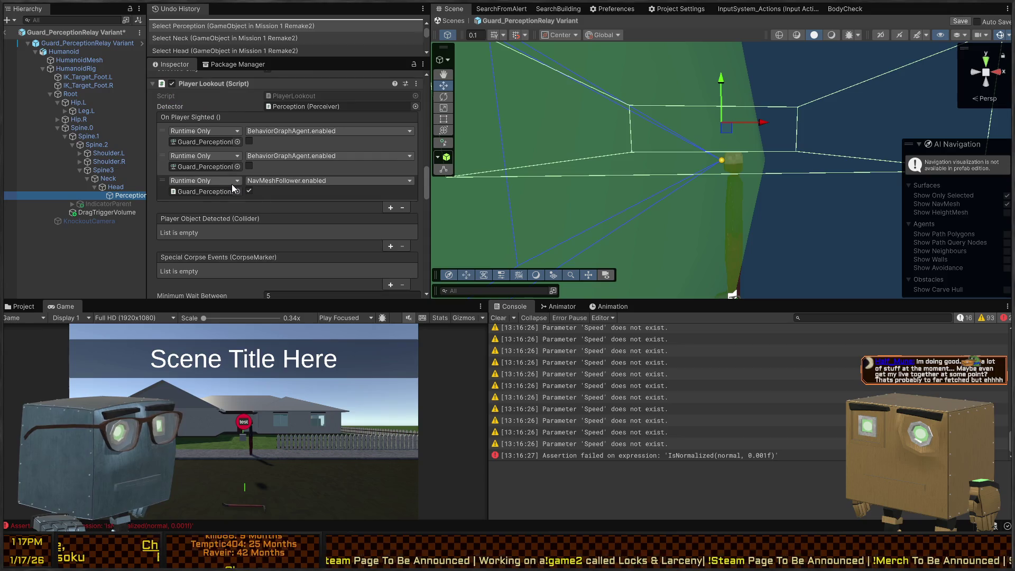
scroll(250, 164, down, 6)
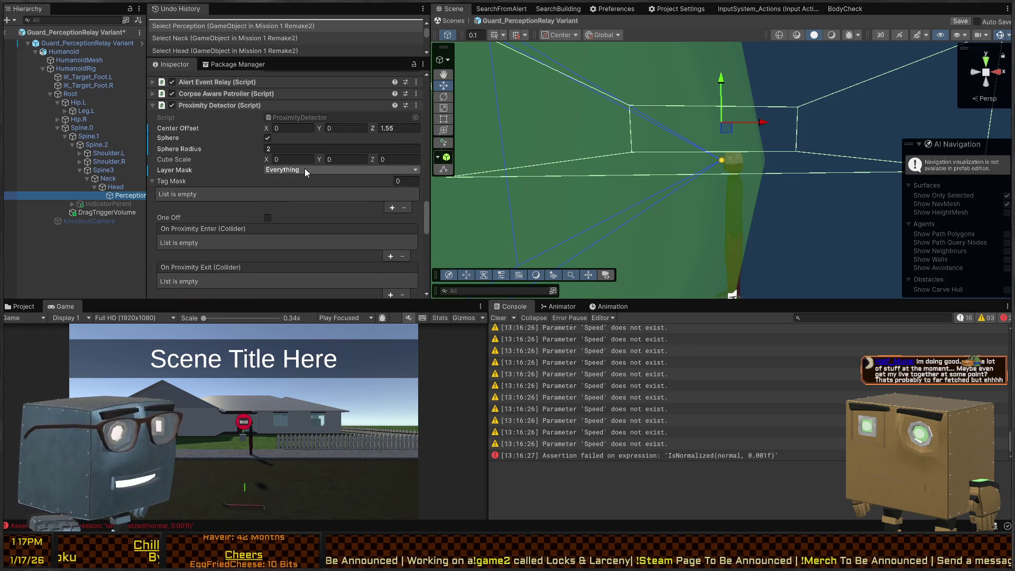
click(179, 170)
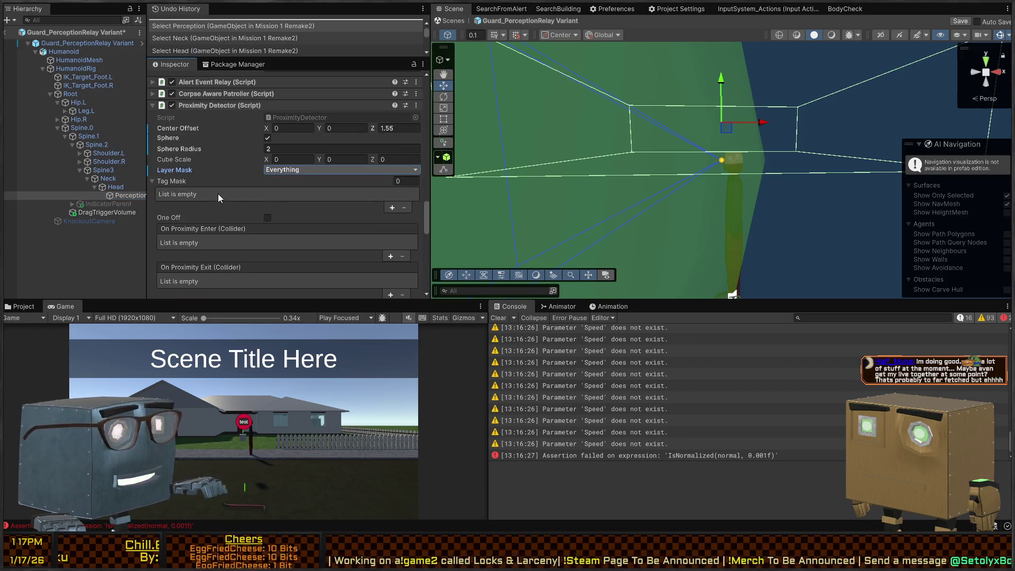
key(ctrl+s)
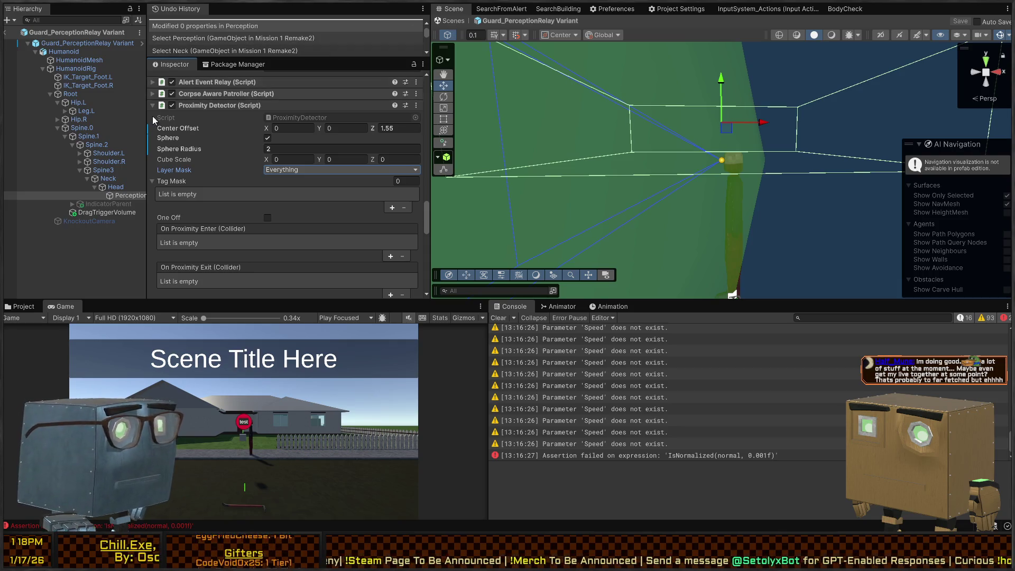
Step: Select the Guard_PerceptionRelay Variant root and review its Transform and Box Collider in the Inspector
click(85, 44)
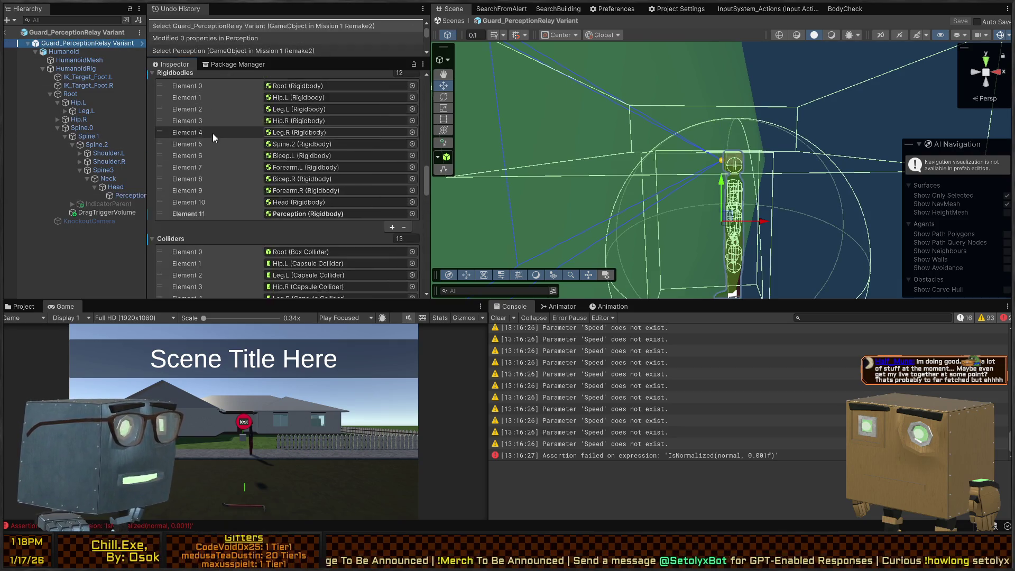
scroll(222, 137, up, 15)
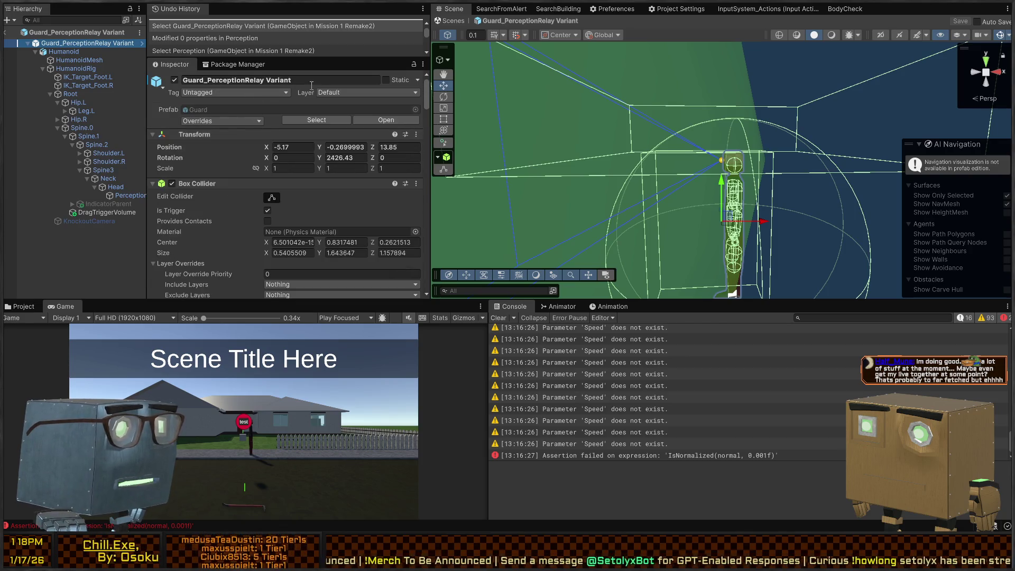
click(246, 120)
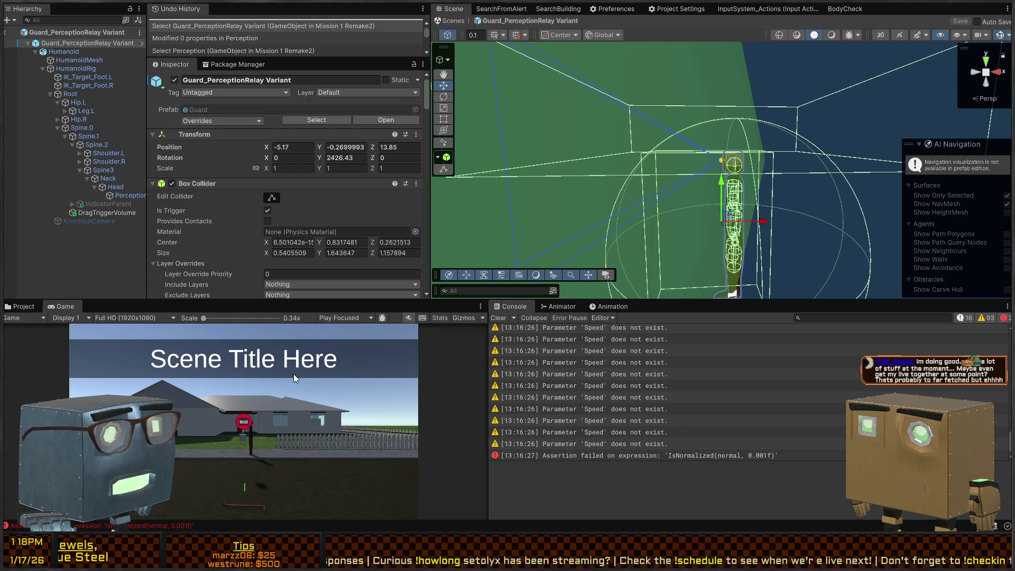
scroll(242, 192, down, 15)
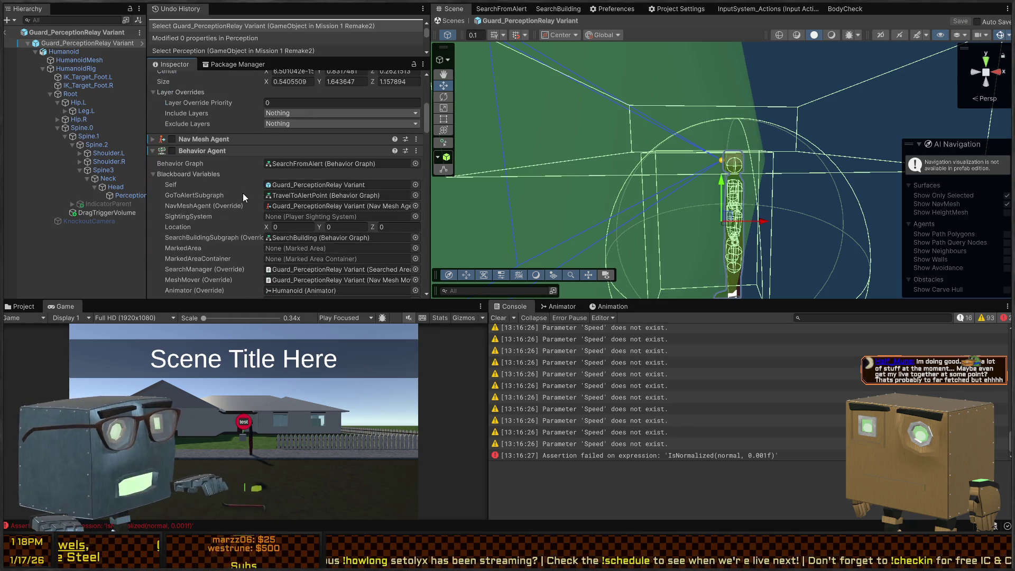
Step: Remove the Box Collider component from the Perception object under the guard's head
scroll(238, 175, down, 10)
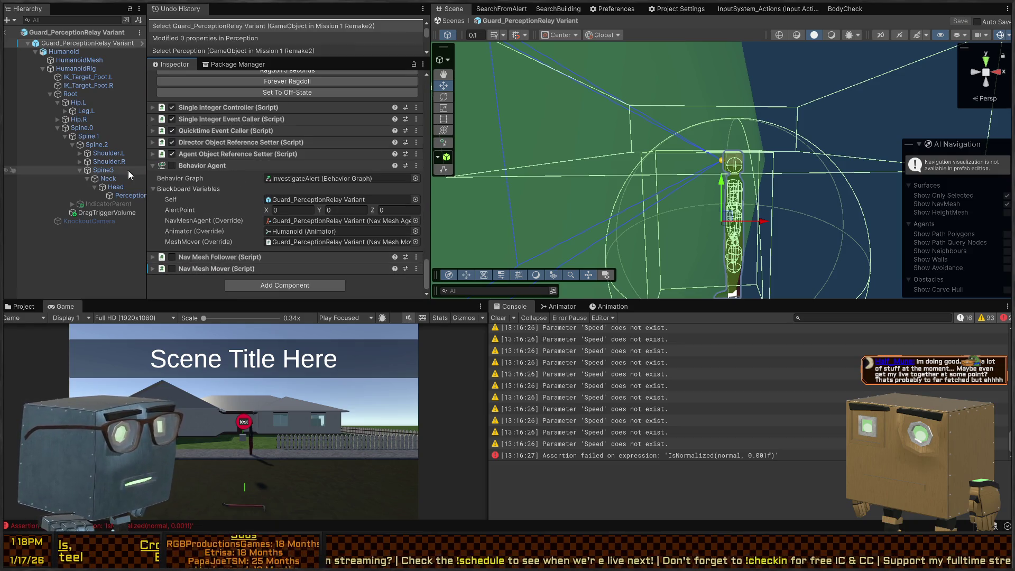
click(128, 195)
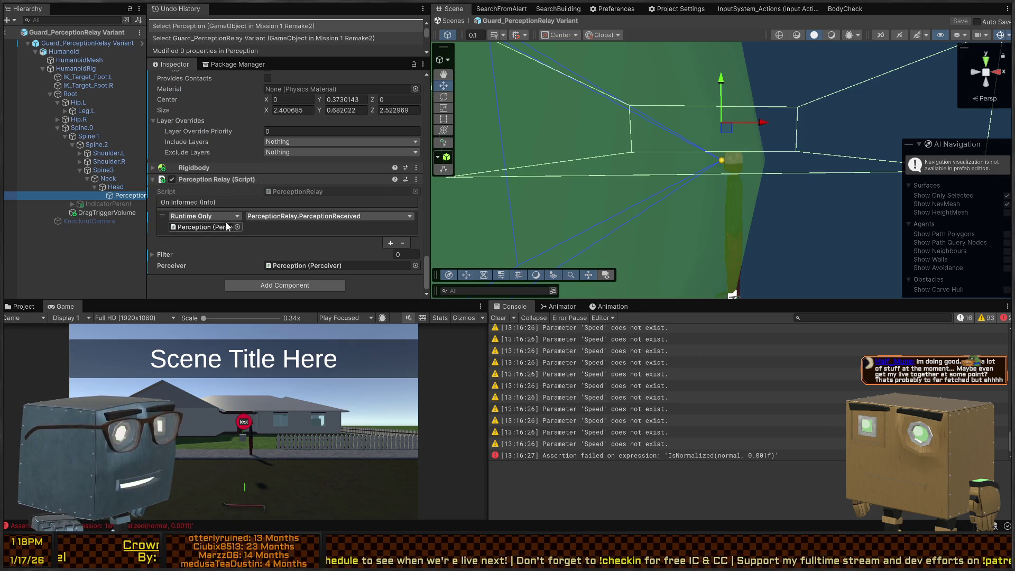
click(152, 254)
click(152, 254)
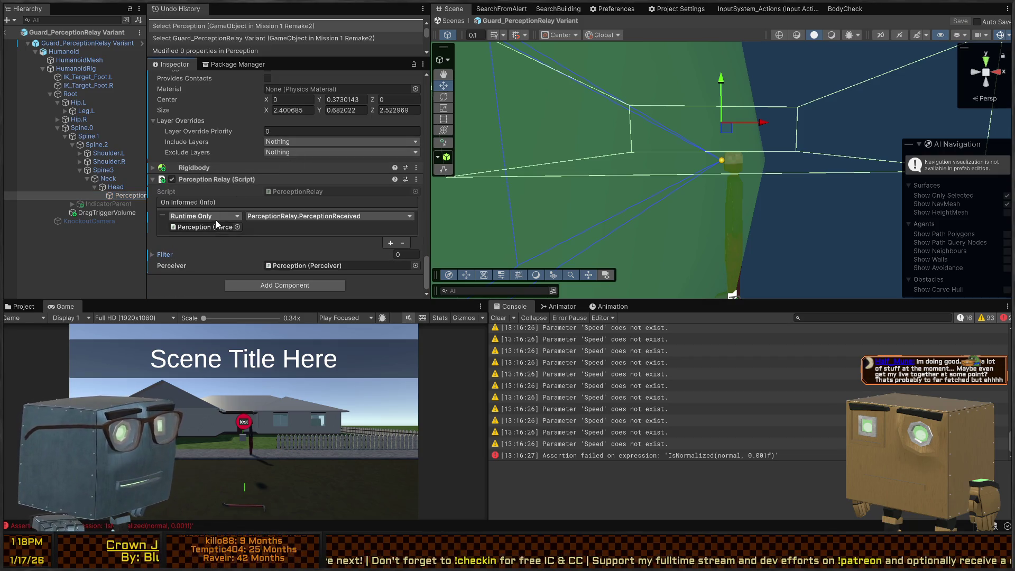
scroll(224, 204, up, 5)
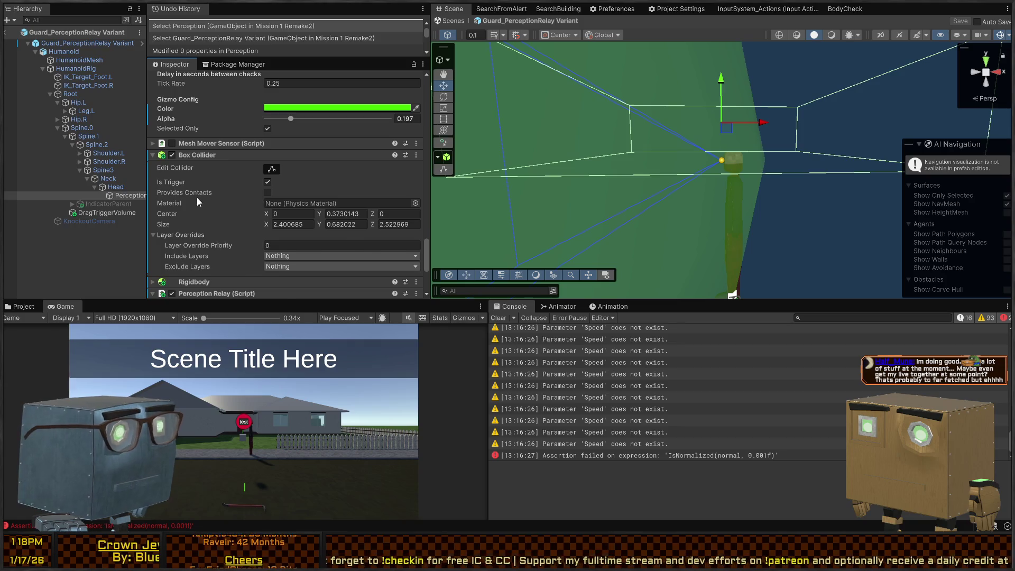
scroll(197, 198, up, 6)
scroll(197, 201, down, 7)
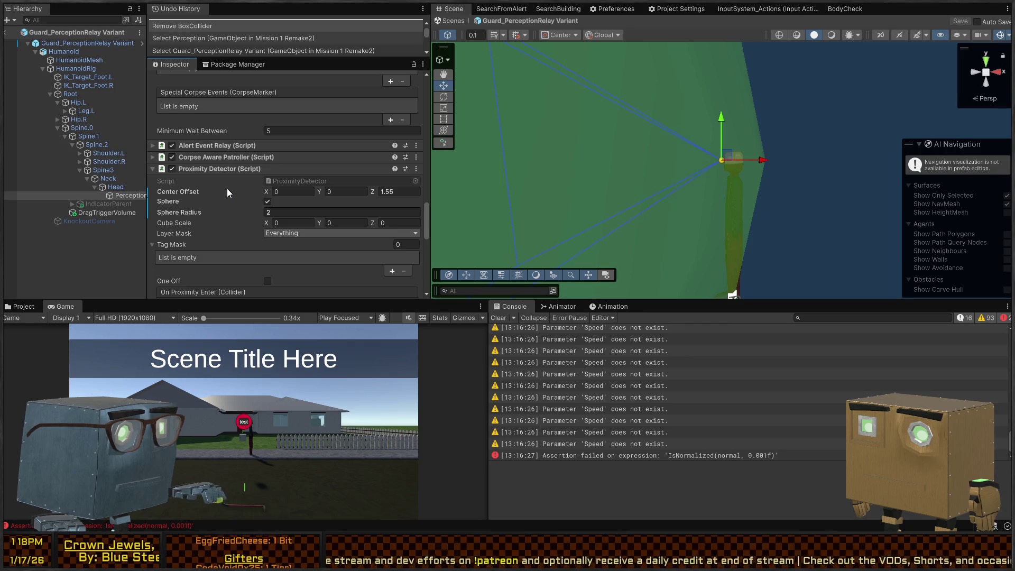
Step: Untick one layer in Proximity Detector's Layer Mask so it reads Mixed, save the prefab, and return to the scene
scroll(227, 188, up, 5)
scroll(208, 193, up, 8)
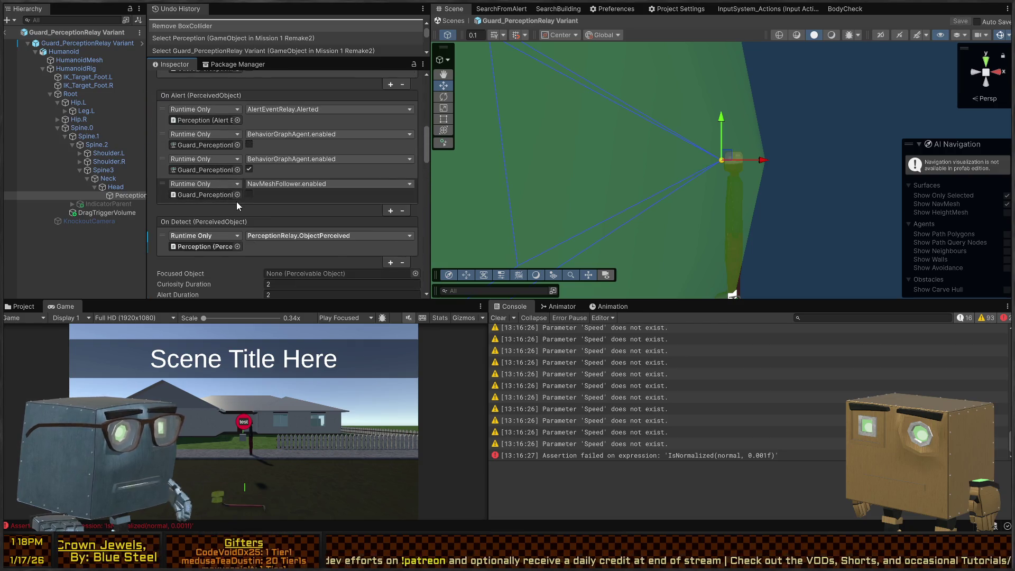
scroll(216, 176, up, 4)
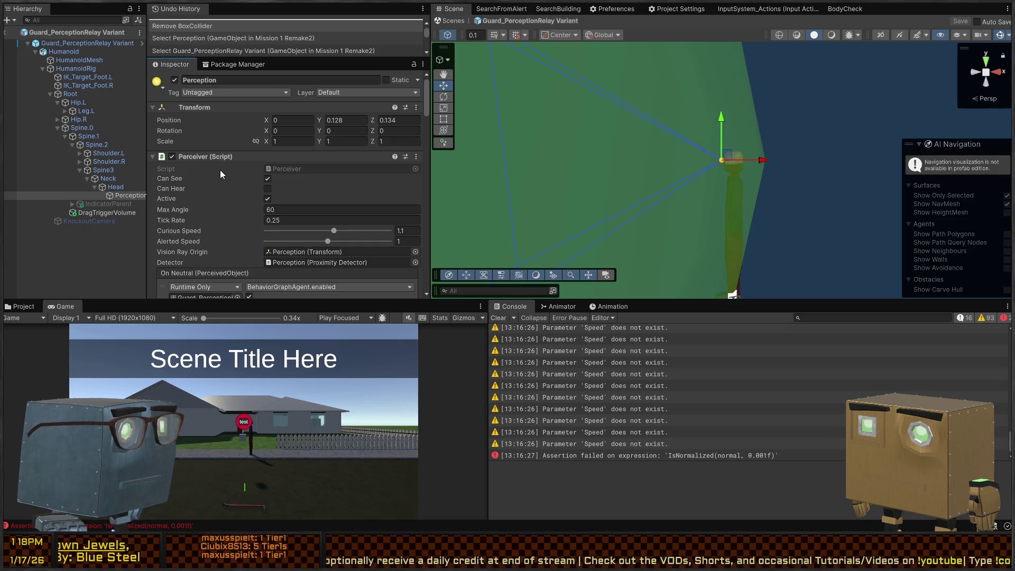
scroll(220, 191, down, 12)
scroll(213, 193, down, 12)
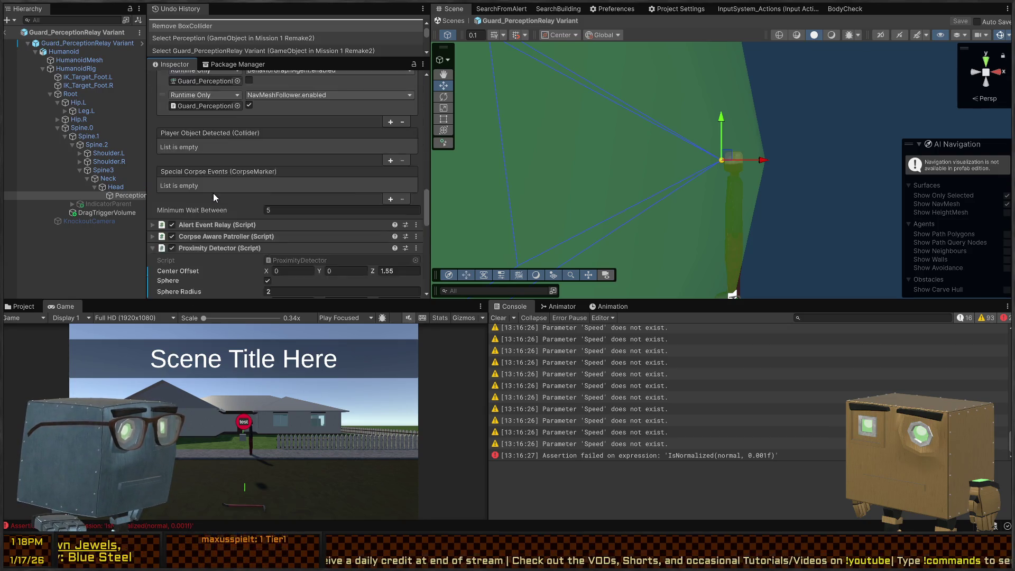
mouse_move(227, 303)
mouse_down()
mouse_move(243, 338)
mouse_move(255, 300)
mouse_up()
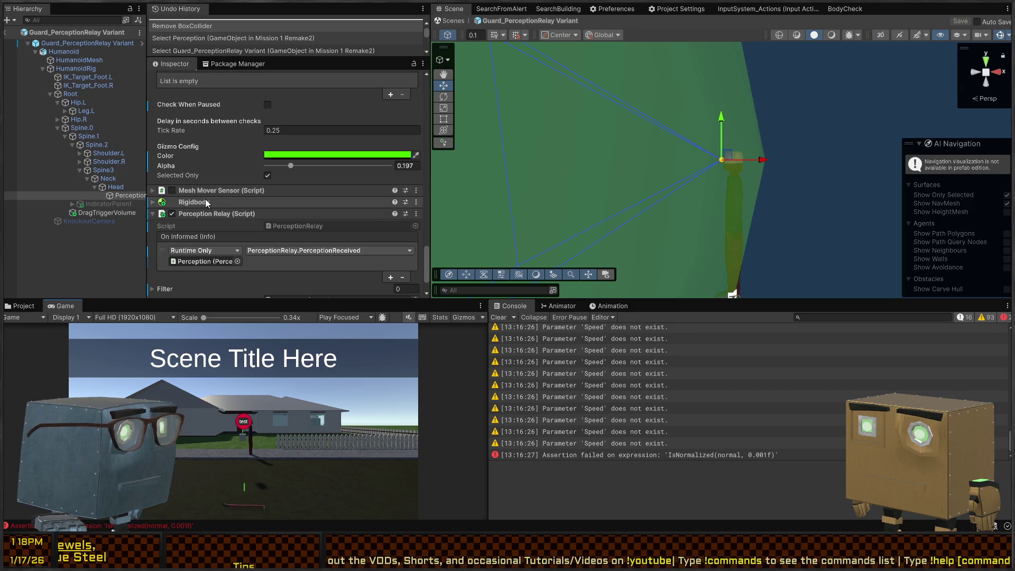
scroll(204, 196, down, 10)
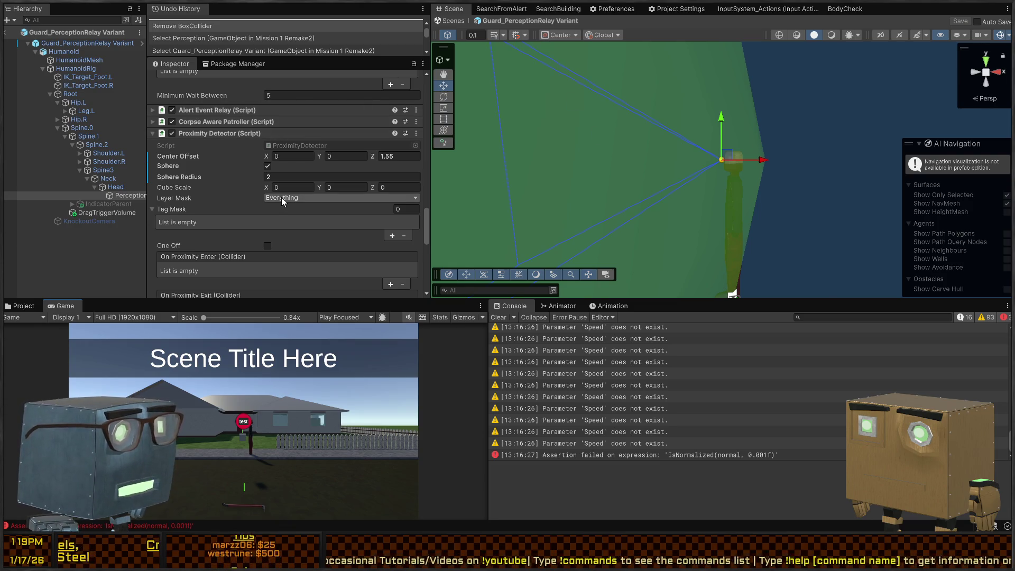
click(297, 197)
click(293, 325)
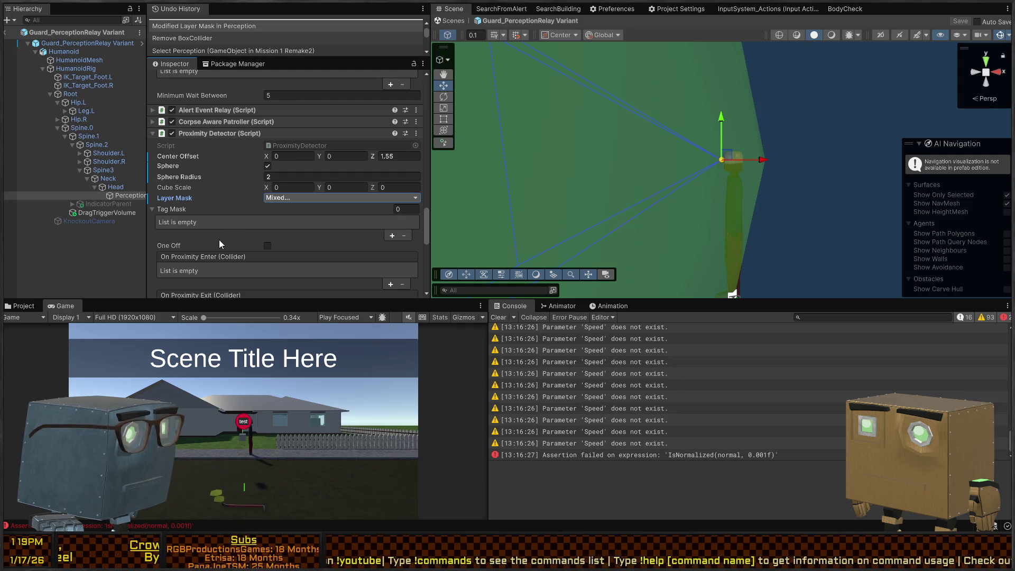
click(231, 218)
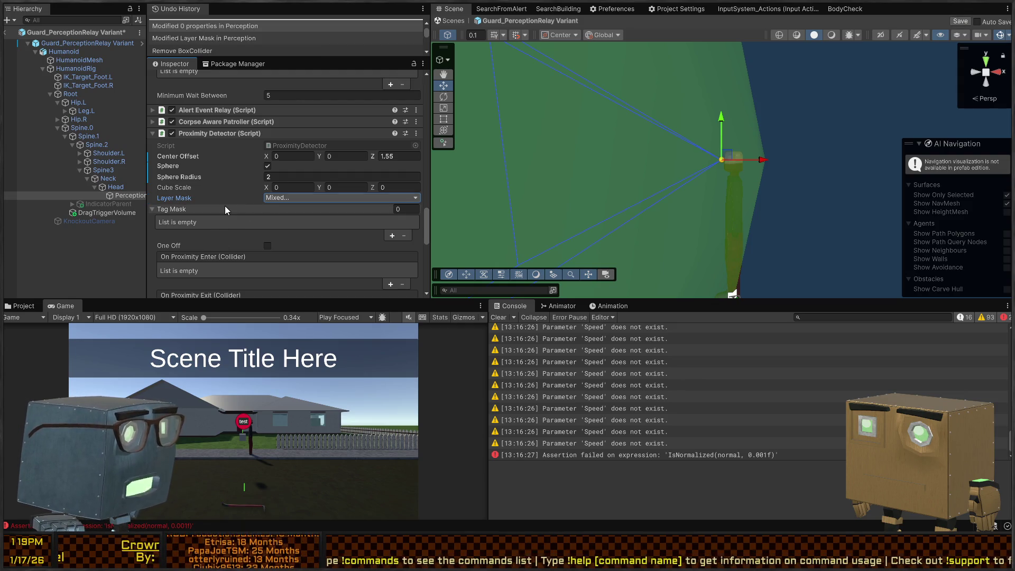
key(ctrl+s)
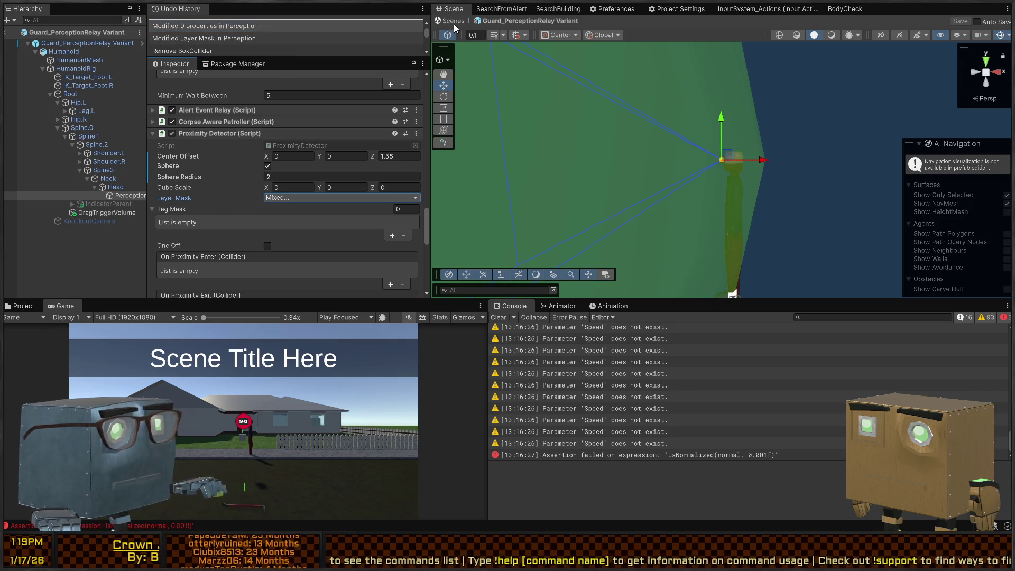
click(445, 20)
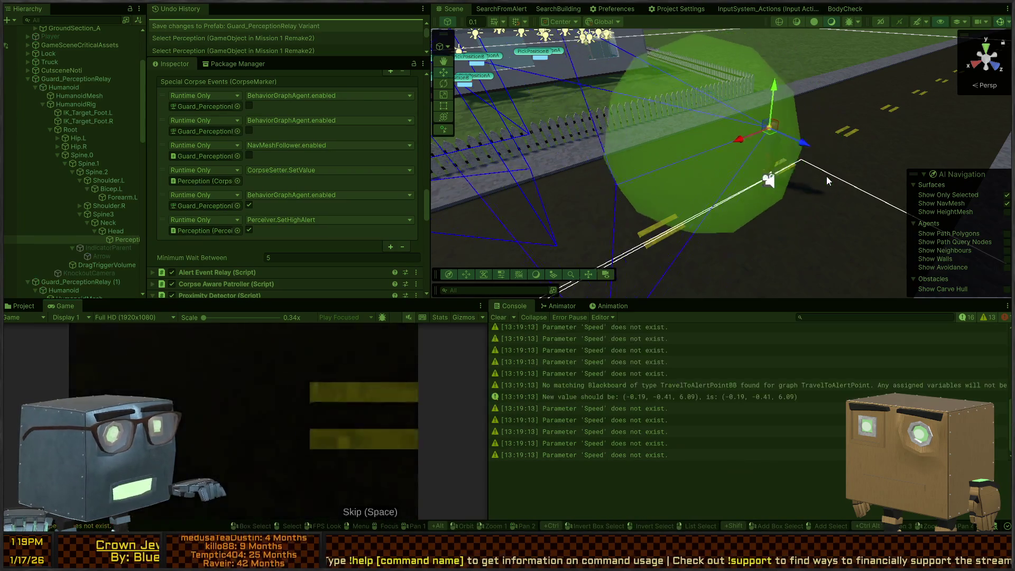
Step: Fly the Scene camera in Play mode to watch the yellow perception volume, stop, and return to ProximityDetector.cs
right_click(827, 176)
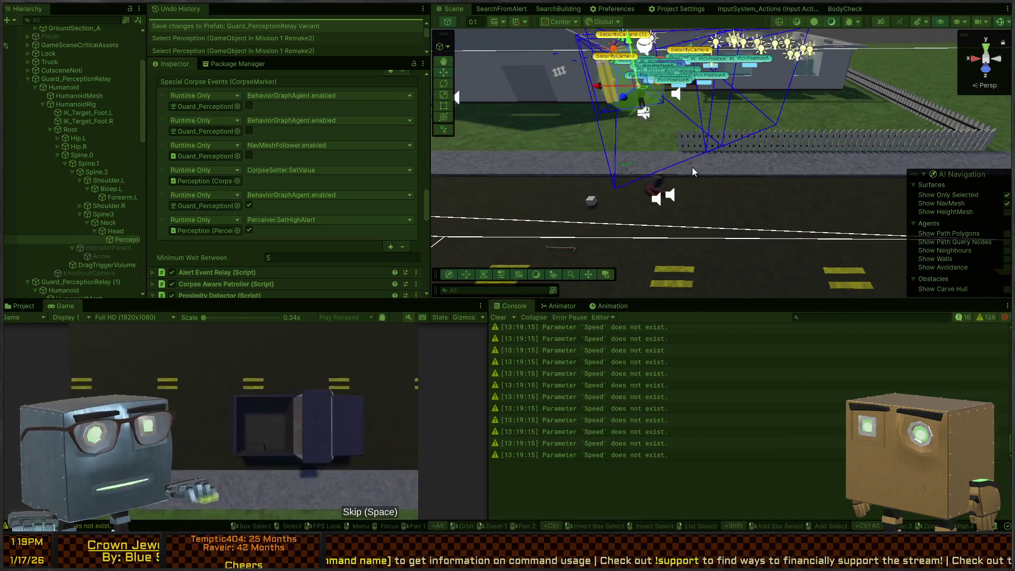
key(s)
key(w)
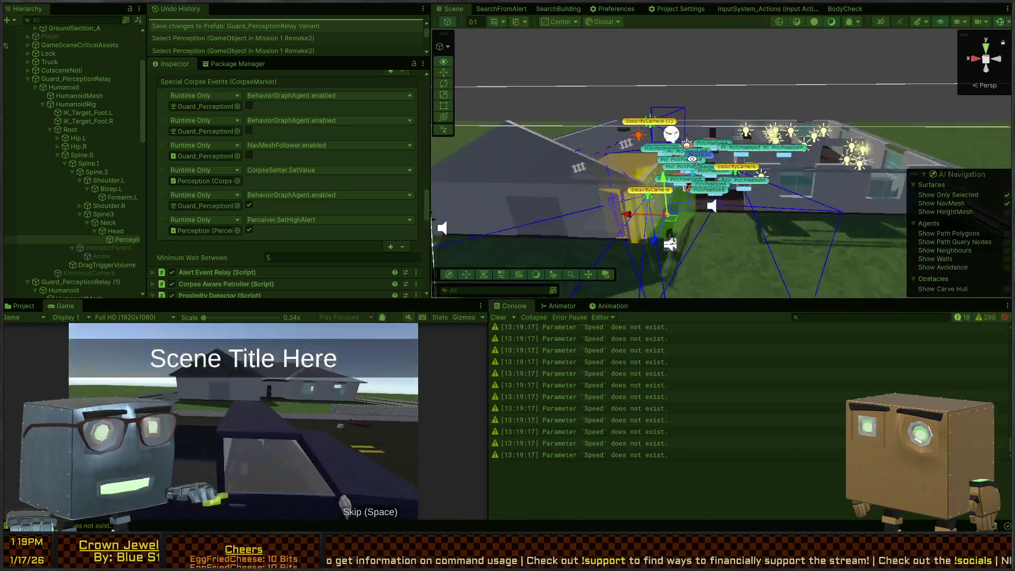
key(s)
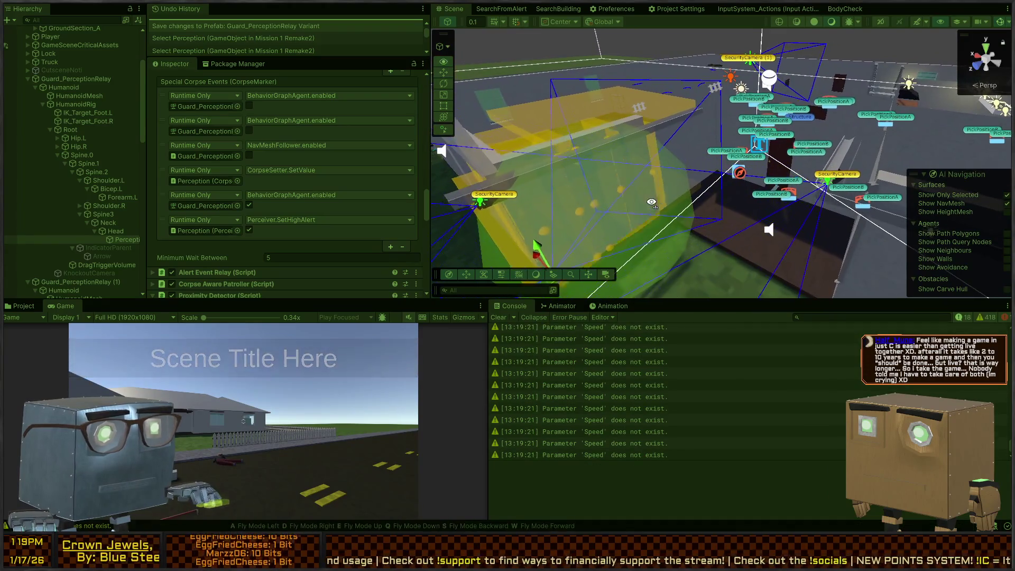
key(a)
key(a)
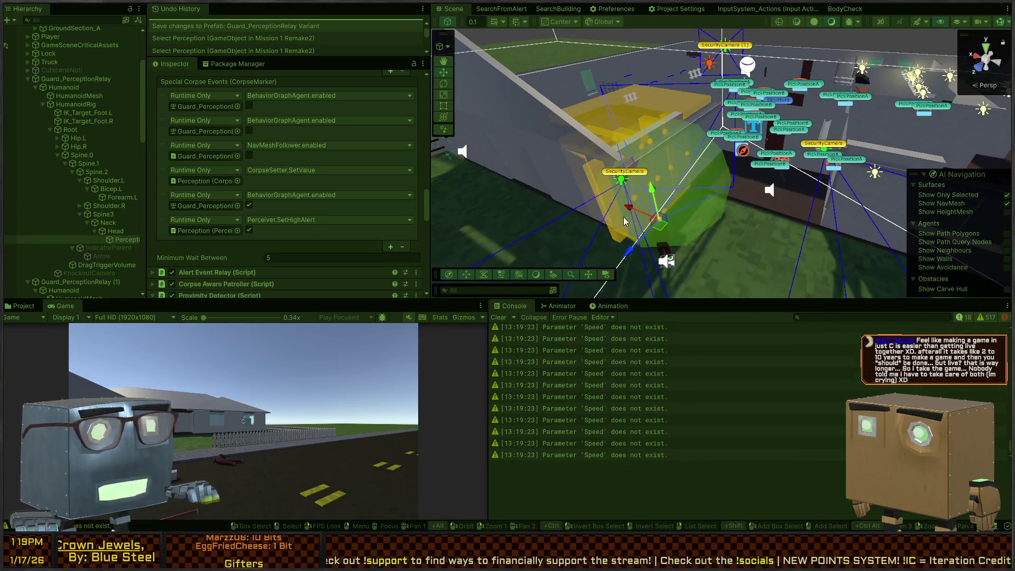
key(ctrl+p)
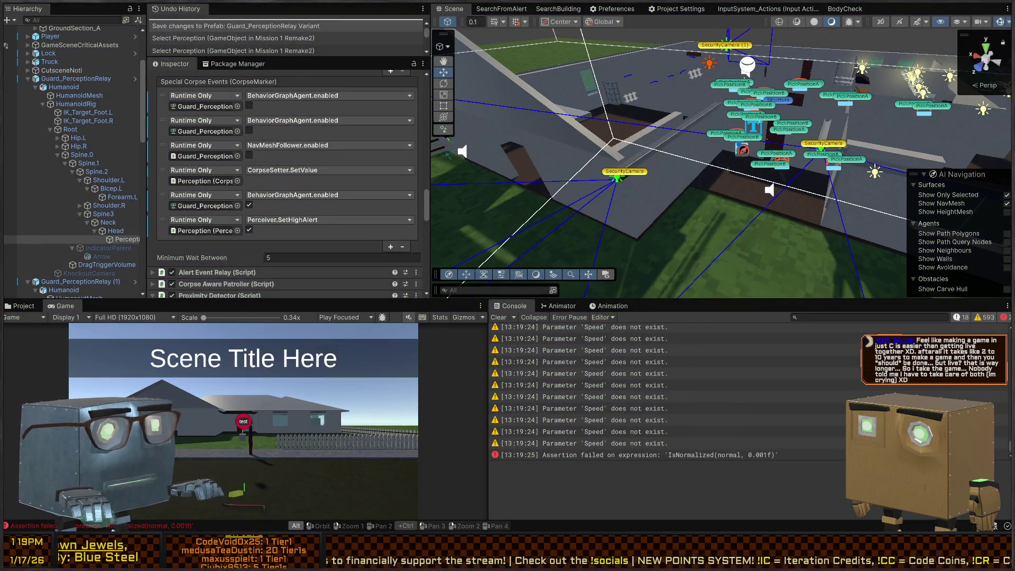
key(alt+Tab)
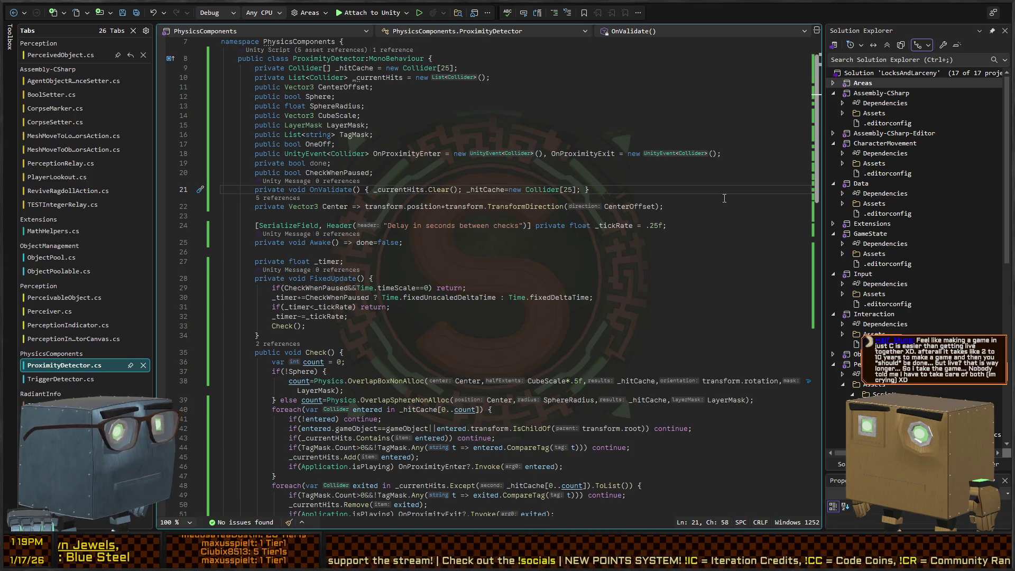
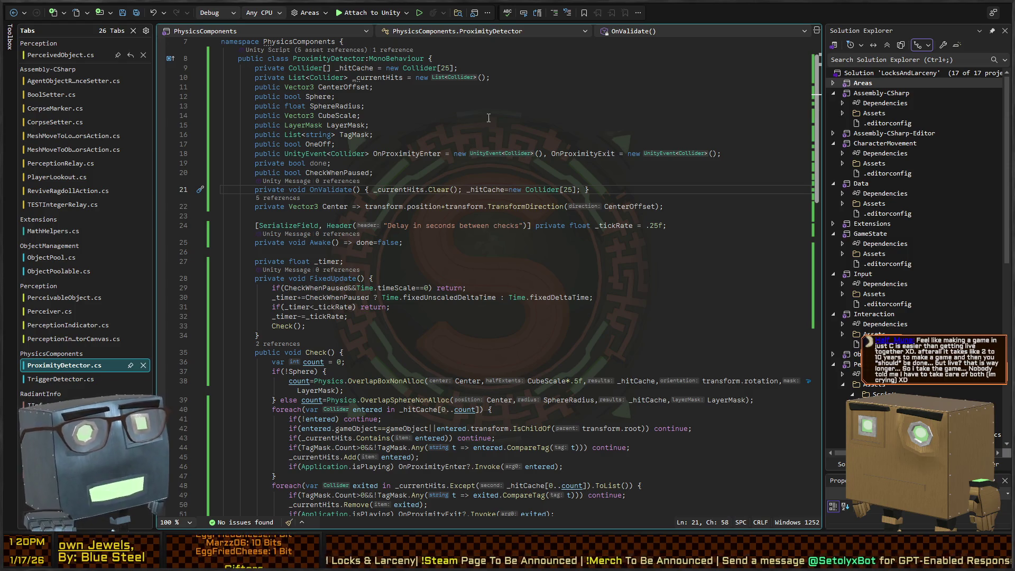
Step: Review how the Center property adds CenterOffset to transform.position in ProximityDetector.cs, then return to Unity
click(407, 173)
click(387, 207)
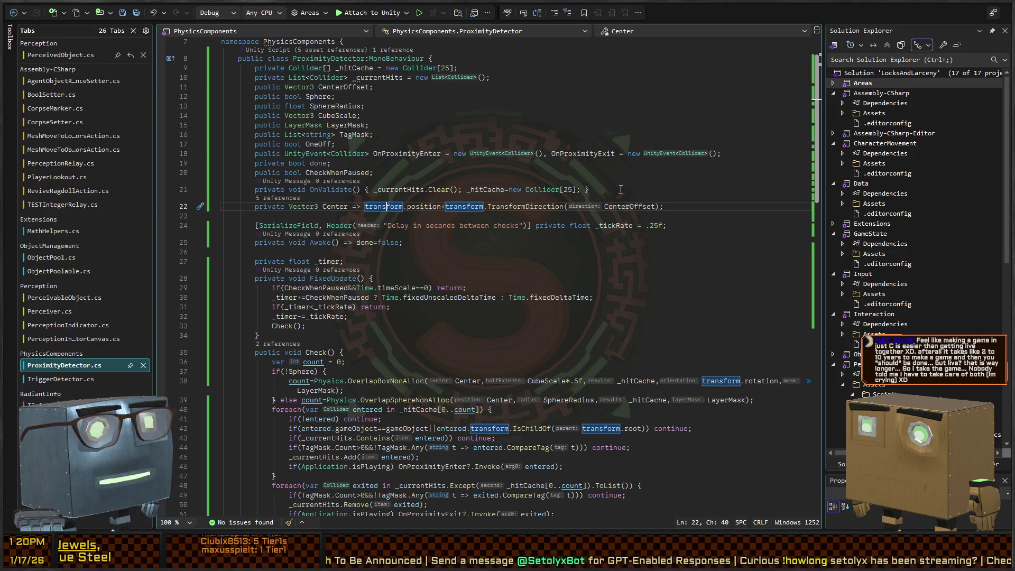
click(421, 207)
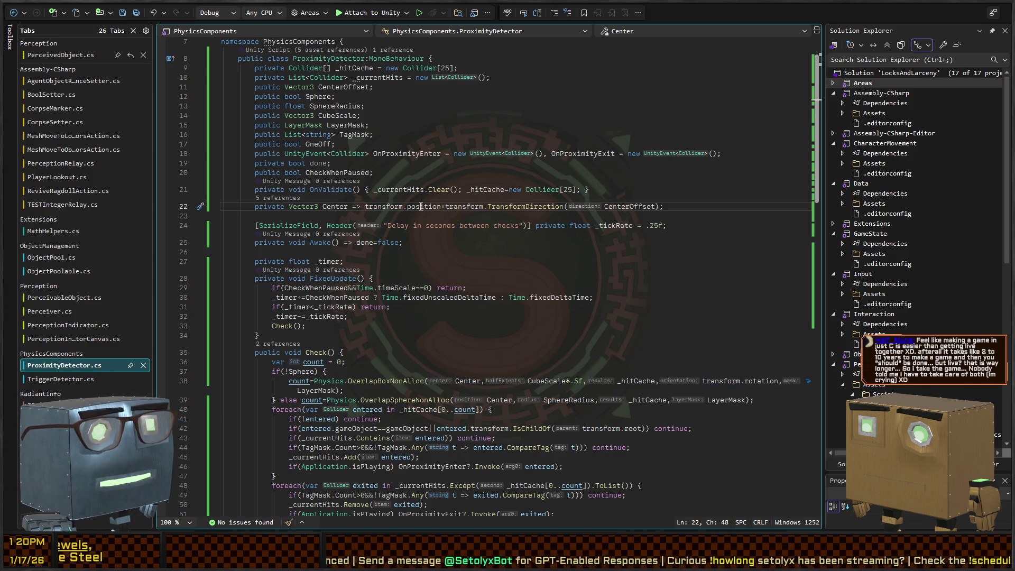
double_click(421, 207)
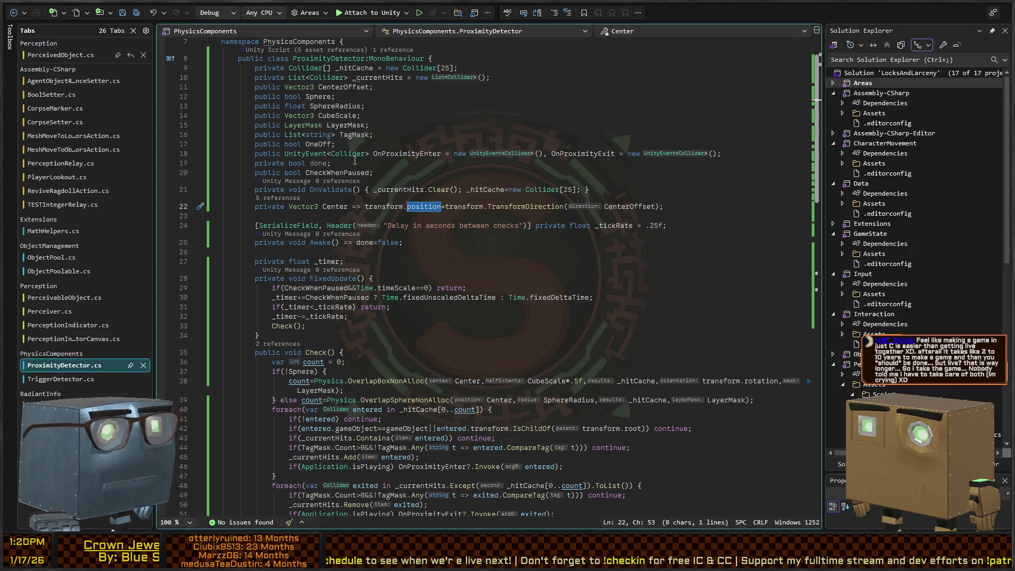
scroll(466, 242, down, 7)
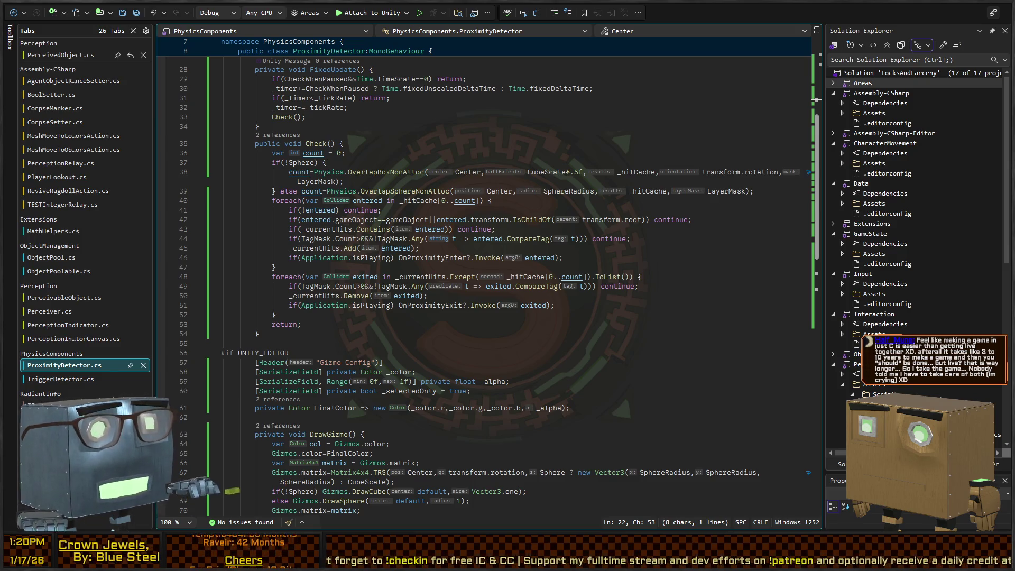
key(alt+Tab)
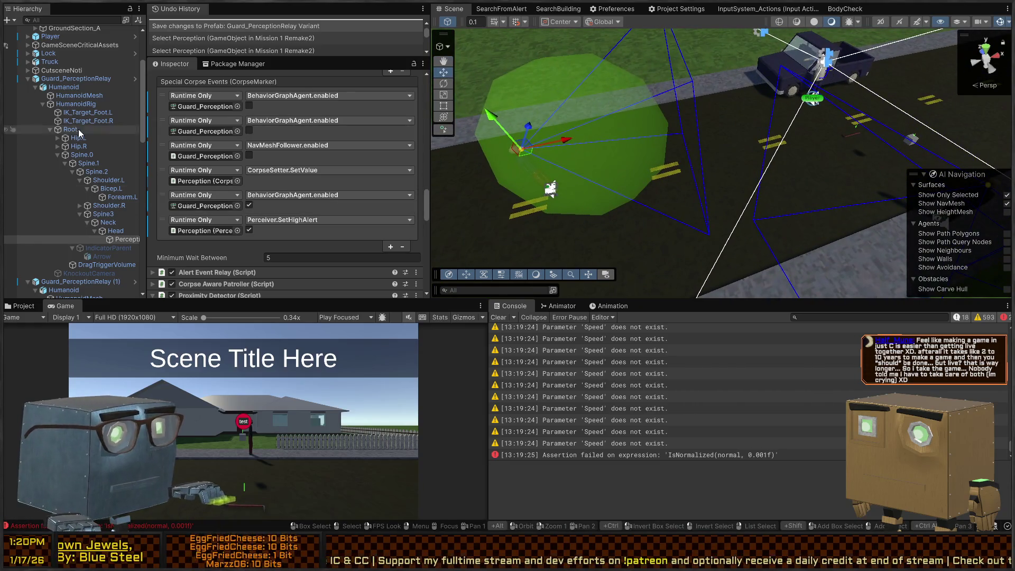
Step: Select Guard_PerceptionRelay, nudge it across the grass, and undo the pasted duplicate
click(85, 88)
click(76, 79)
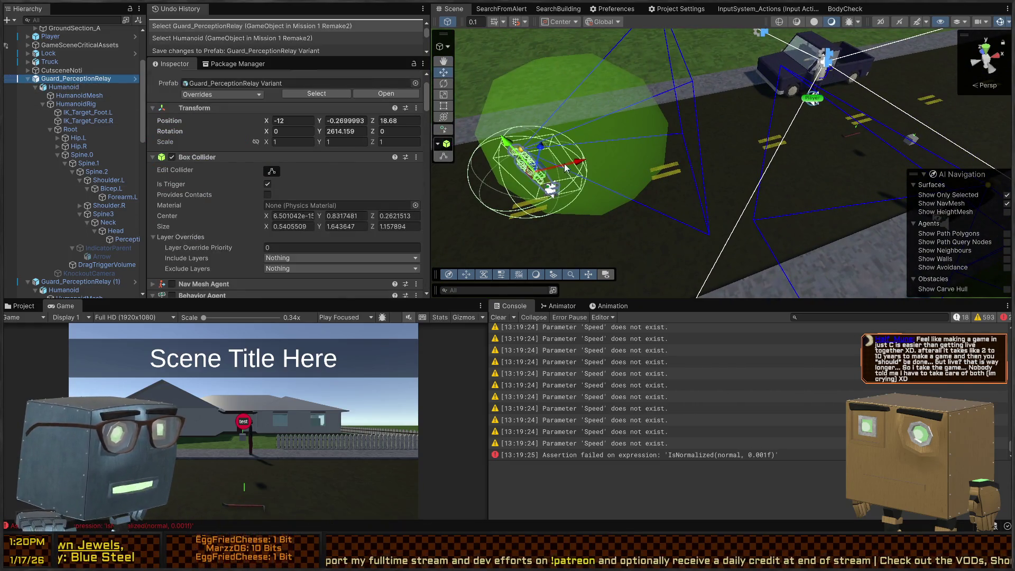
mouse_move(539, 174)
mouse_down()
mouse_move(691, 215)
mouse_move(804, 227)
mouse_move(548, 193)
mouse_move(486, 162)
mouse_move(654, 158)
mouse_move(648, 136)
mouse_move(595, 138)
mouse_move(626, 138)
mouse_move(626, 111)
mouse_move(578, 157)
mouse_move(653, 106)
mouse_move(584, 153)
mouse_move(606, 162)
mouse_move(707, 140)
mouse_up()
key(ctrl+c)
key(ctrl+v)
key(ctrl+z)
key(ctrl+z)
key(ctrl+z)
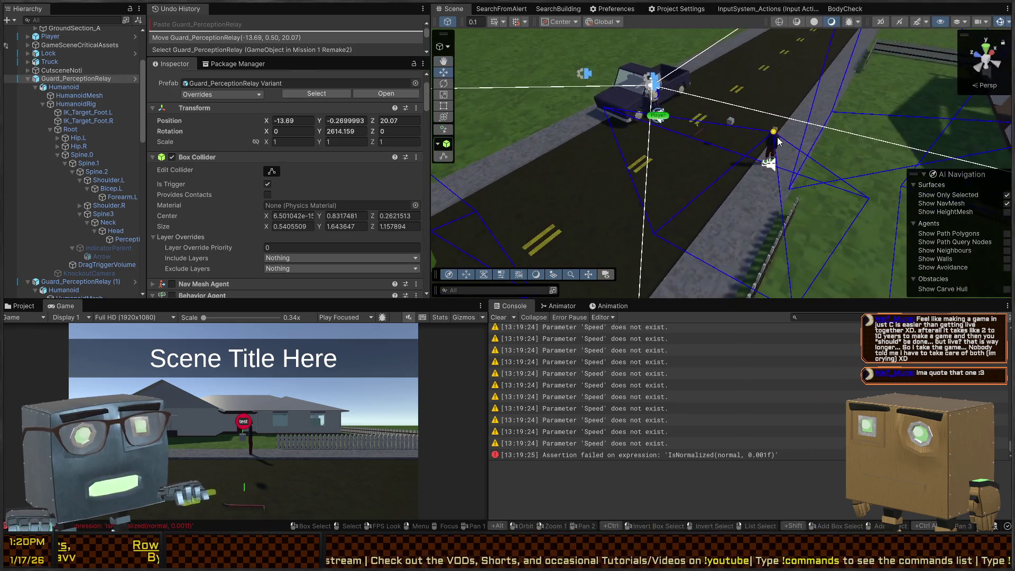
Step: Inspect the Guard_PerceptionRelay (1) copy and fly the scene camera toward the road and car
click(769, 153)
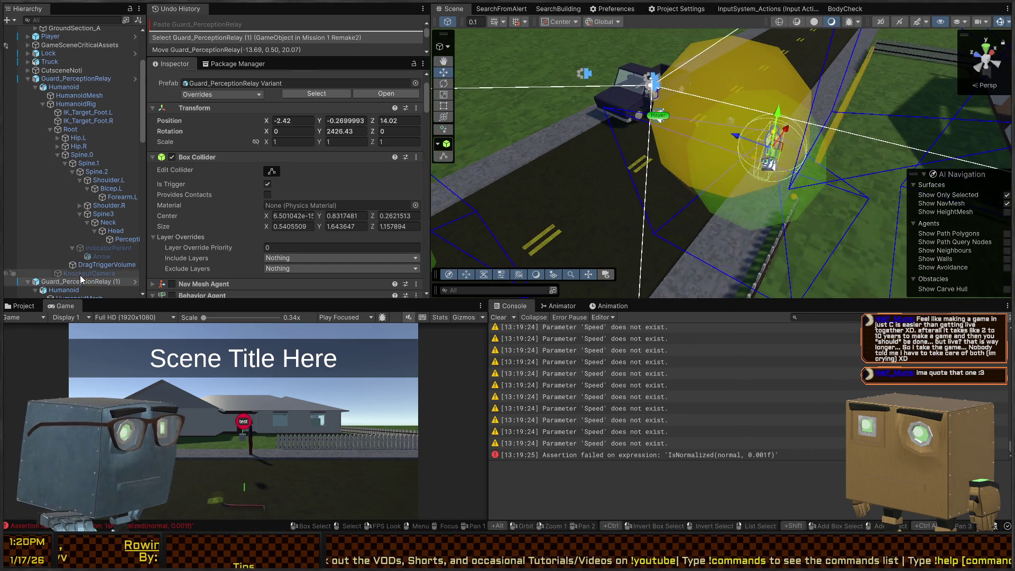
scroll(76, 236, down, 5)
scroll(227, 179, down, 15)
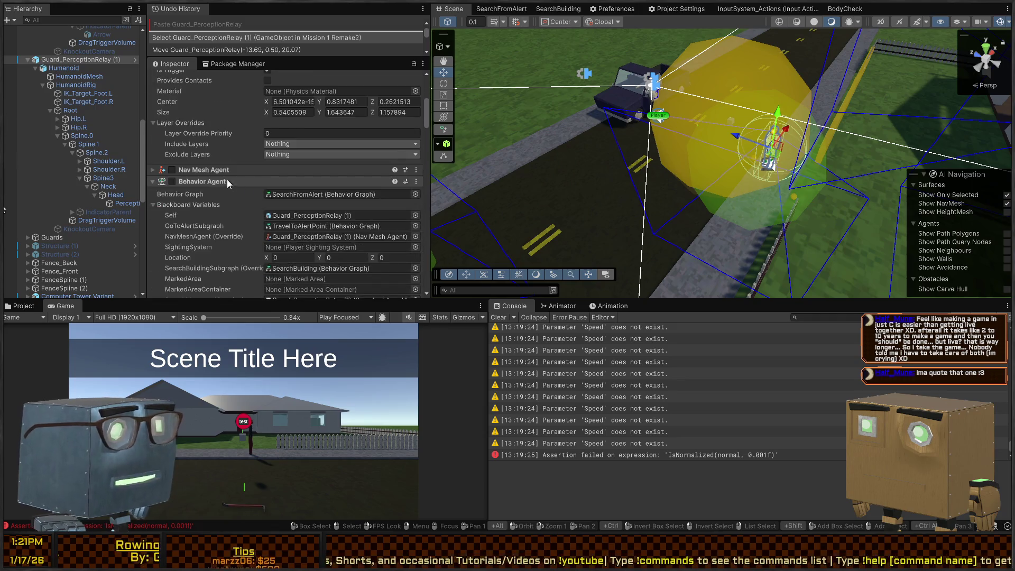
scroll(224, 176, down, 10)
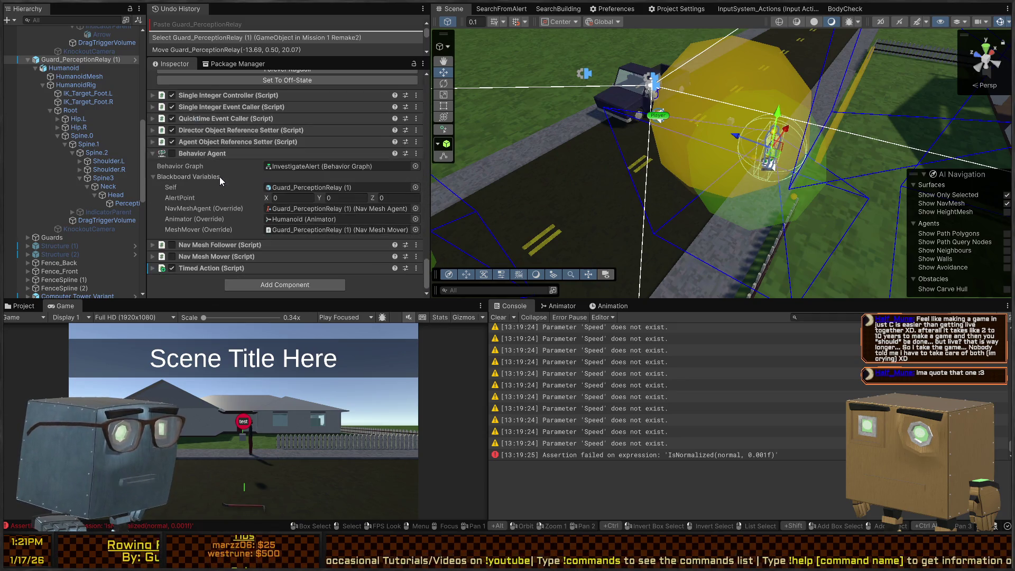
scroll(224, 156, up, 8)
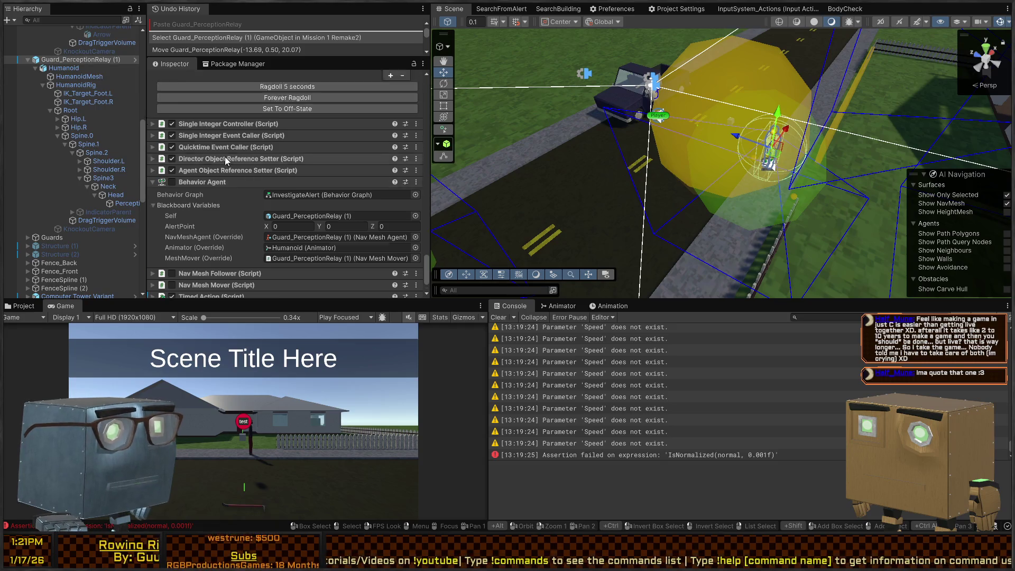
scroll(209, 151, up, 15)
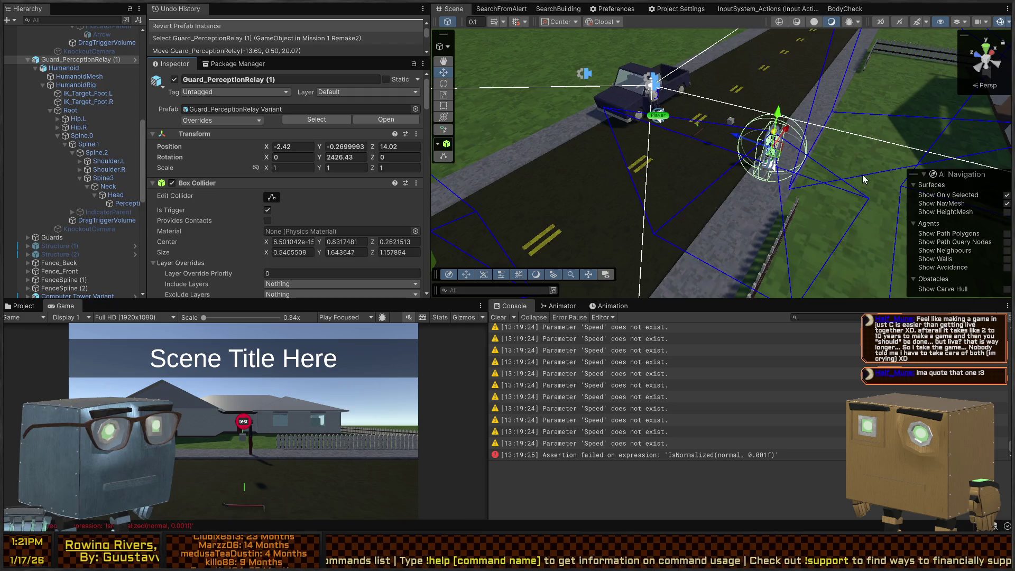
right_click(658, 145)
key(w)
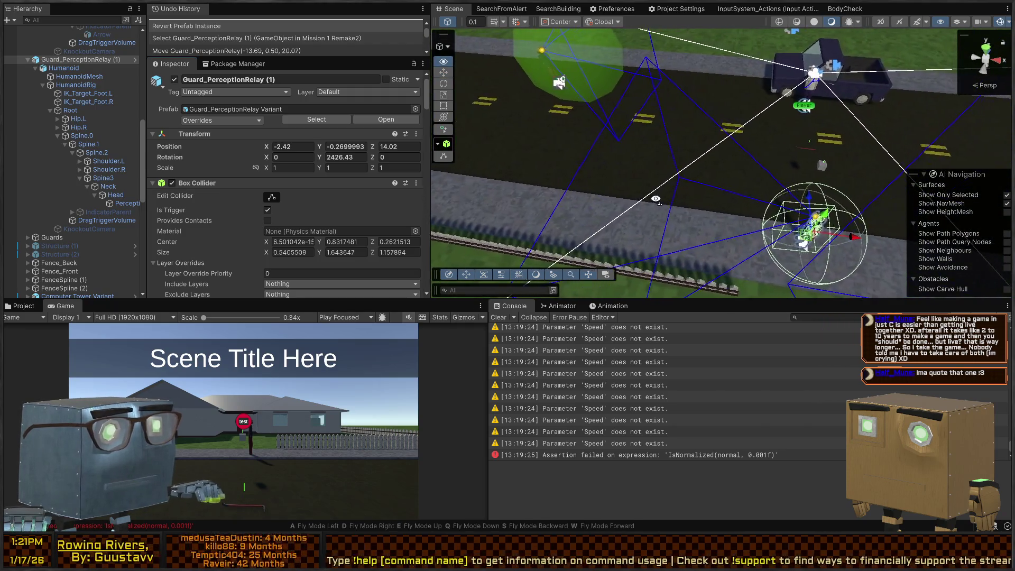
Step: Drag Guard_PerceptionRelay to about X -13.71, Z 18.69 and recheck the guard's hierarchy
click(532, 93)
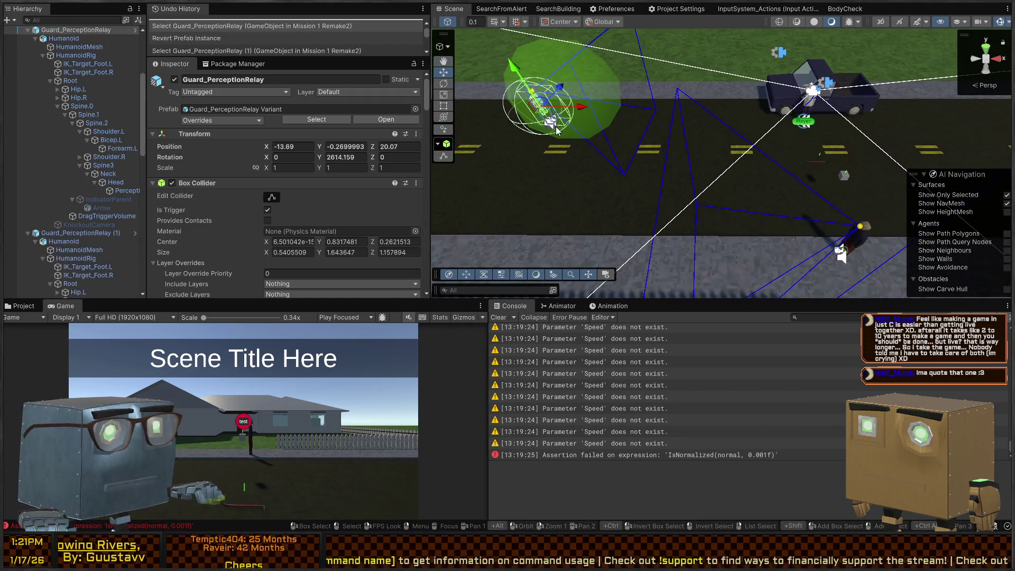
mouse_move(540, 103)
mouse_down()
mouse_move(682, 195)
mouse_move(648, 208)
mouse_up()
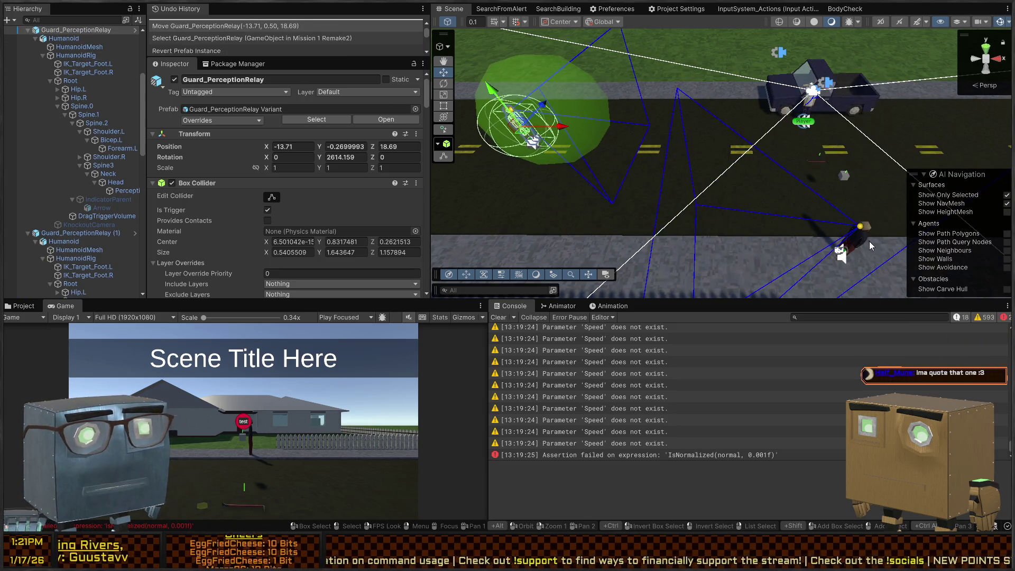
click(846, 248)
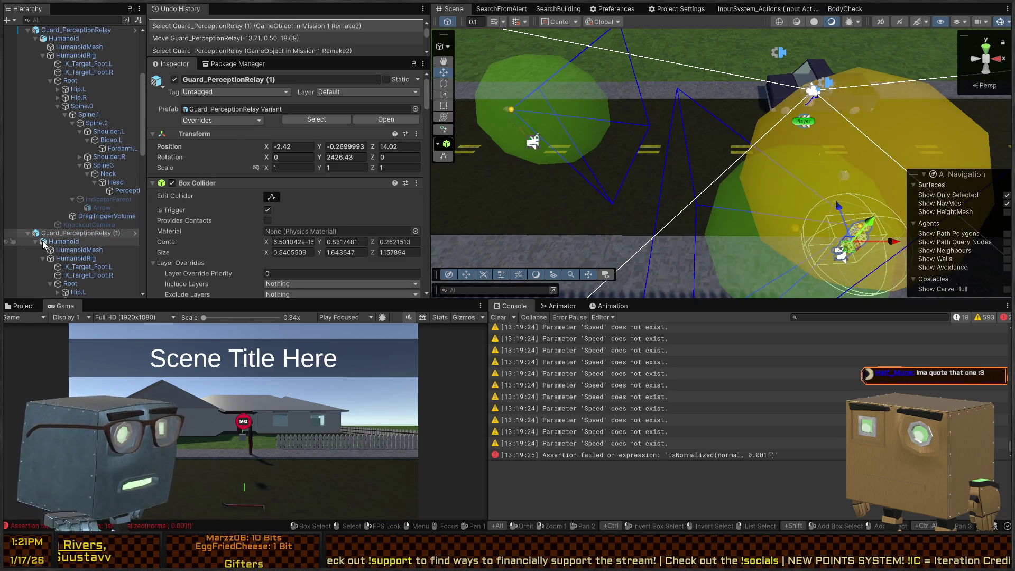
scroll(44, 243, down, 4)
click(78, 197)
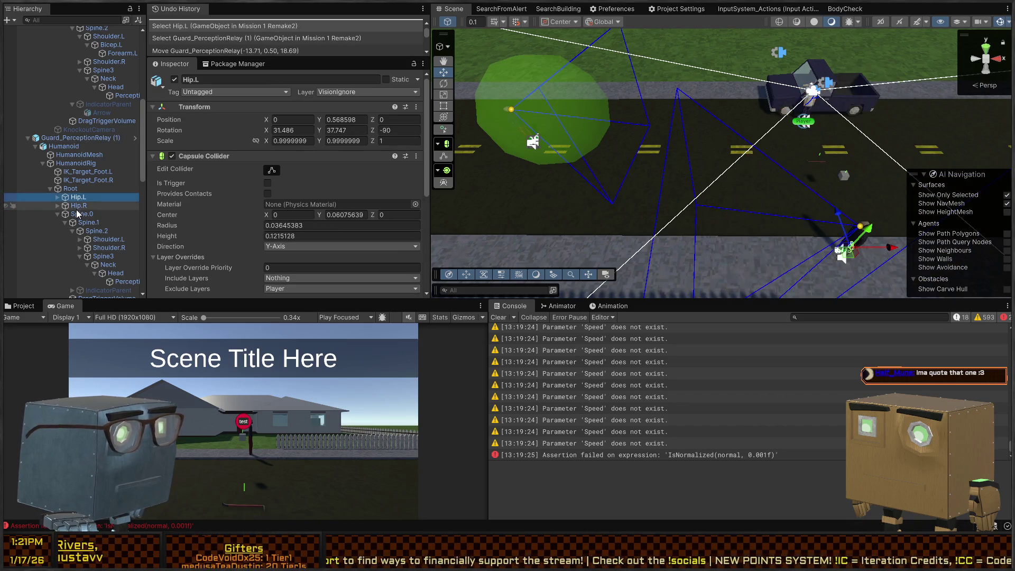
scroll(260, 181, down, 2)
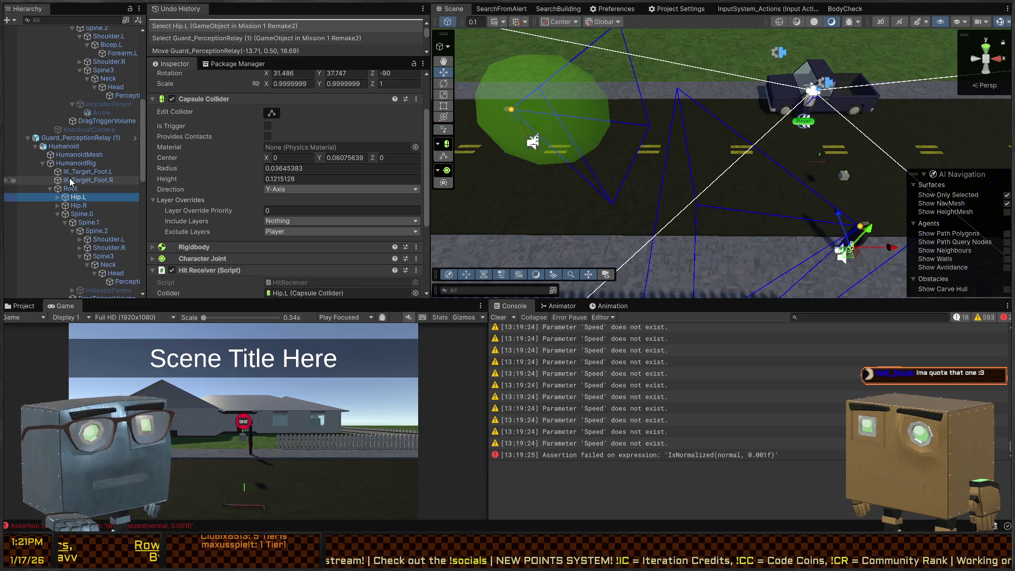
scroll(70, 159, up, 10)
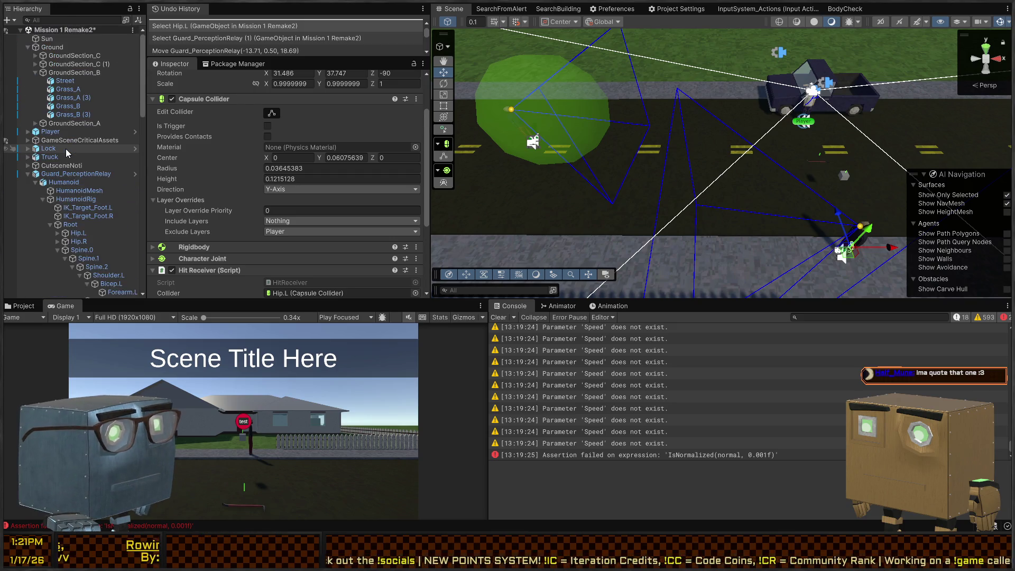
click(512, 111)
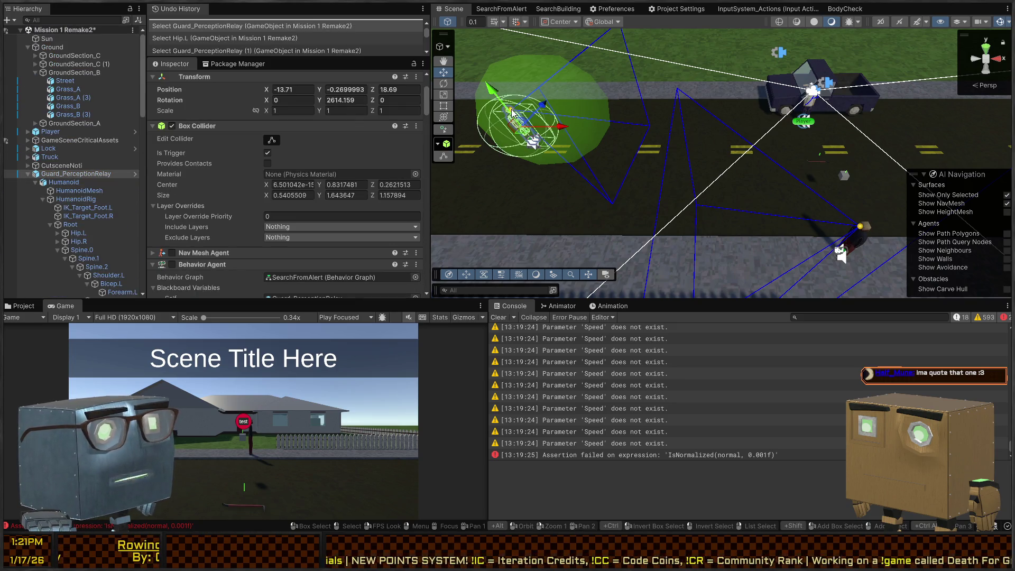
Step: Scroll through the Perception child's Perceiver events and Proximity Detector, then select Guard_PerceptionRelay (1)
click(511, 111)
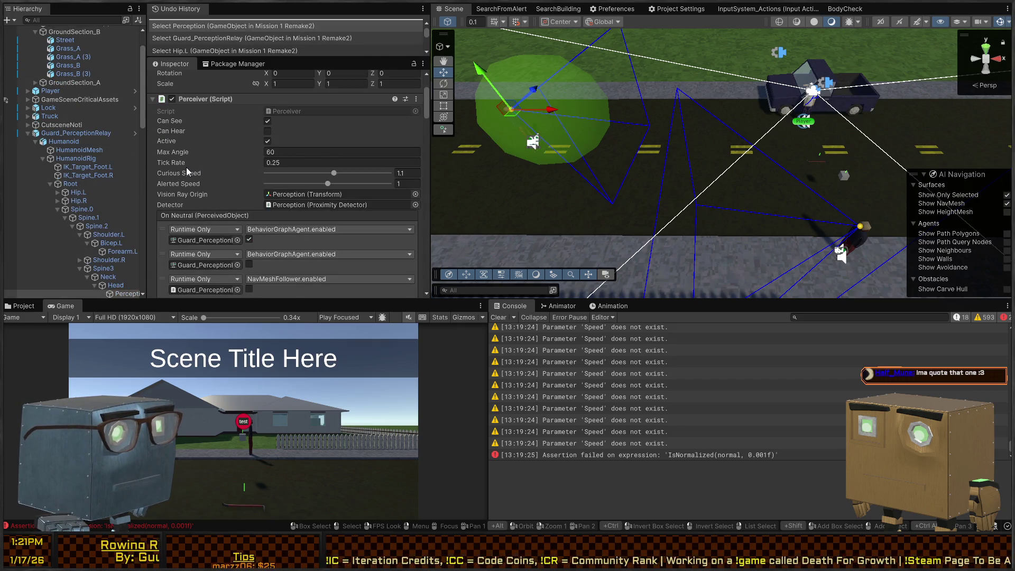
scroll(193, 149, down, 2)
scroll(193, 152, down, 10)
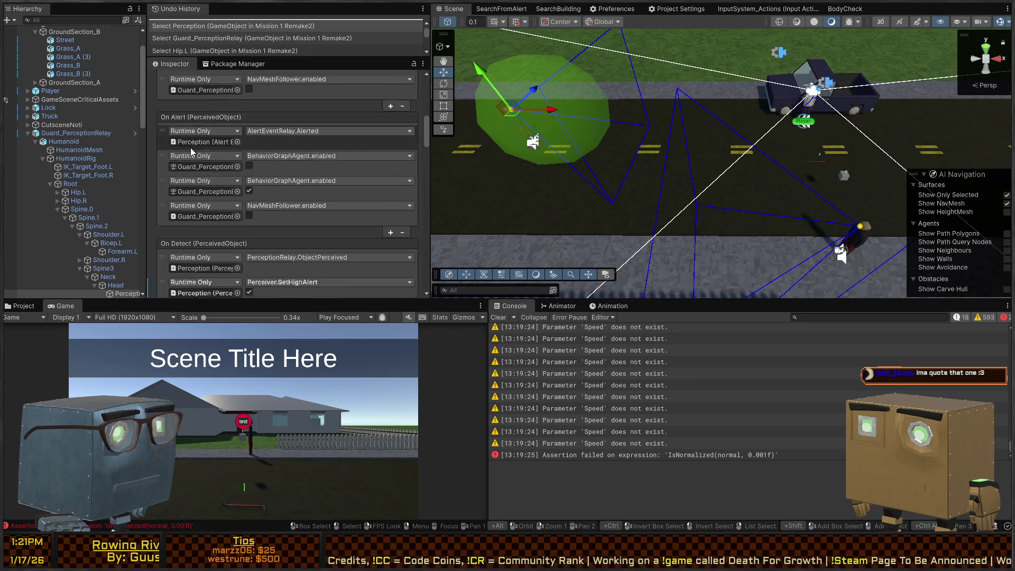
scroll(190, 148, down, 10)
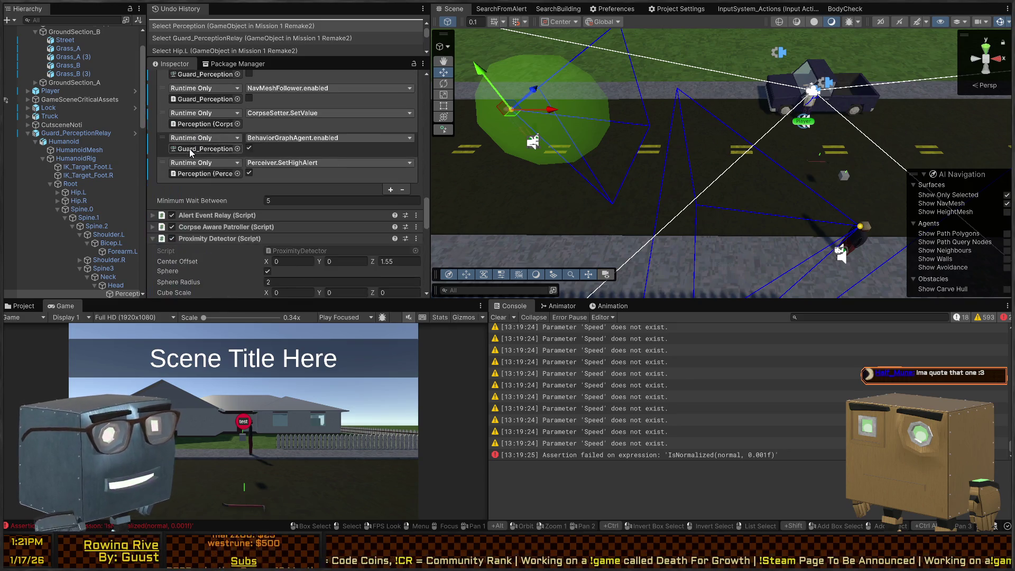
scroll(193, 158, down, 5)
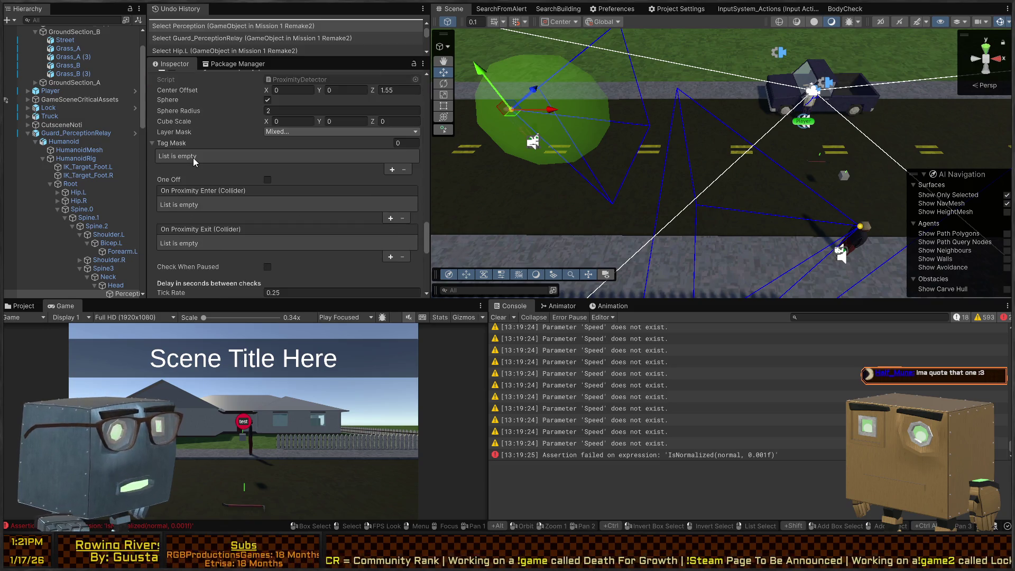
scroll(212, 139, up, 5)
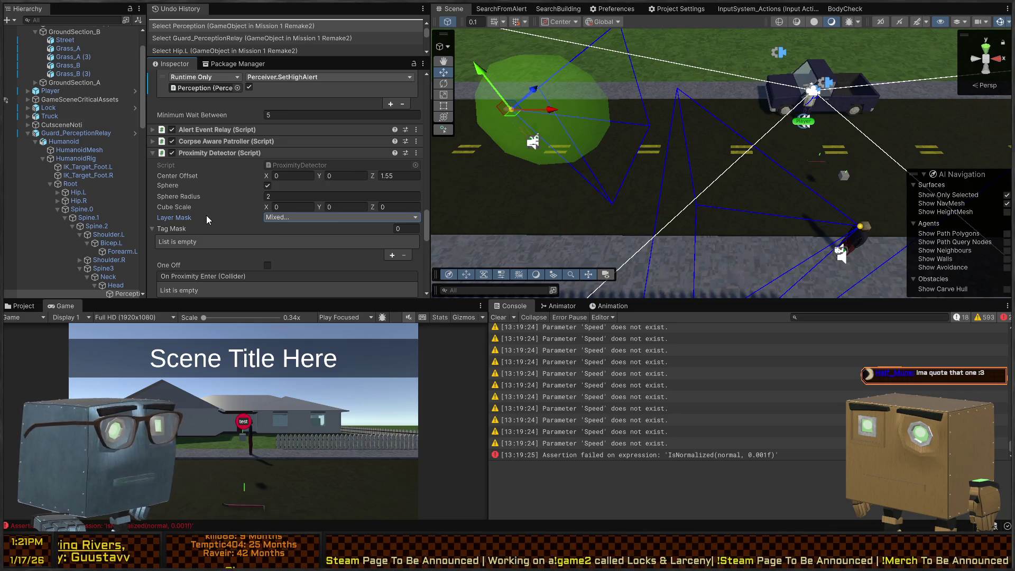
scroll(206, 214, down, 3)
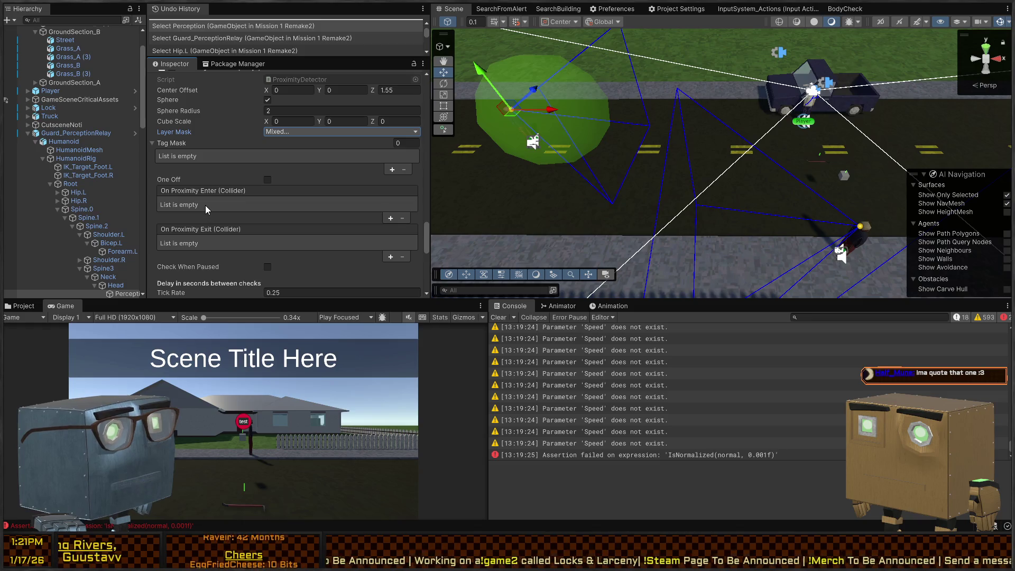
scroll(205, 206, down, 3)
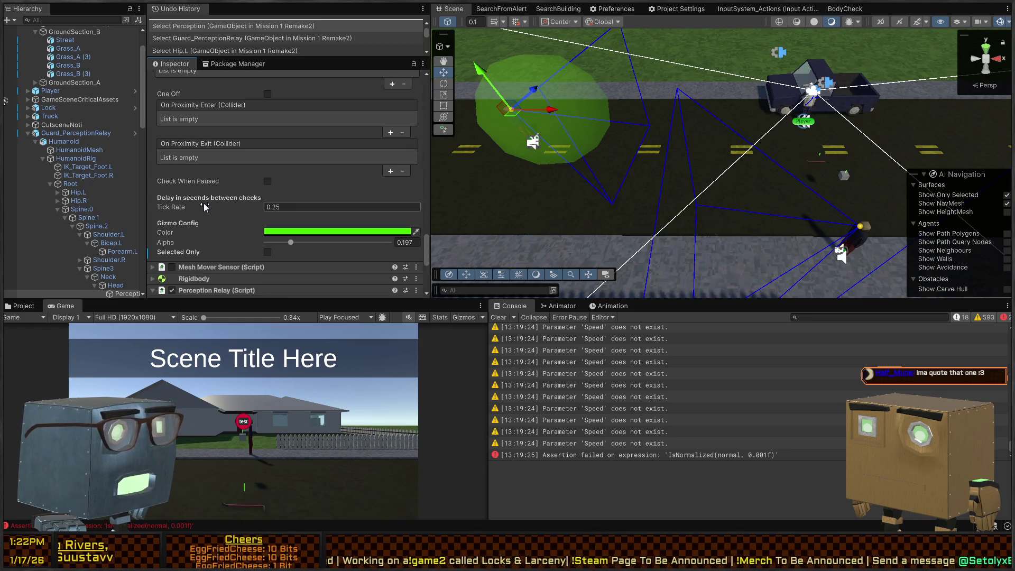
click(854, 236)
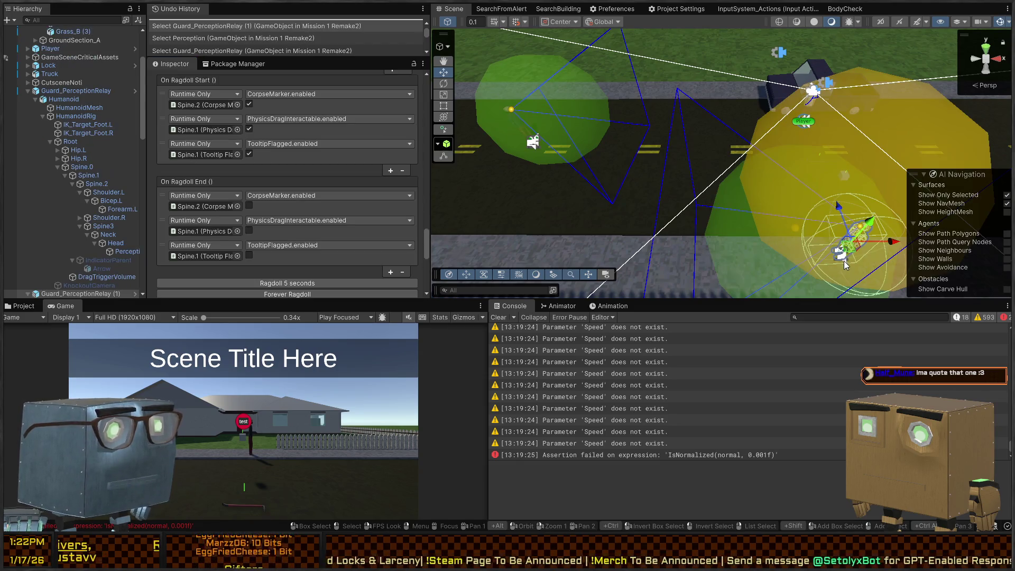
Step: Move the second guard across the road to about X -5.92, Z 18.72
mouse_move(853, 244)
mouse_down()
mouse_move(772, 209)
mouse_move(670, 136)
mouse_move(602, 129)
mouse_move(747, 158)
mouse_move(840, 280)
mouse_move(807, 316)
mouse_move(795, 171)
mouse_move(669, 167)
mouse_up()
mouse_move(635, 123)
mouse_down()
mouse_move(708, 101)
mouse_move(827, 285)
mouse_move(819, 161)
mouse_move(544, 139)
mouse_move(493, 145)
mouse_move(597, 112)
mouse_move(534, 135)
mouse_move(592, 133)
mouse_move(765, 210)
mouse_move(613, 172)
mouse_move(611, 143)
mouse_move(515, 169)
mouse_move(440, 163)
mouse_move(587, 114)
mouse_move(475, 89)
mouse_up()
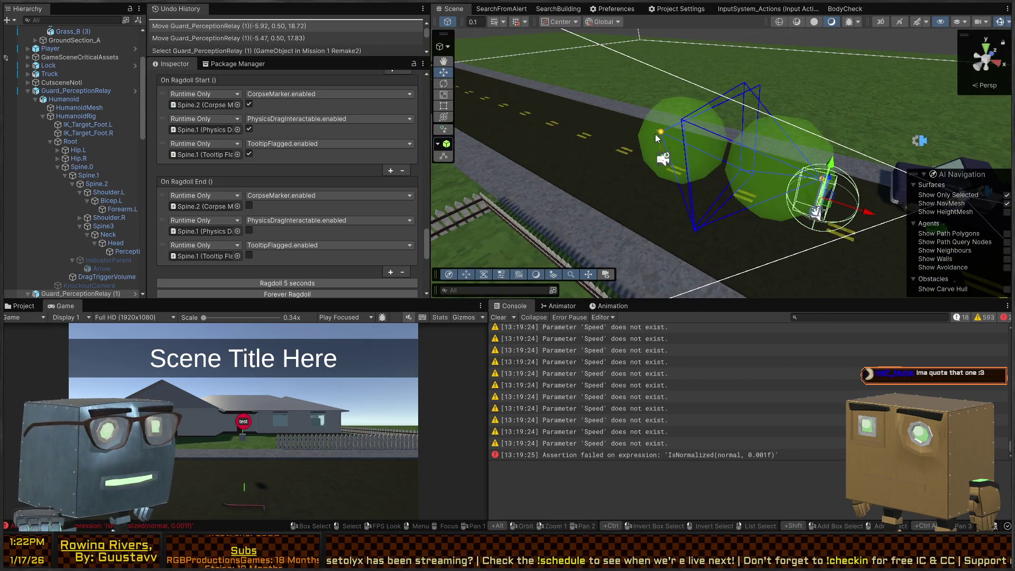
scroll(669, 419, up, 2)
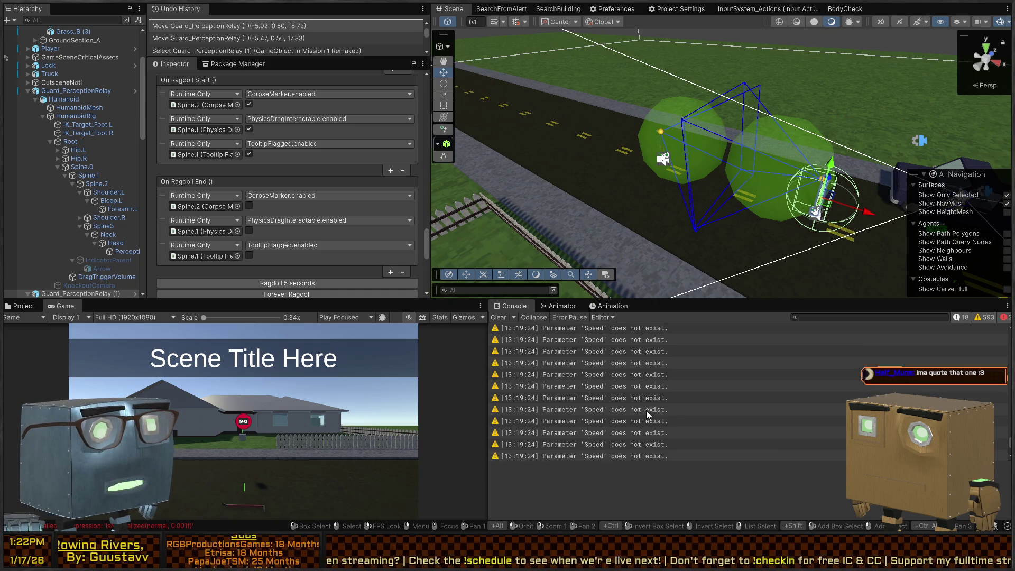
Step: Clear the Console, run a play test, restore the full editor layout and select the SecurityCamera
click(497, 317)
key(ctrl+p)
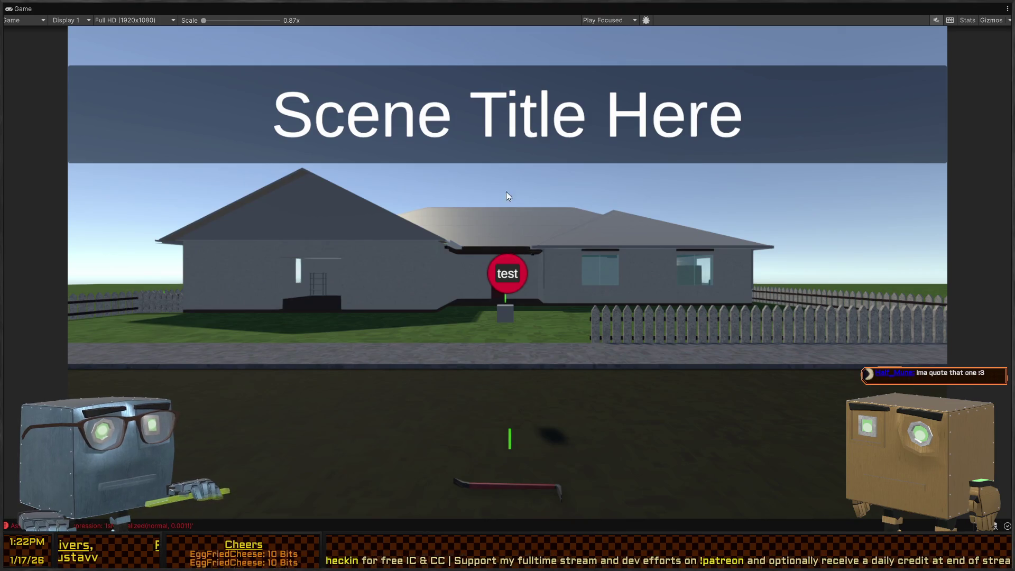
key(shift+space)
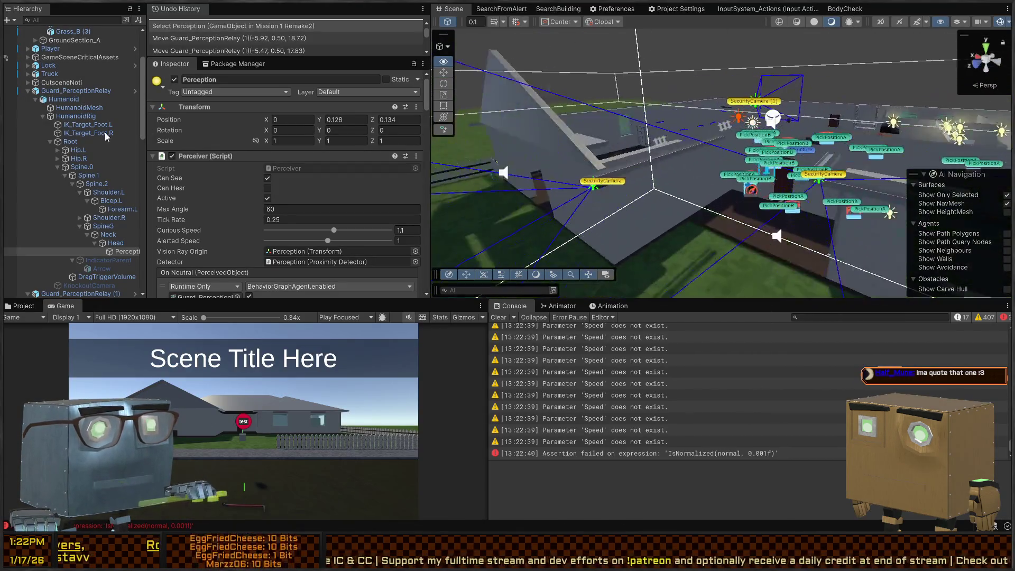
click(661, 124)
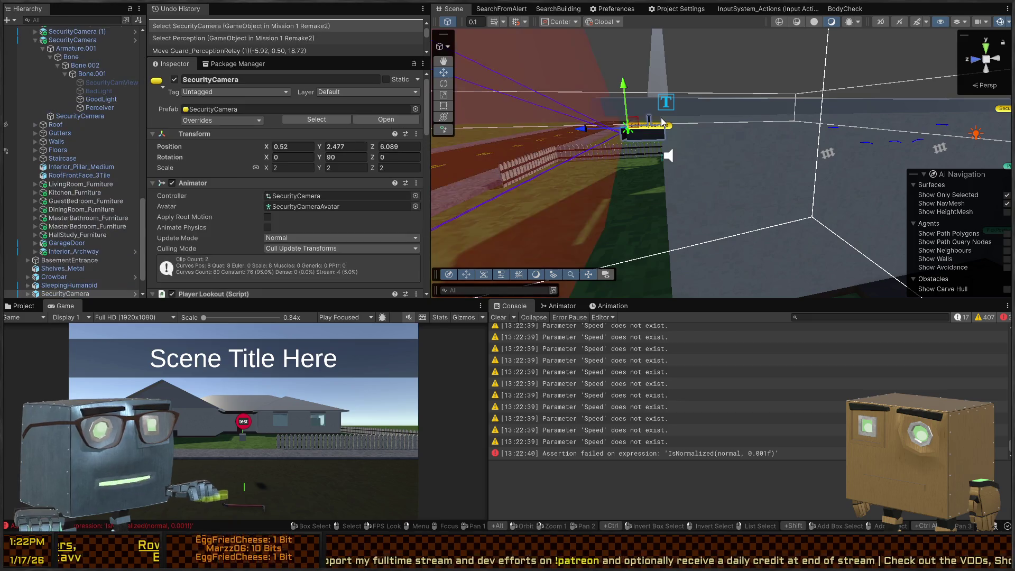
Step: Open the SecurityCamera prefab and select its Perceiver child
click(136, 294)
key(Up)
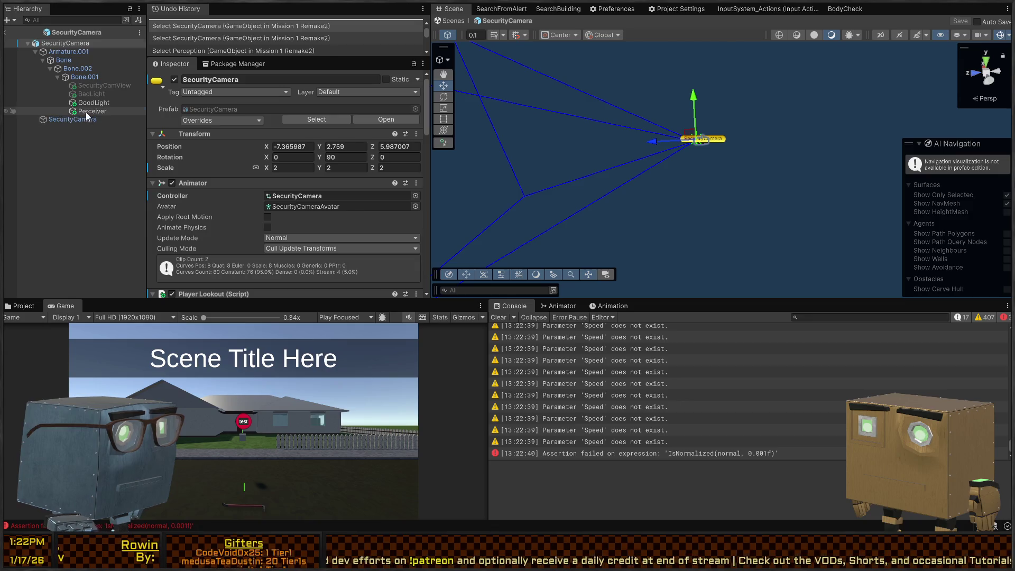
scroll(243, 139, down, 5)
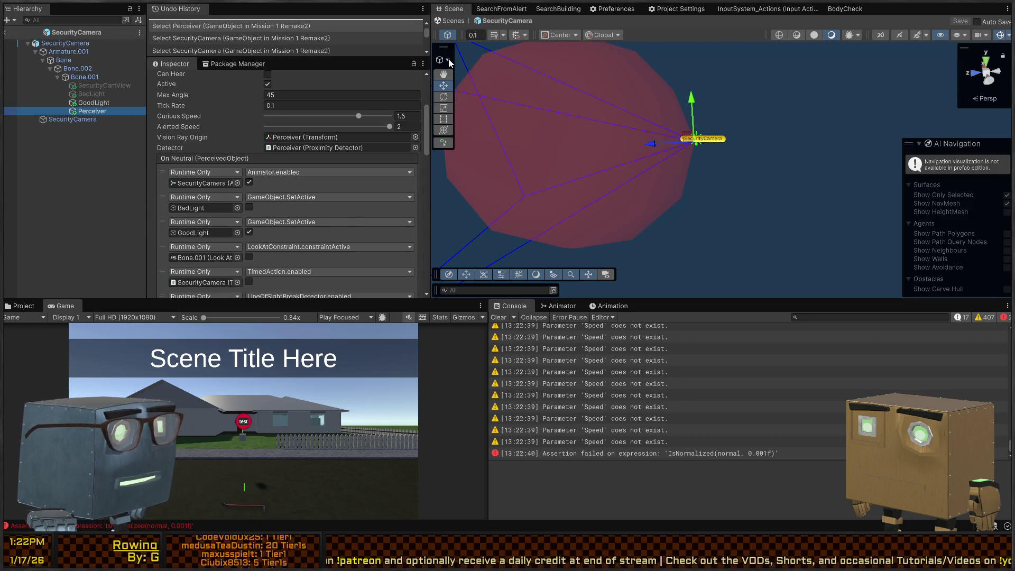
scroll(211, 106, up, 5)
click(187, 144)
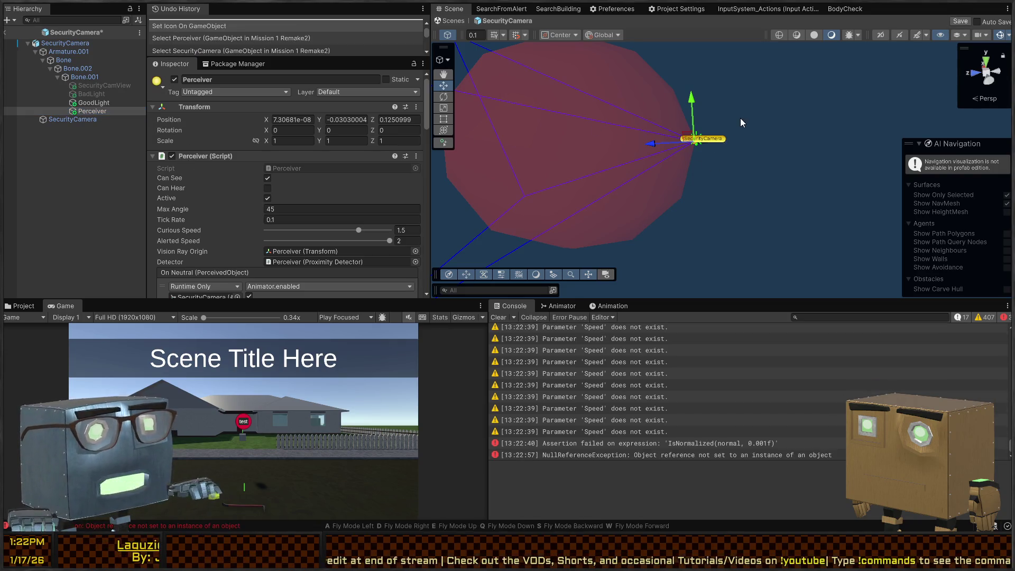
Step: Inspect the NullReferenceException stack traces, then clear the Console
click(639, 423)
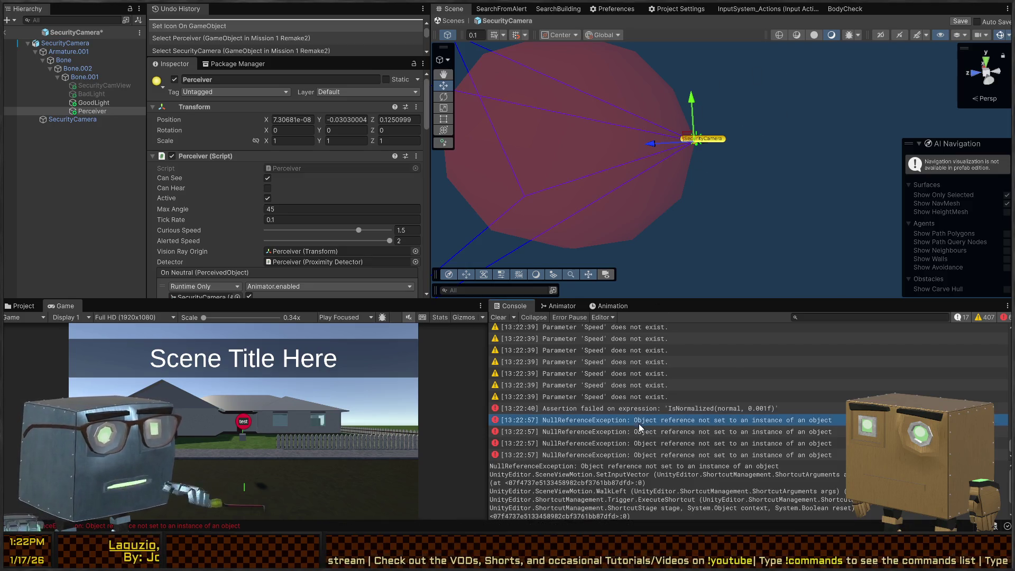
scroll(324, 194, down, 15)
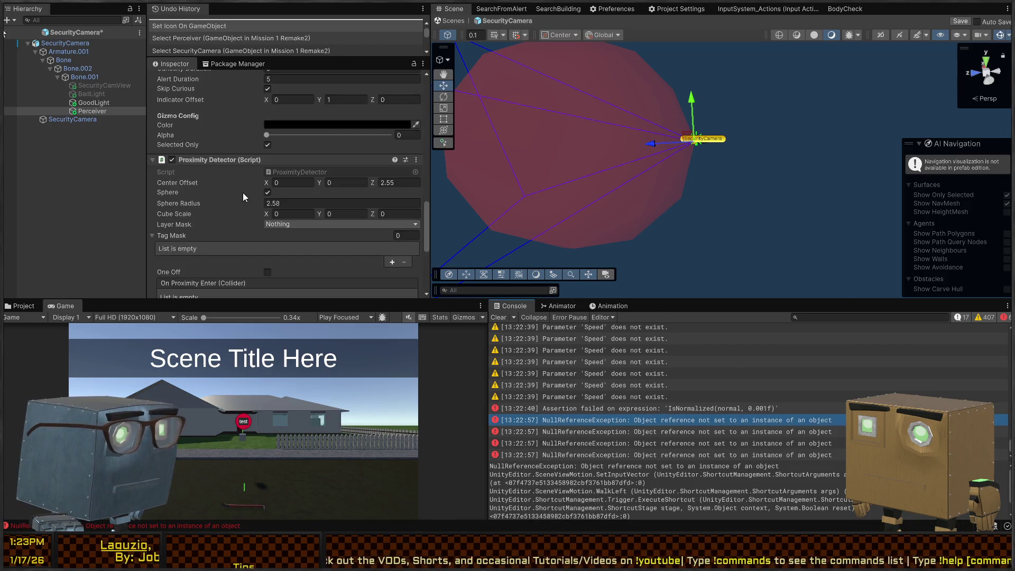
scroll(262, 185, up, 10)
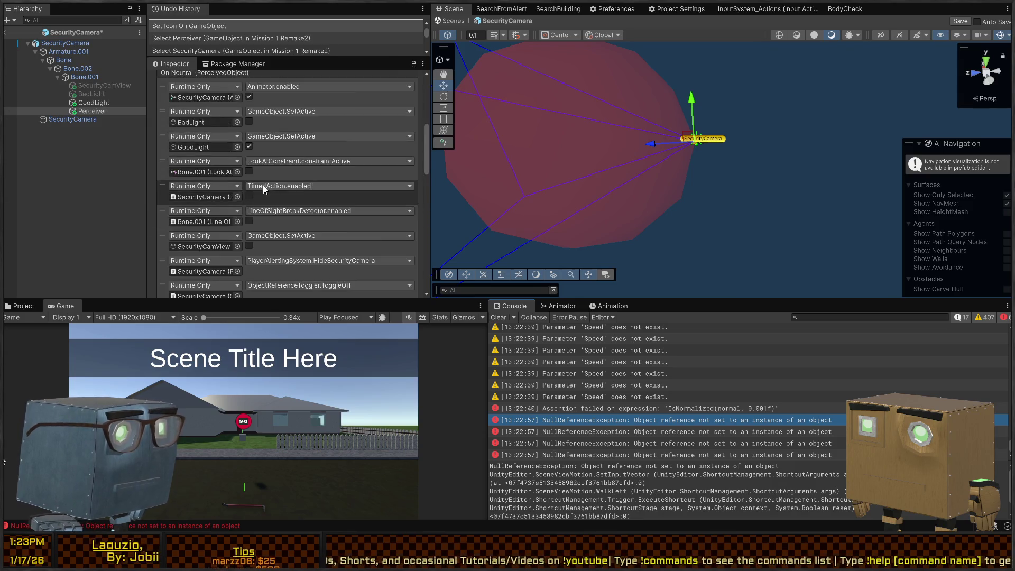
scroll(285, 208, up, 3)
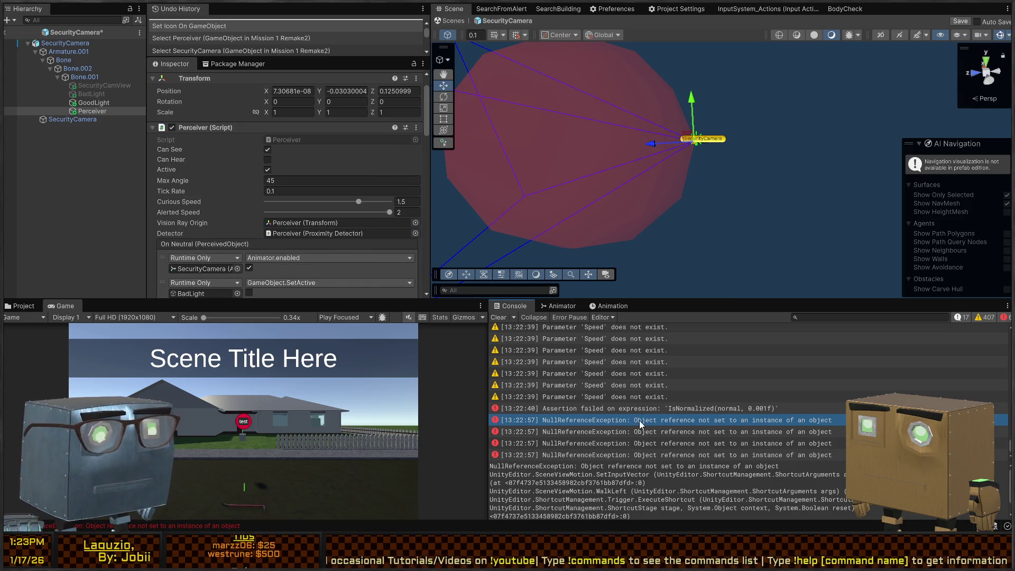
triple_click(636, 467)
key(Down)
key(Down)
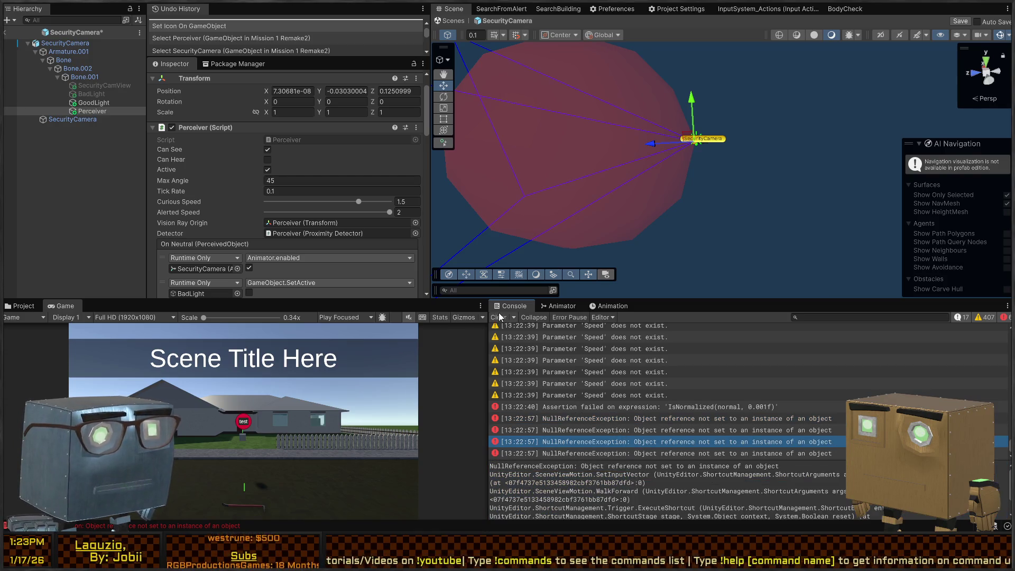
click(500, 316)
Step: Add an event entry to both On Proximity Enter and On Proximity Exit
mouse_move(528, 158)
mouse_down()
mouse_move(608, 111)
mouse_move(727, 146)
mouse_move(590, 158)
mouse_up()
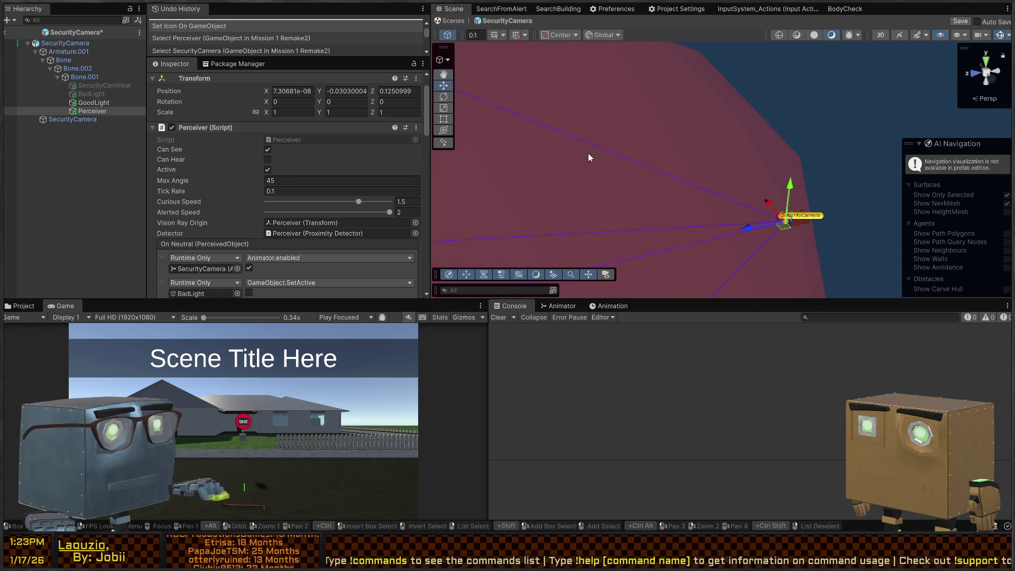
scroll(233, 154, down, 10)
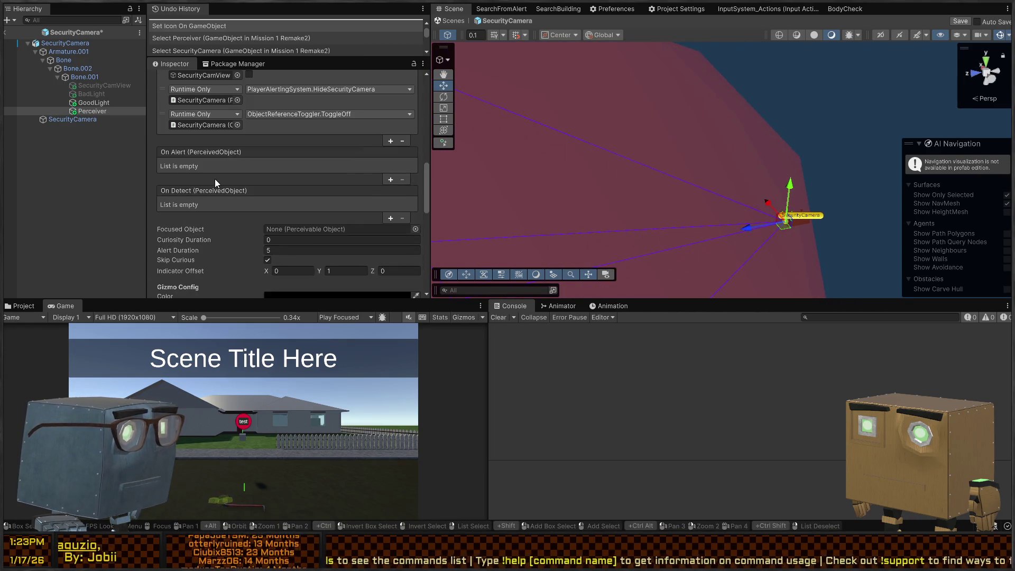
scroll(215, 178, down, 10)
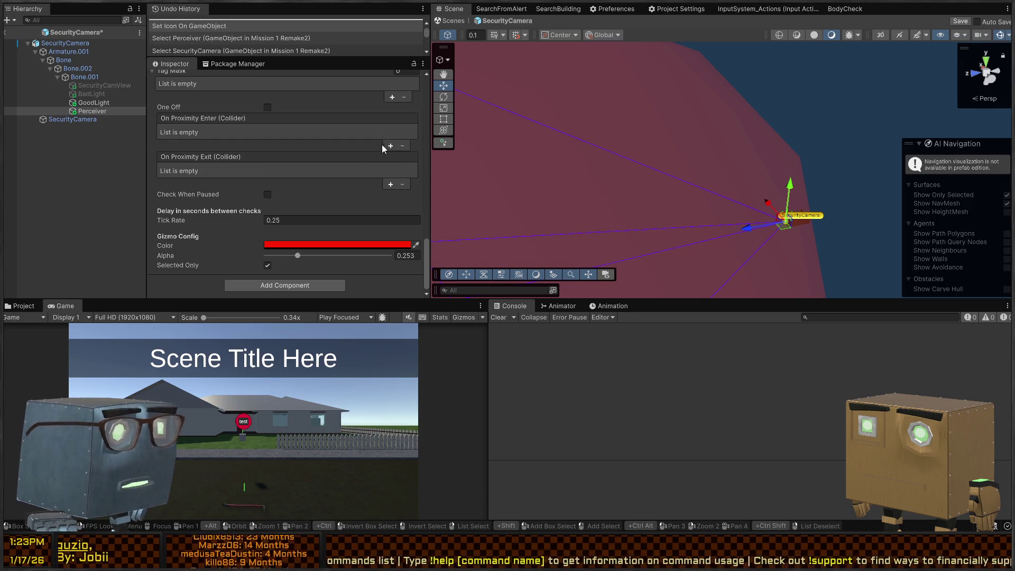
click(390, 145)
click(391, 197)
scroll(226, 178, up, 10)
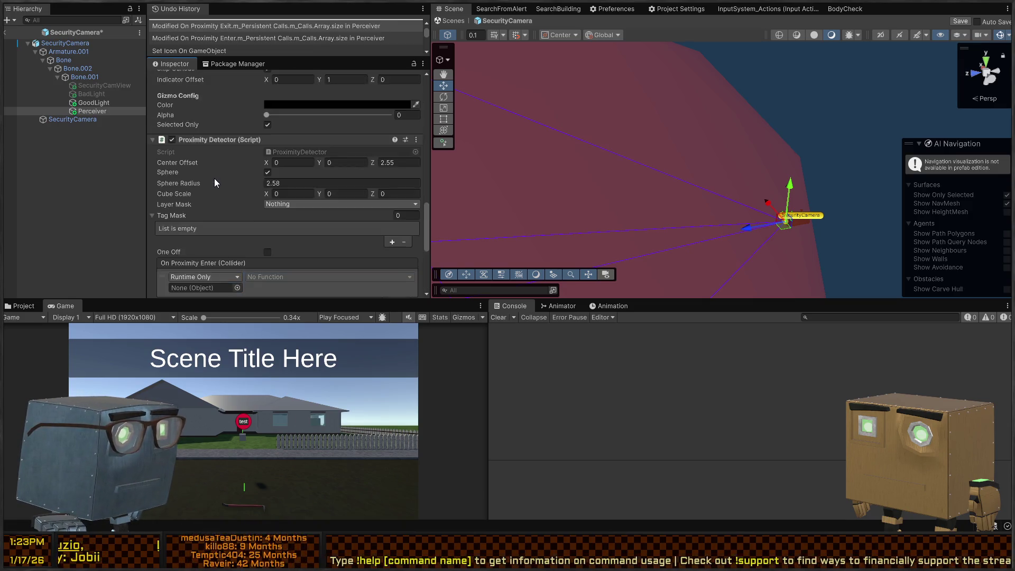
scroll(217, 180, up, 10)
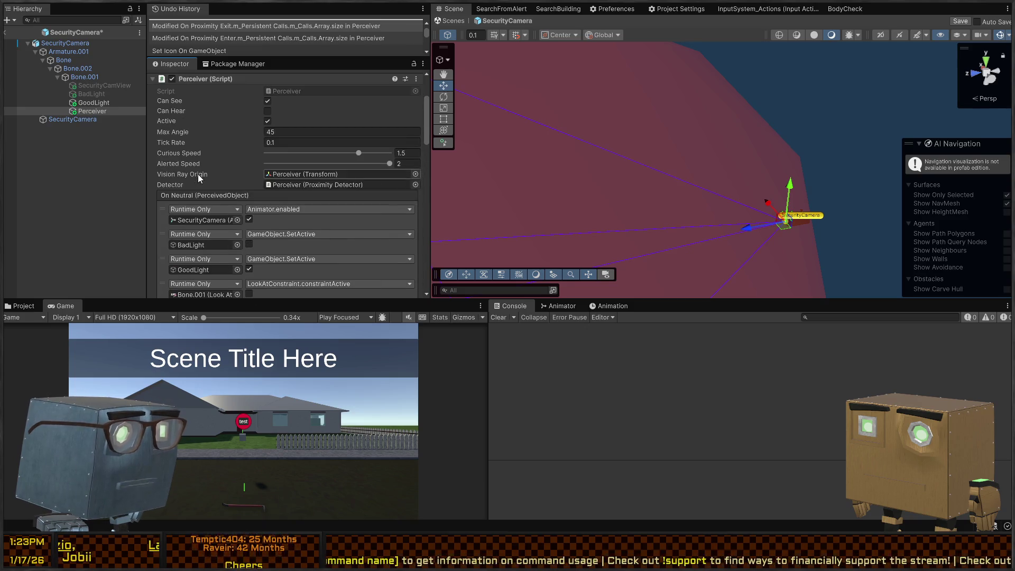
Step: Collapse and re-expand the Perceiver component and locate its Vision Ray Origin object
click(221, 78)
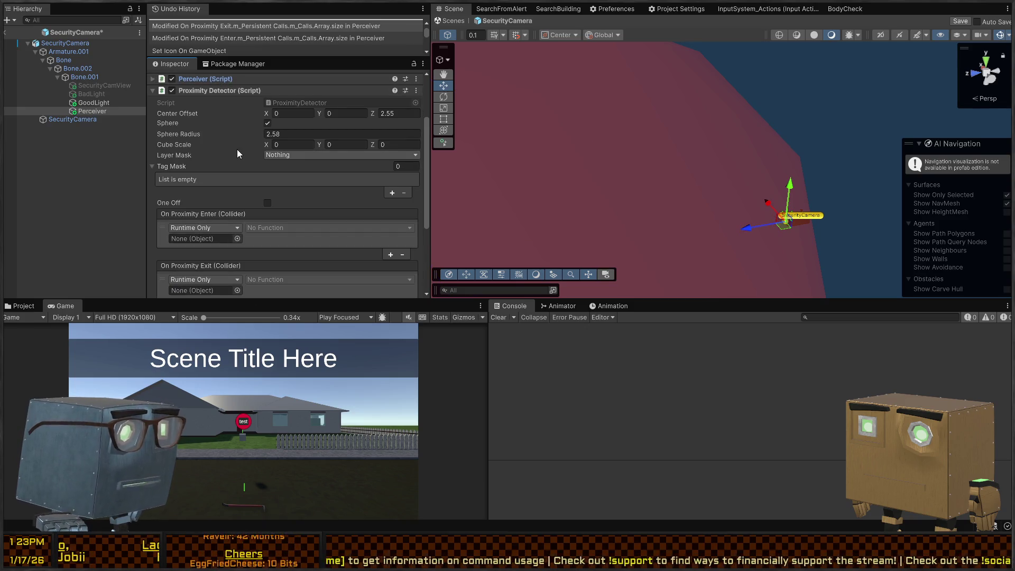
click(203, 77)
click(312, 175)
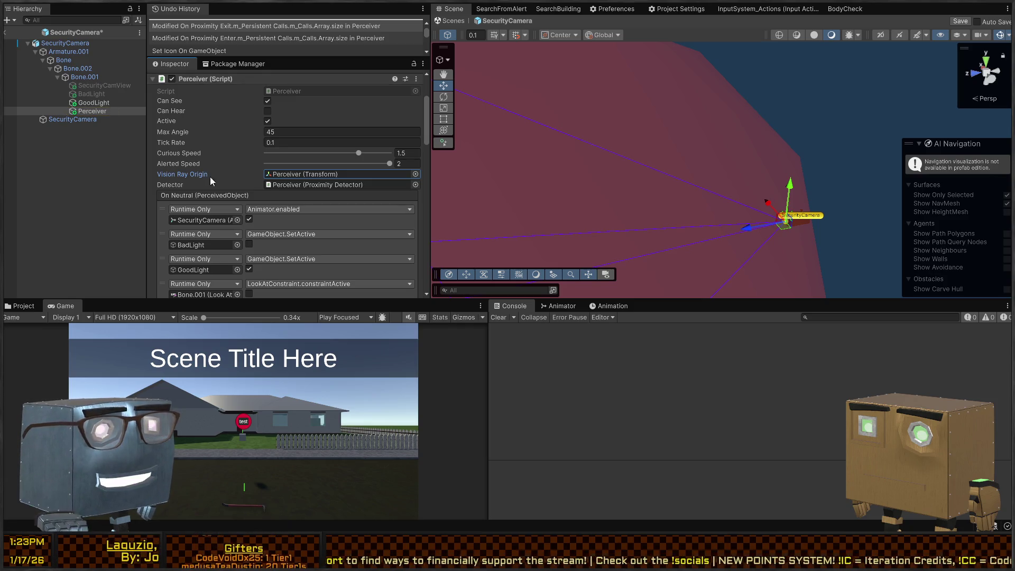
scroll(211, 176, down, 15)
scroll(211, 170, down, 5)
Step: Remove the added Enter and Exit entries, turn off Selected Only, and save the prefab
click(163, 124)
click(403, 133)
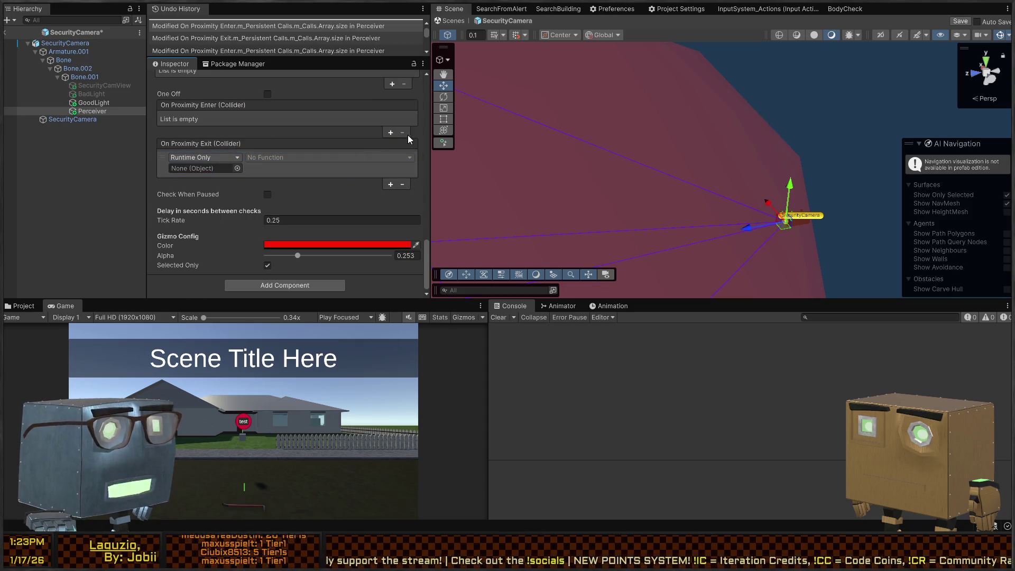
click(403, 183)
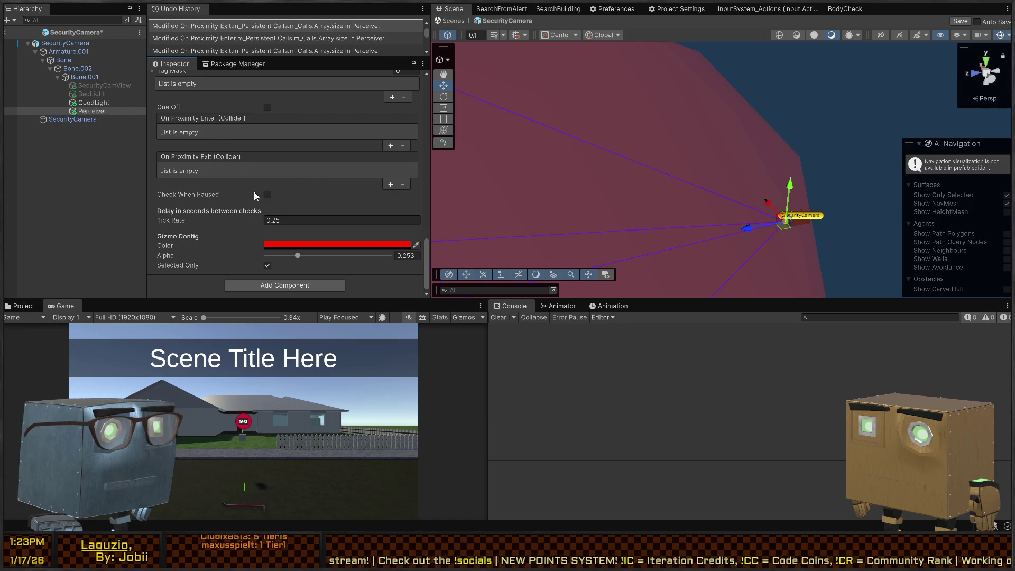
click(268, 266)
key(ctrl+s)
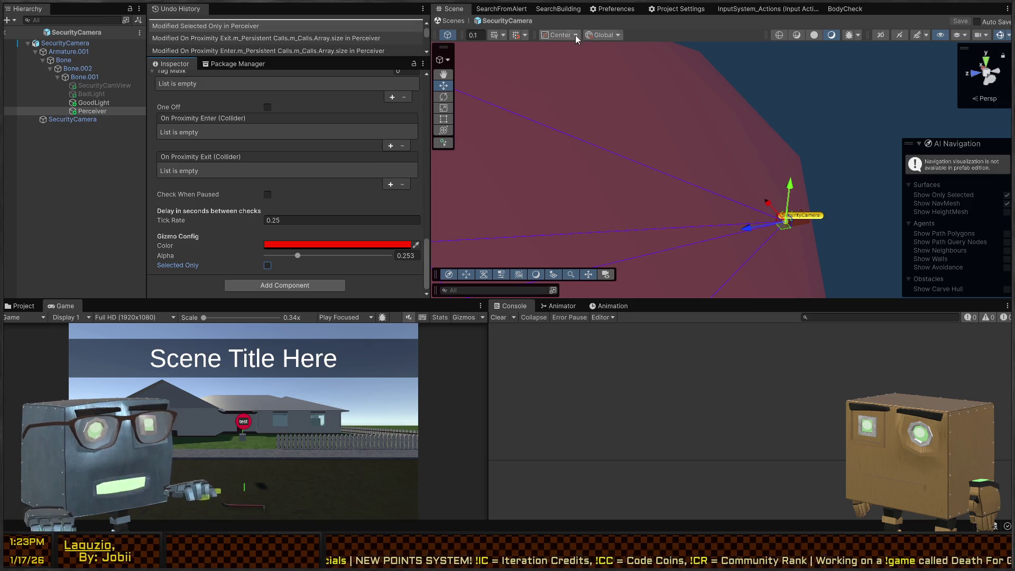
Step: Leave prefab mode and play-test the mission, walking the player up to the house
click(453, 24)
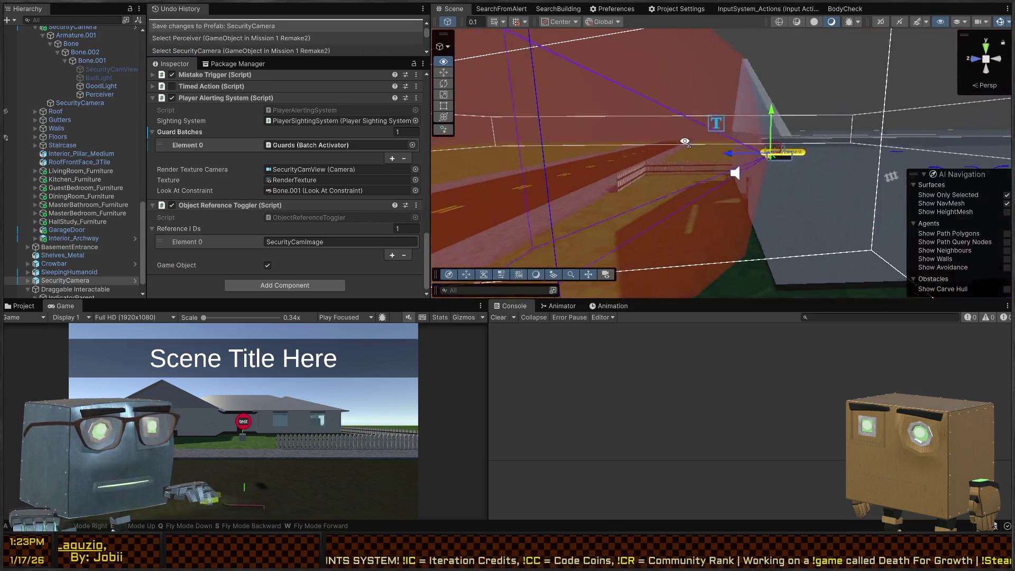
drag(726, 171, 638, 228)
key(ctrl+p)
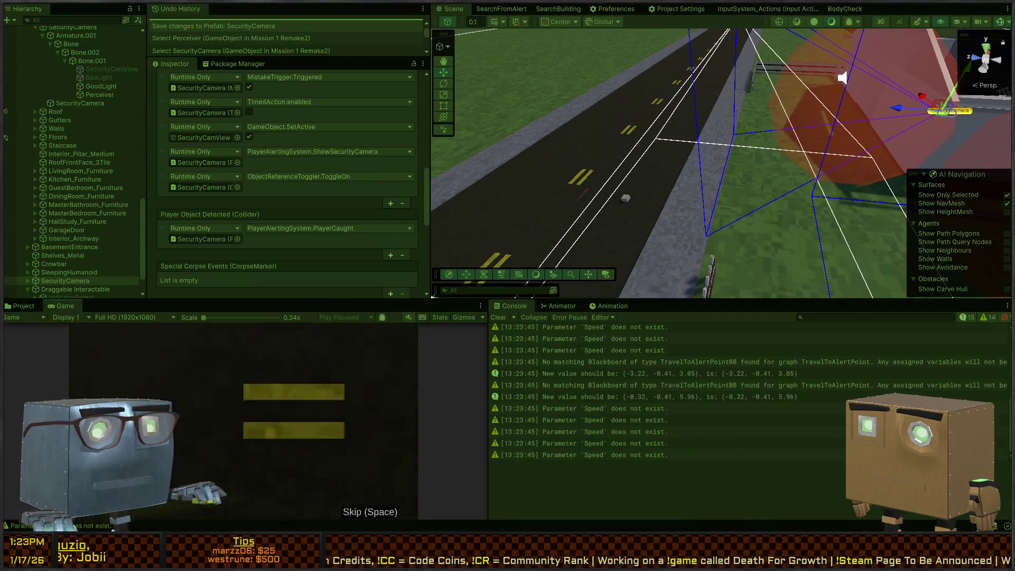
key(w)
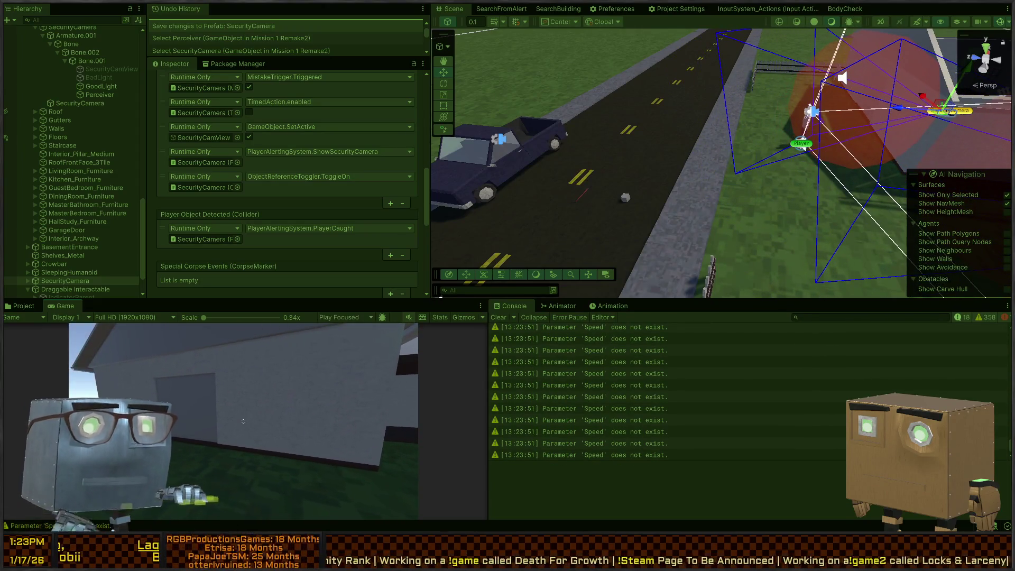
key(ctrl+p)
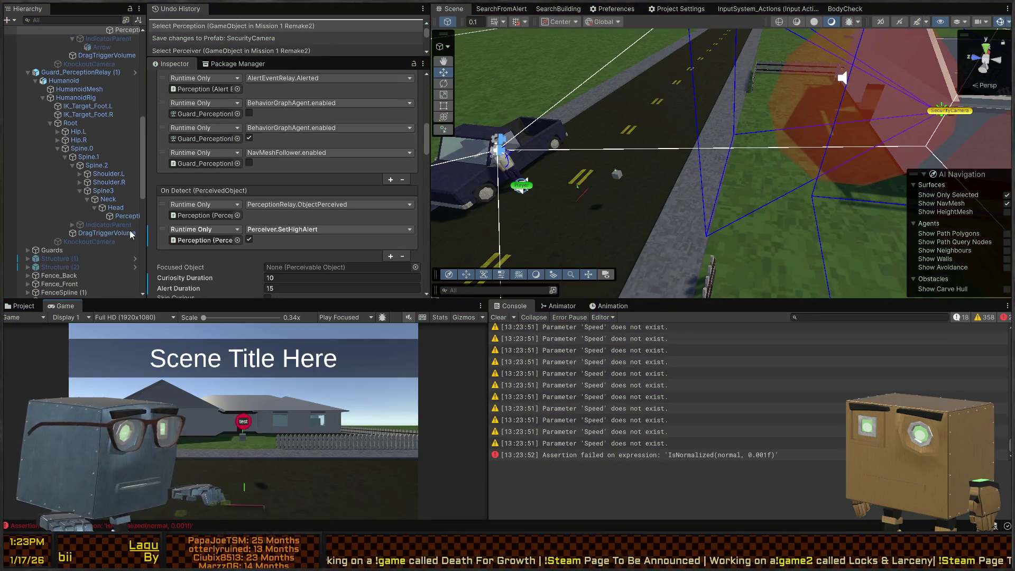
Step: Reopen the SecurityCamera prefab and open the Perceiver's ProximityDetector script in Visual Studio
click(946, 110)
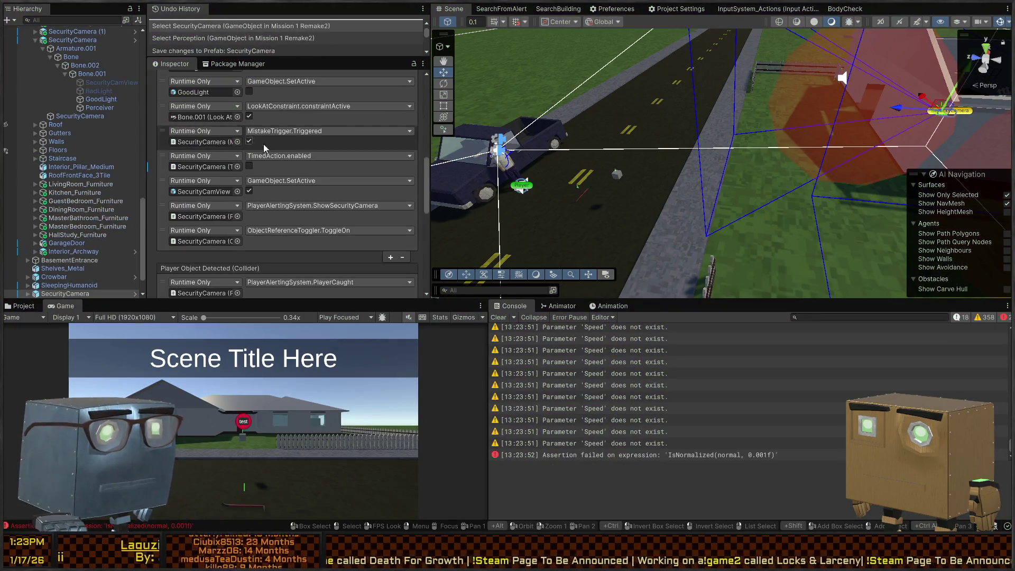
click(136, 294)
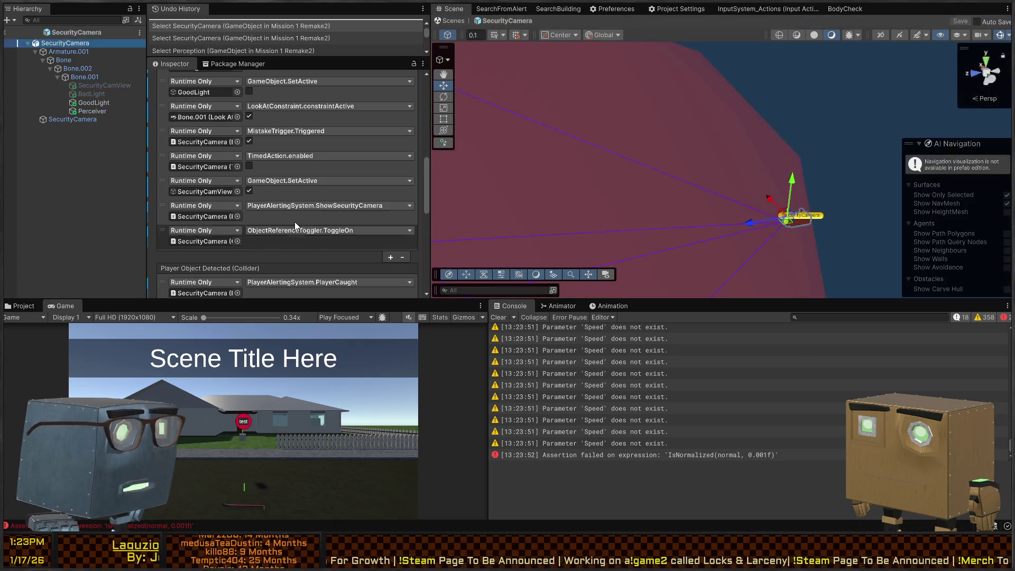
scroll(290, 158, down, 3)
scroll(344, 180, down, 3)
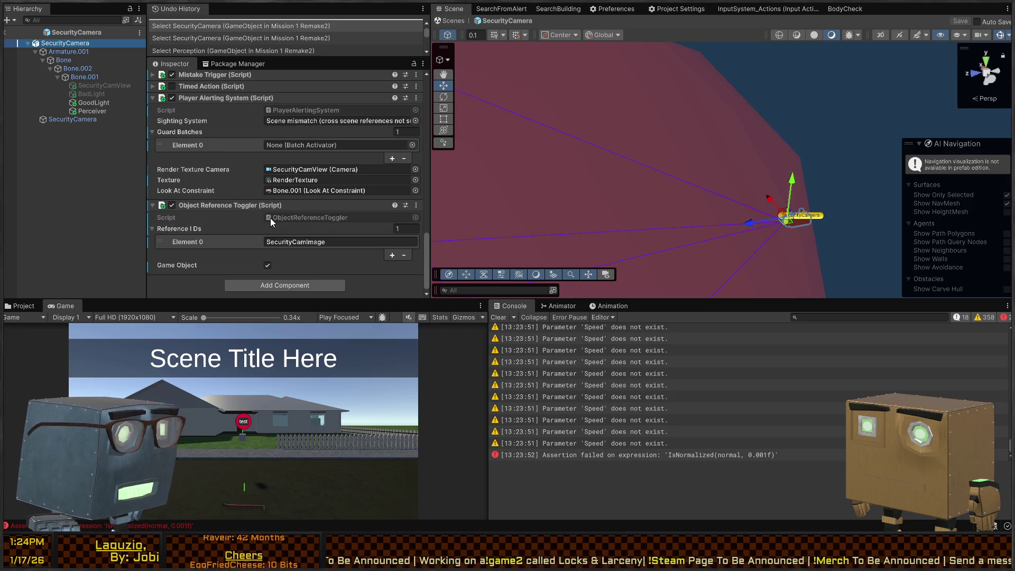
scroll(211, 175, up, 1)
click(91, 111)
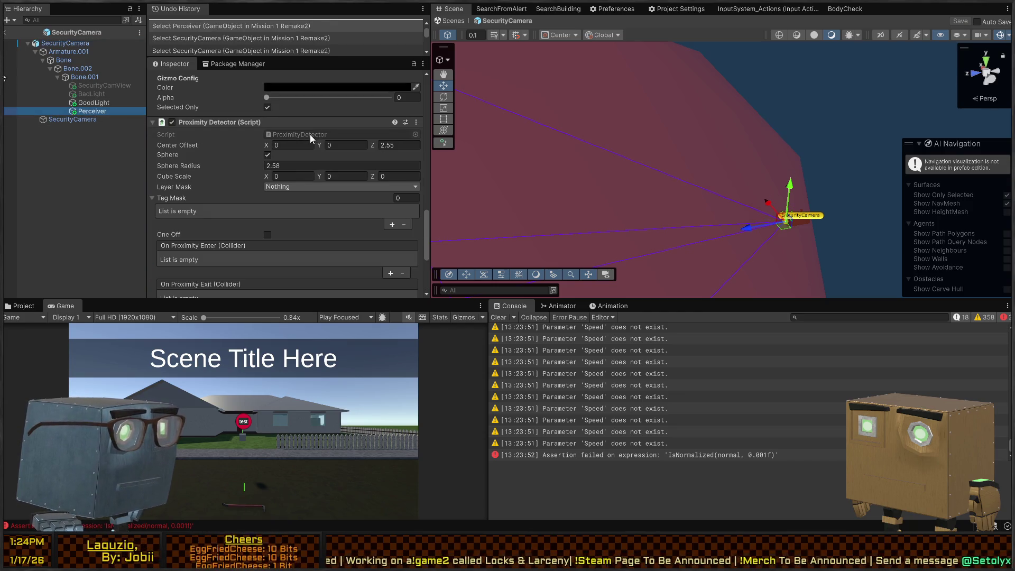
double_click(313, 132)
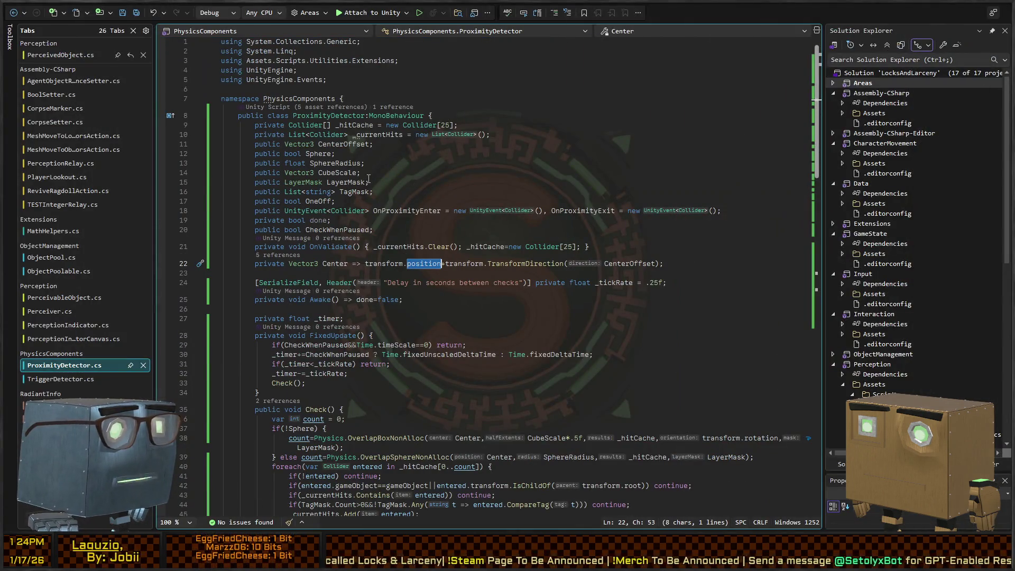
Step: Set the LayerMask field default on line 15 to ~0, save ProximityDetector.cs, and return to Unity
click(365, 181)
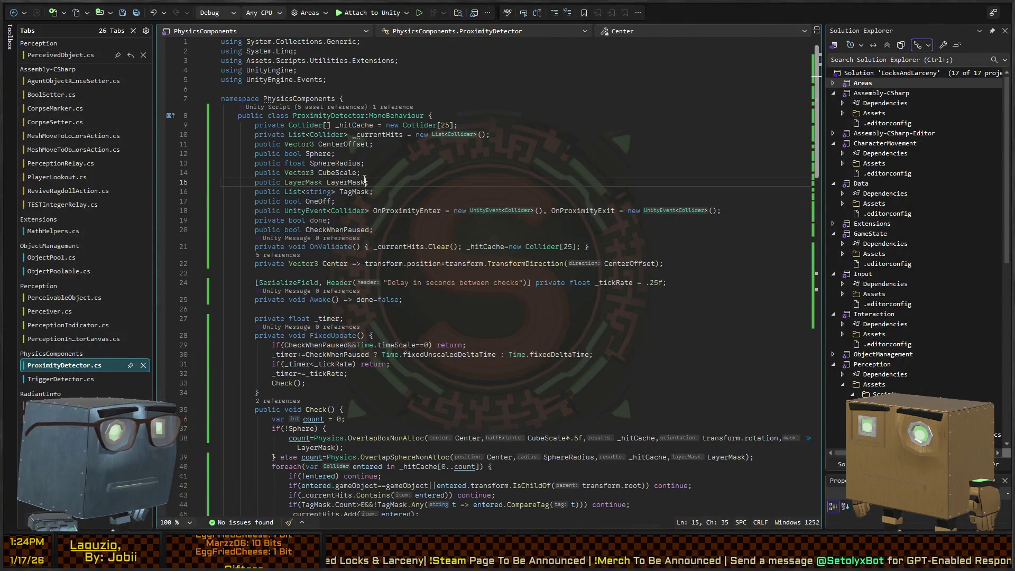
text(= LayerMask.E)
key(BackSpace)
key(BackSpace)
key(BackSpace)
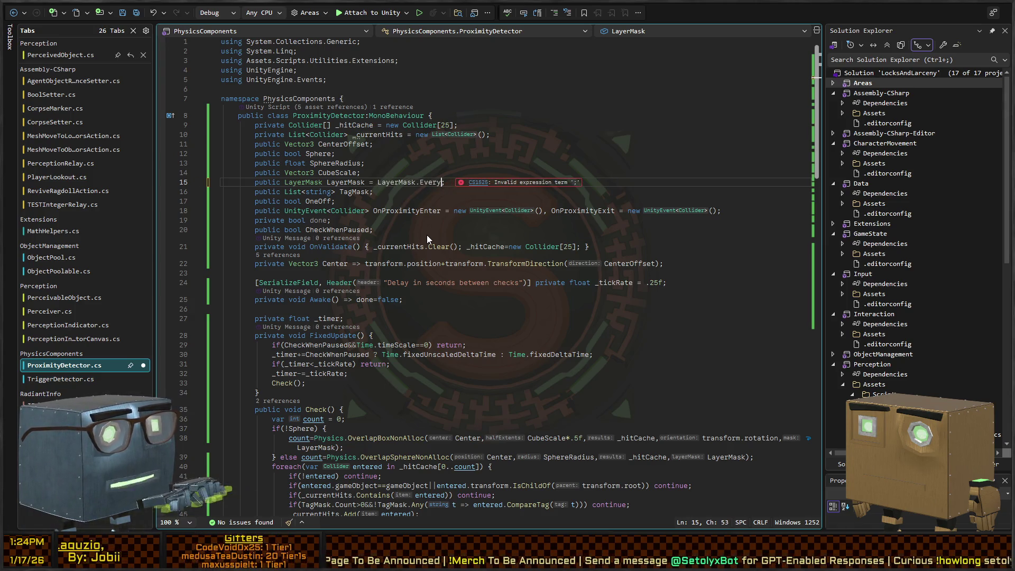
text(~0)
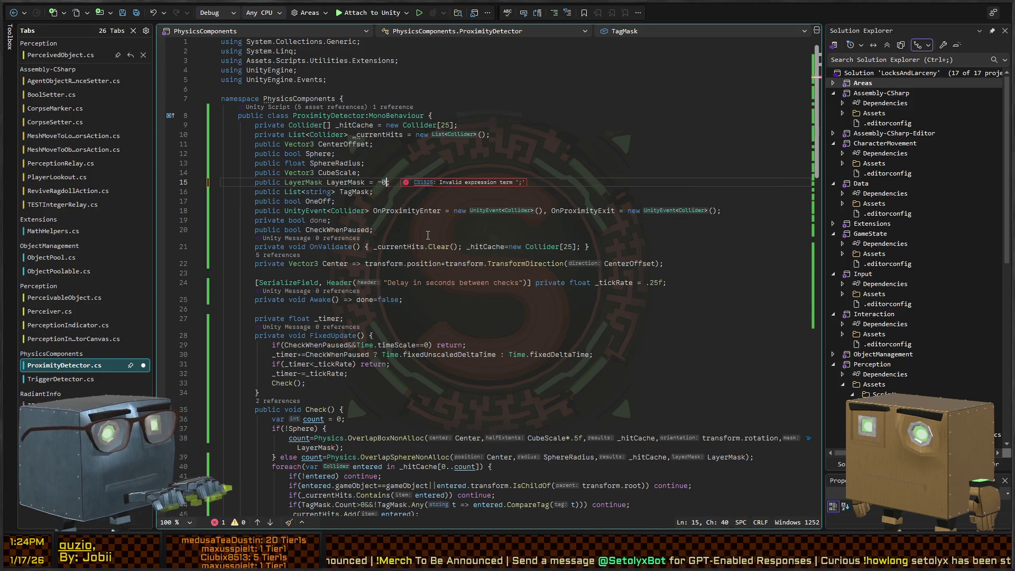
key(ctrl+s)
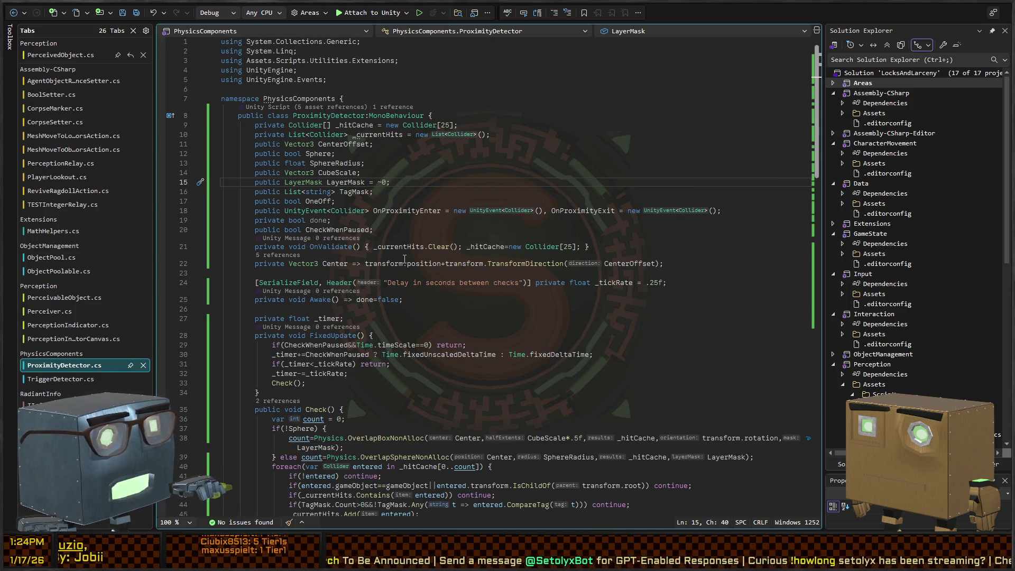
key(alt+Tab)
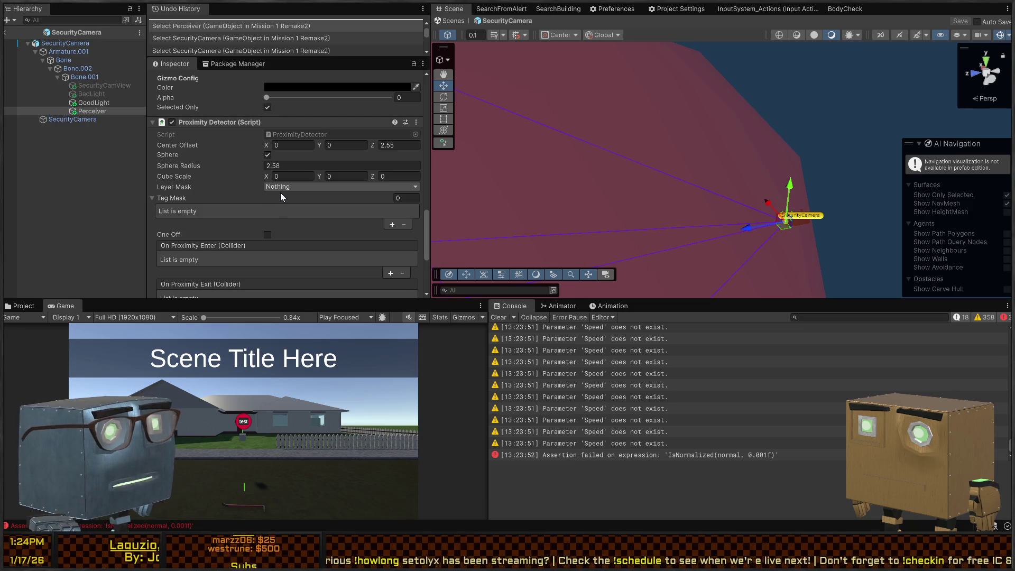
Step: Clear the Console and undo the accidental component Reset to restore the previous values
scroll(190, 167, down, 10)
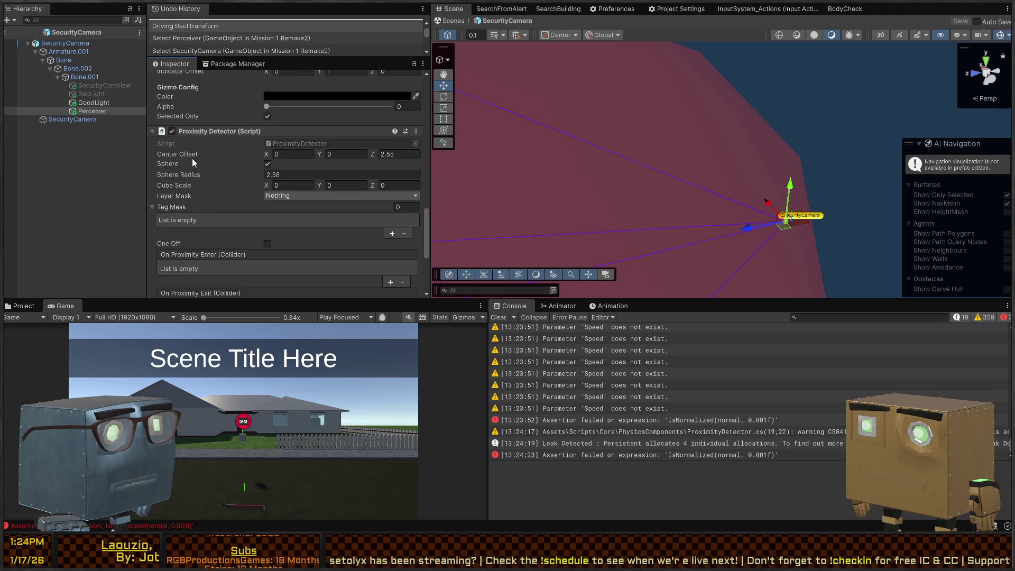
scroll(191, 158, up, 5)
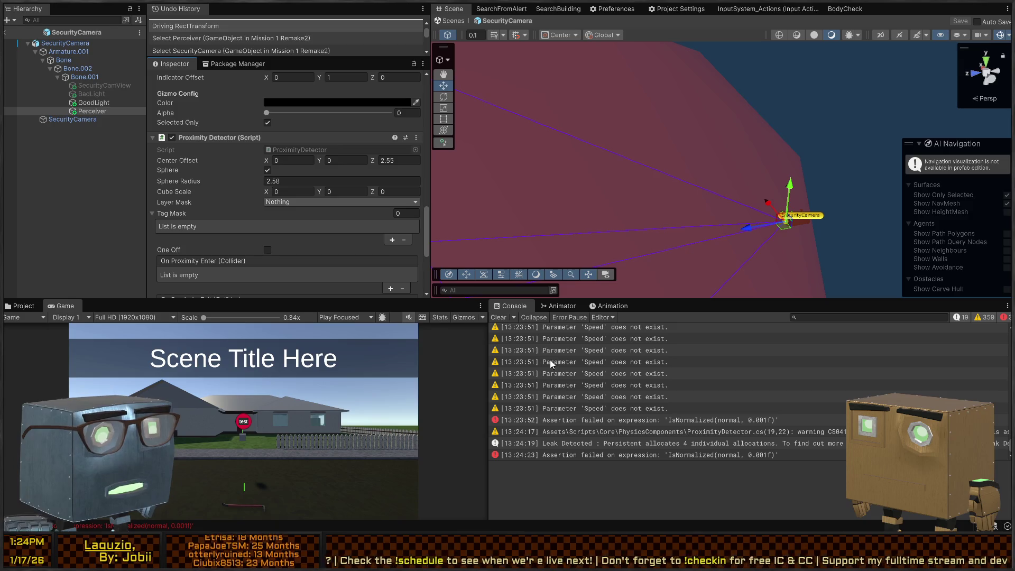
click(498, 318)
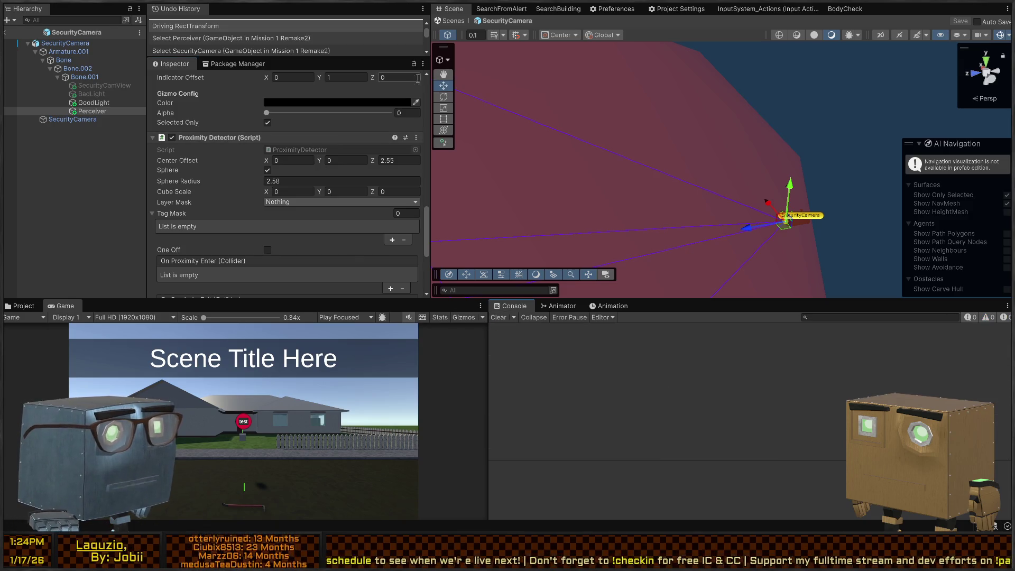
click(393, 160)
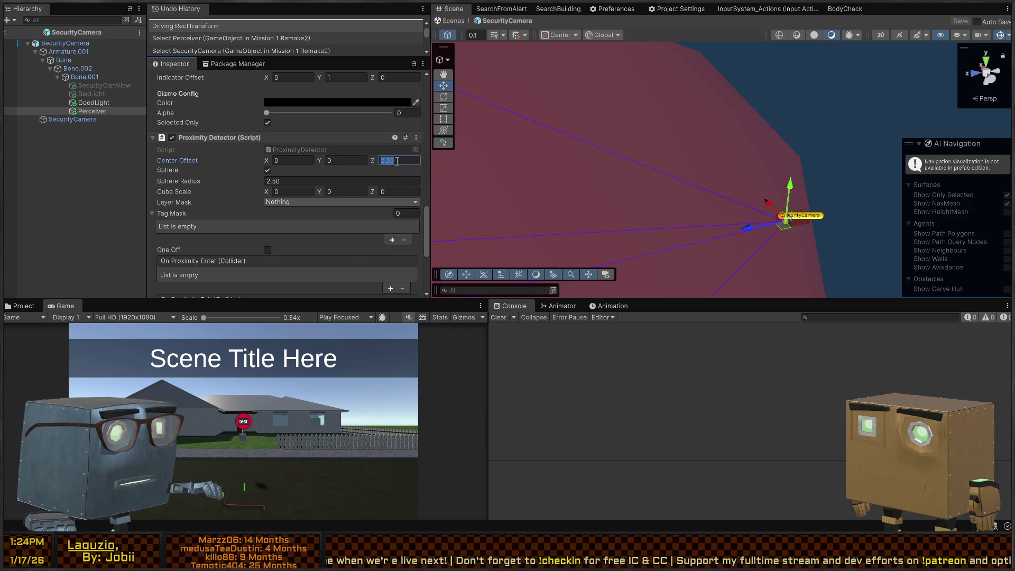
click(236, 151)
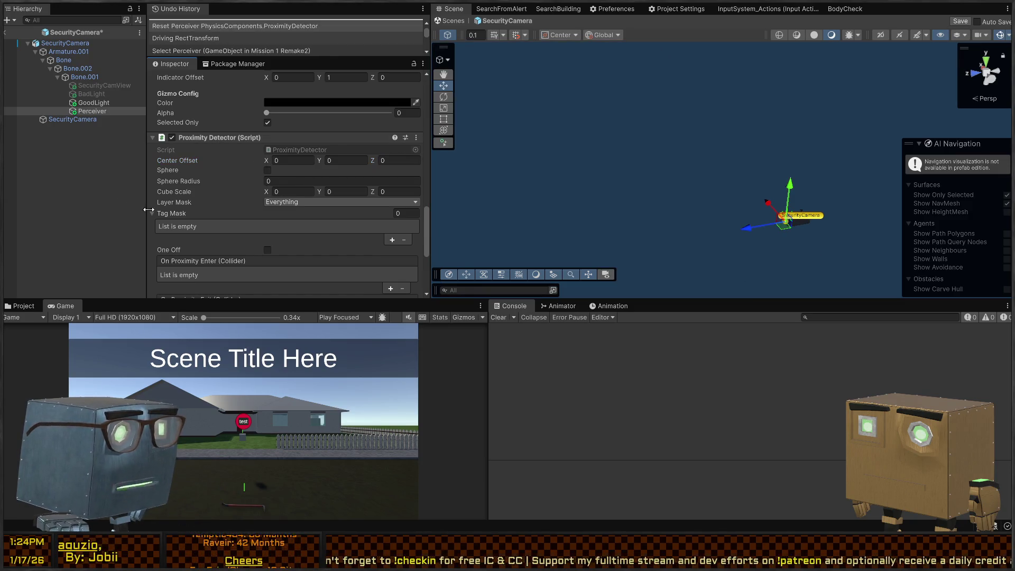
key(ctrl+z)
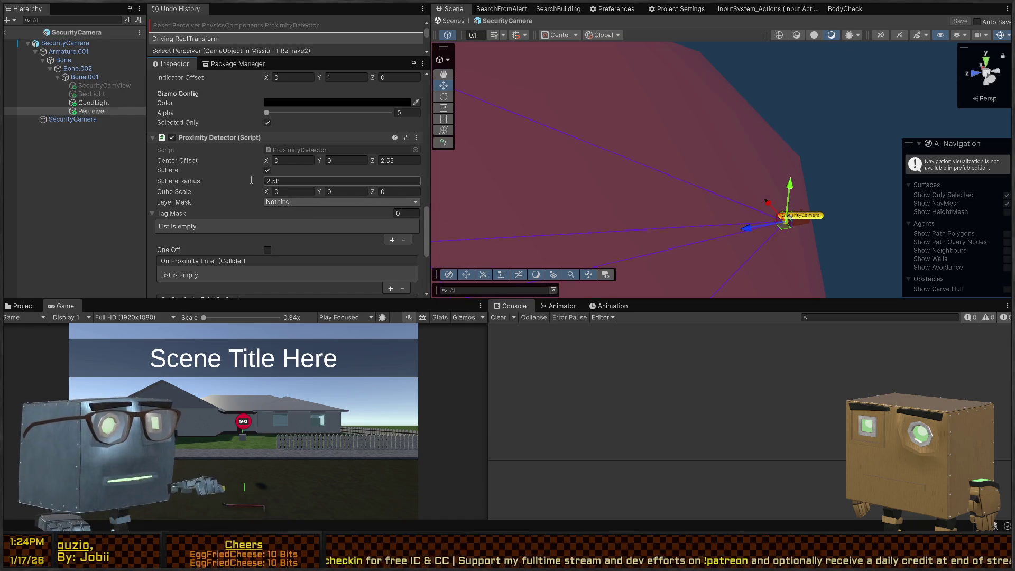
Step: Choose Everything as the Layer Mask, save the prefab, and return to the scene
click(324, 201)
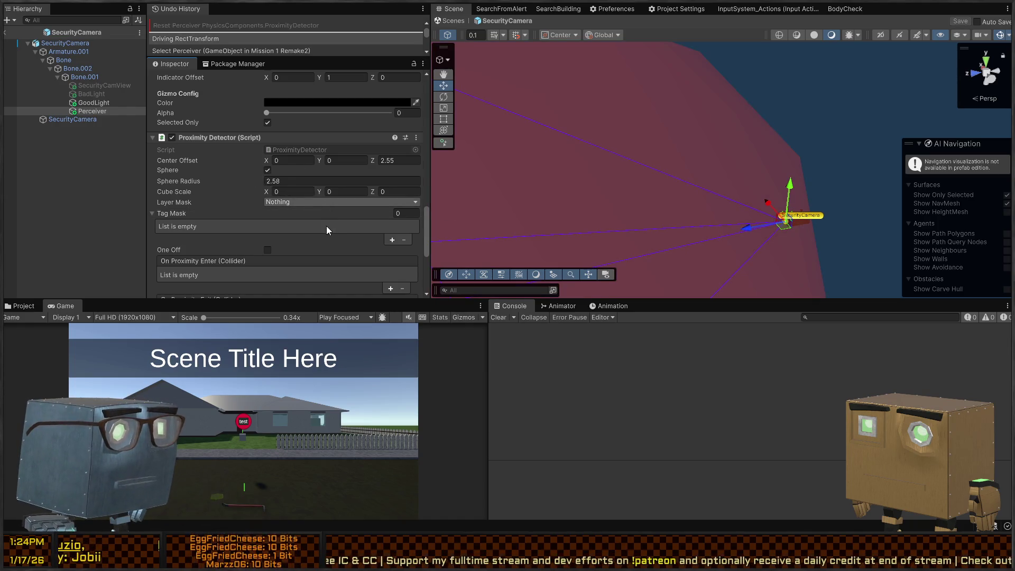
click(326, 226)
key(ctrl+s)
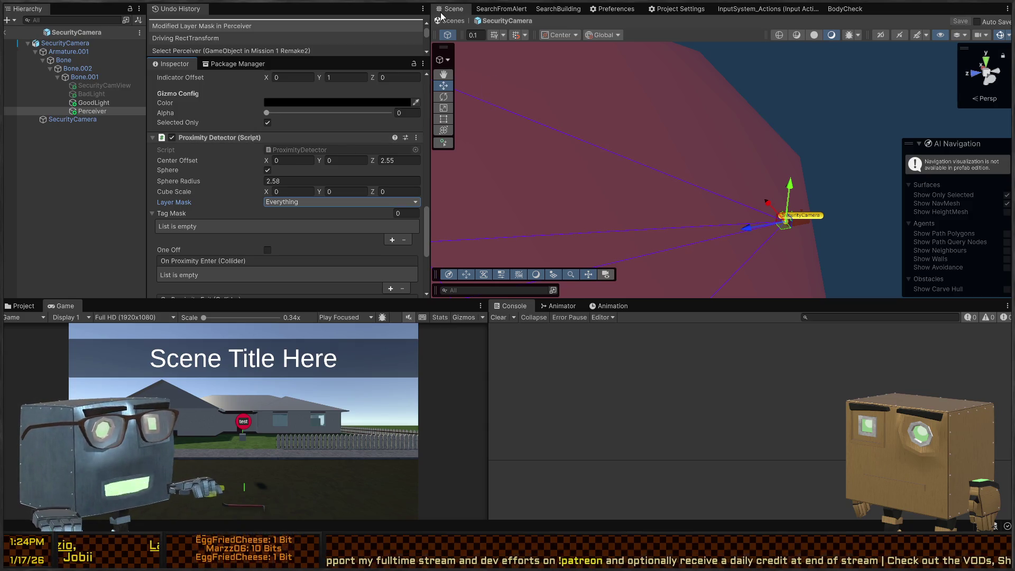
click(442, 20)
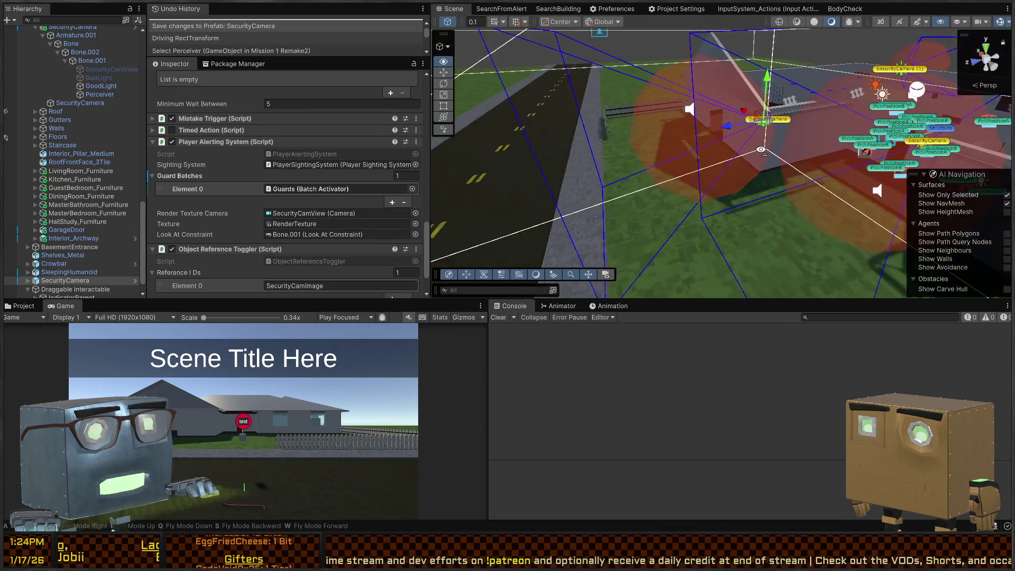
Step: Fly the scene camera around the house, then start Play and walk toward it
key(w)
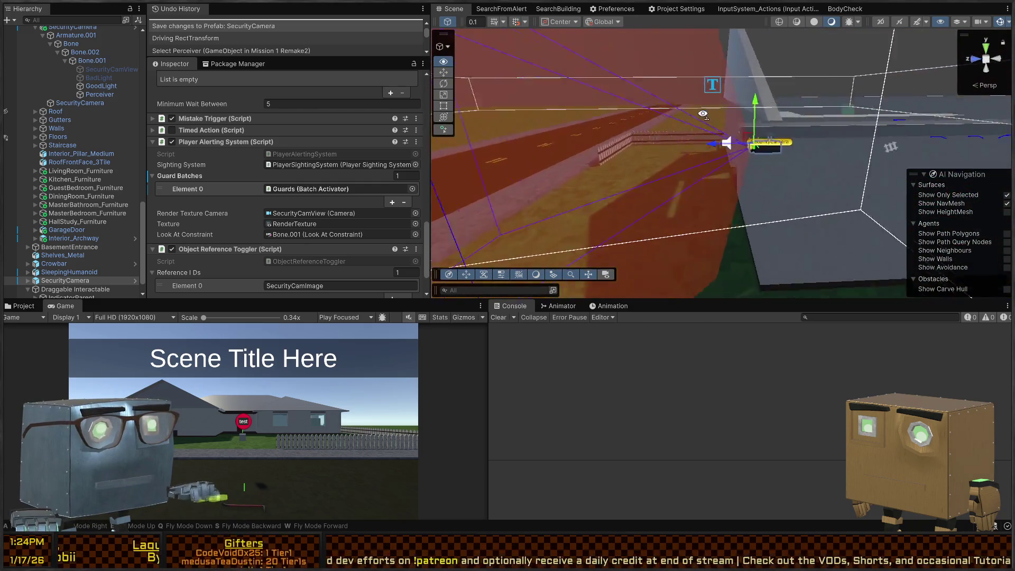
key(s)
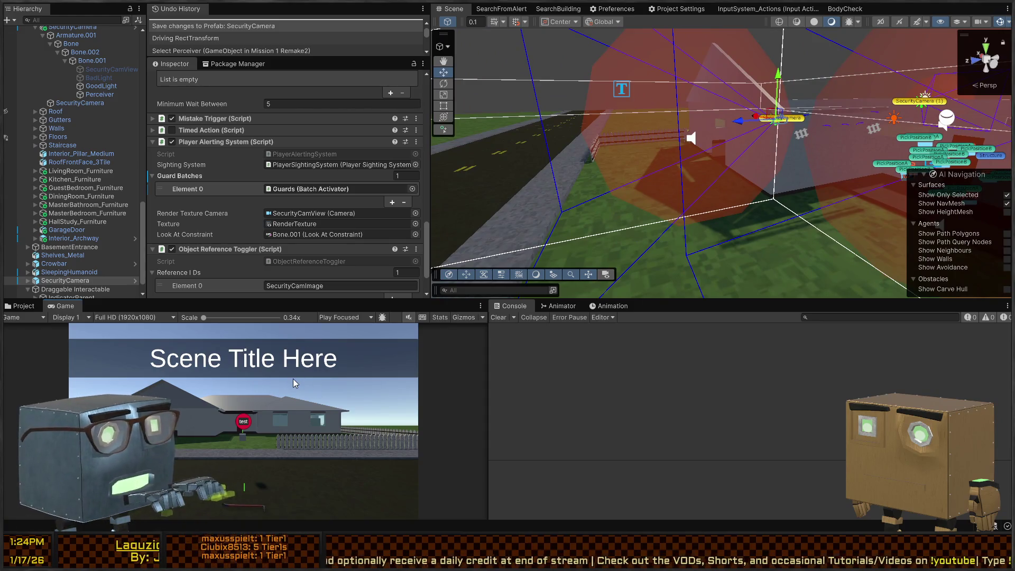
key(ctrl+p)
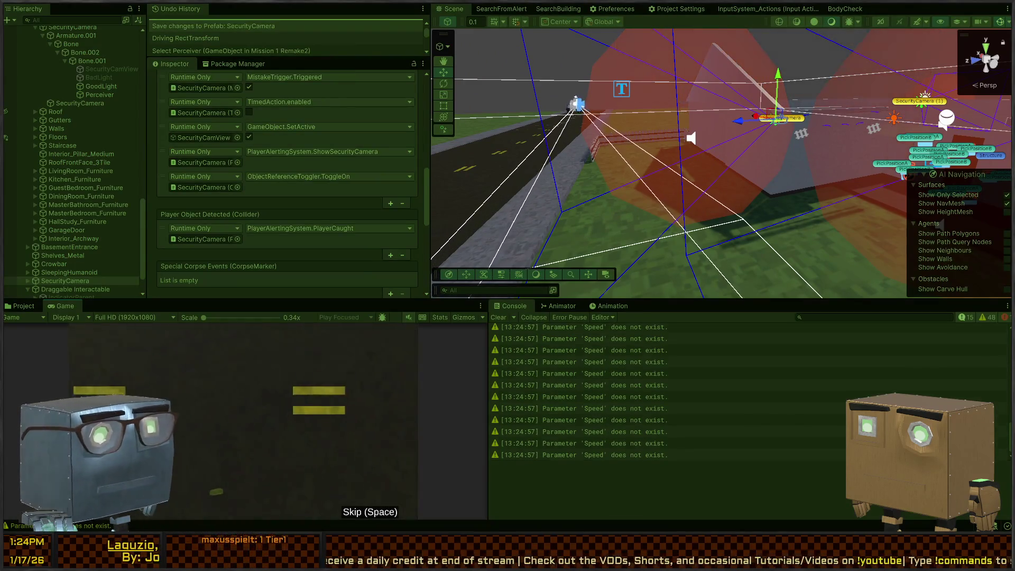
key(w)
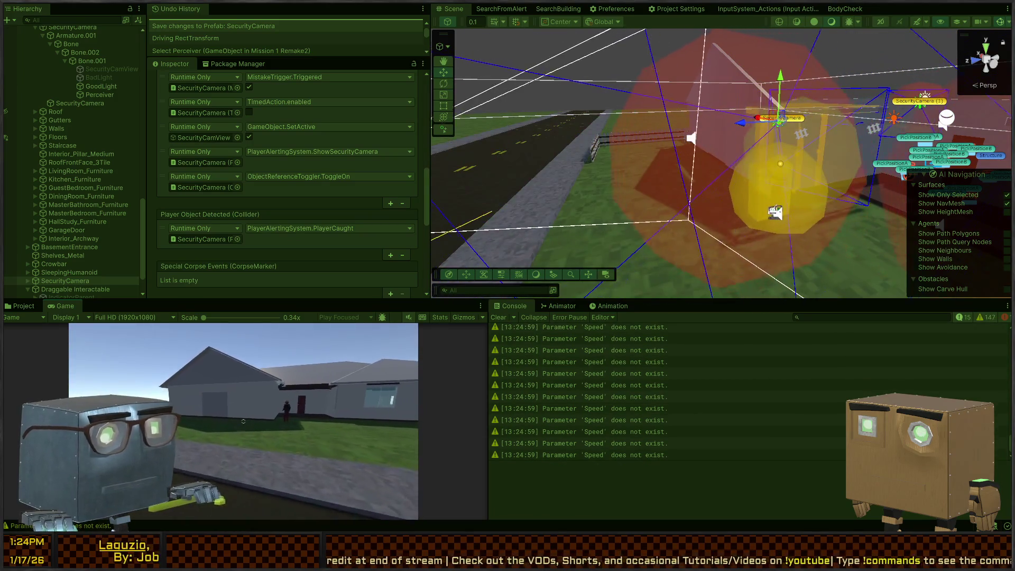
key(w)
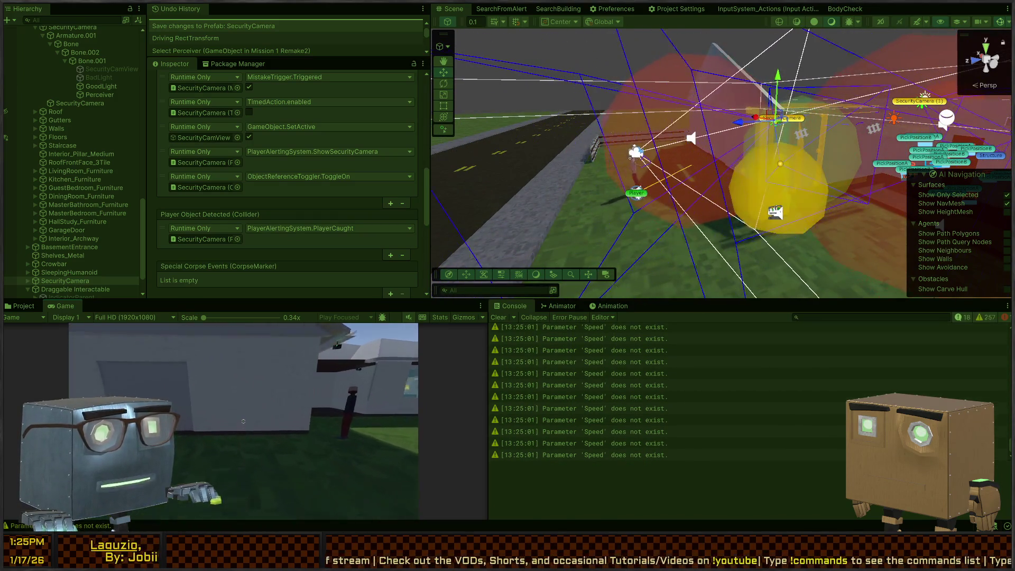
Step: Walk the player around the house corner and along its wall past a guard
key(d)
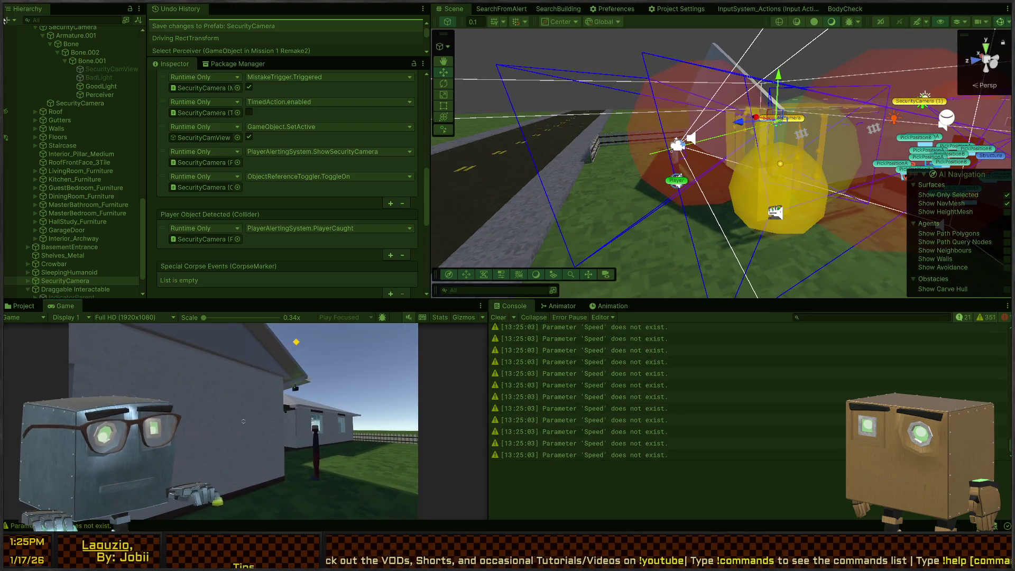
key(d)
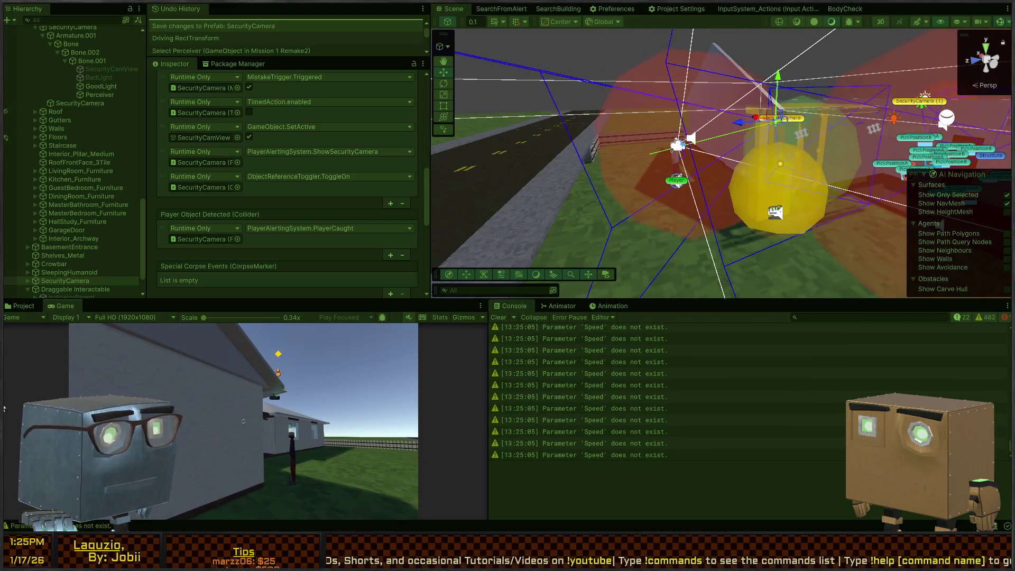
key(w)
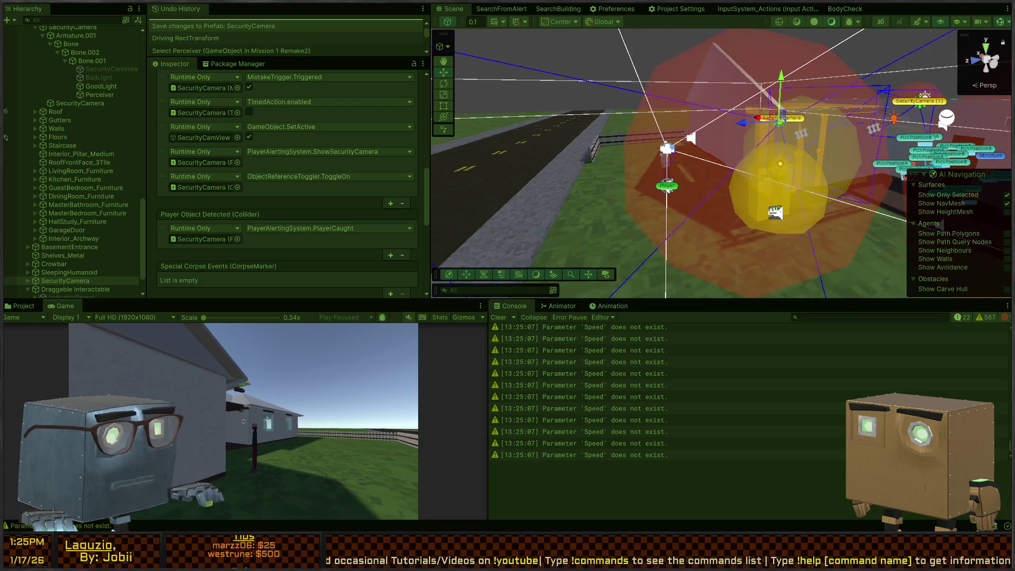
key(w)
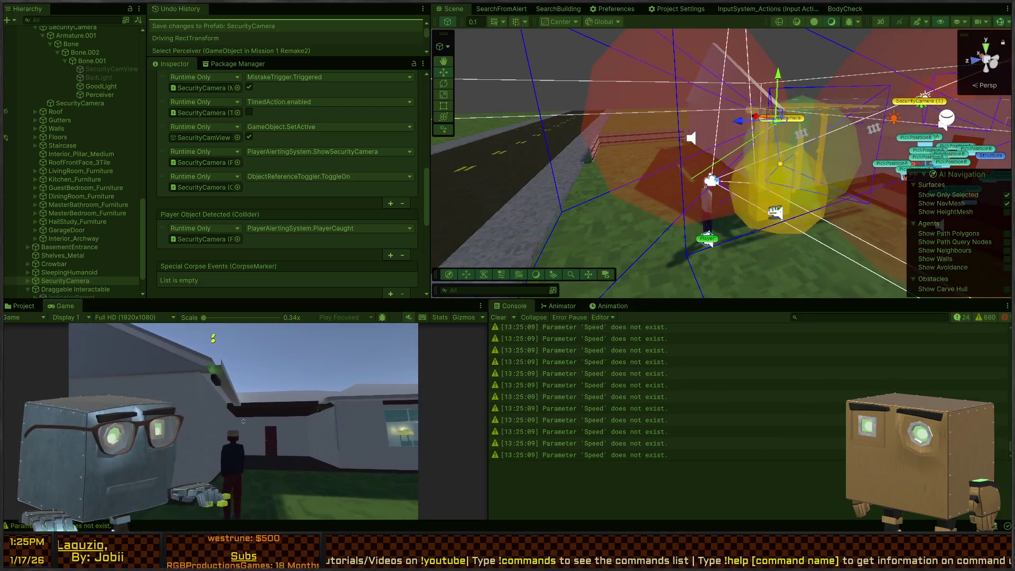
key(w)
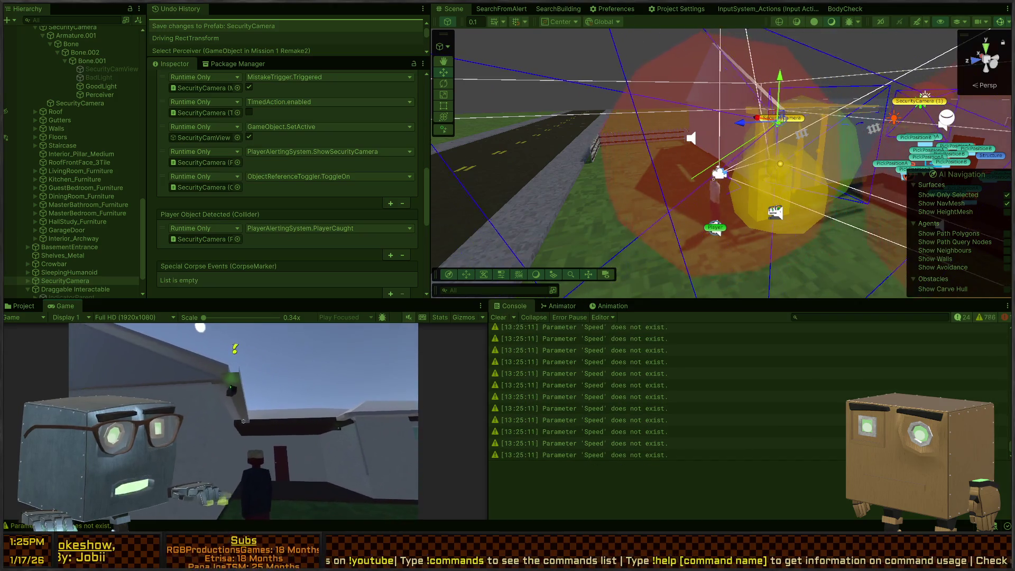
key(w)
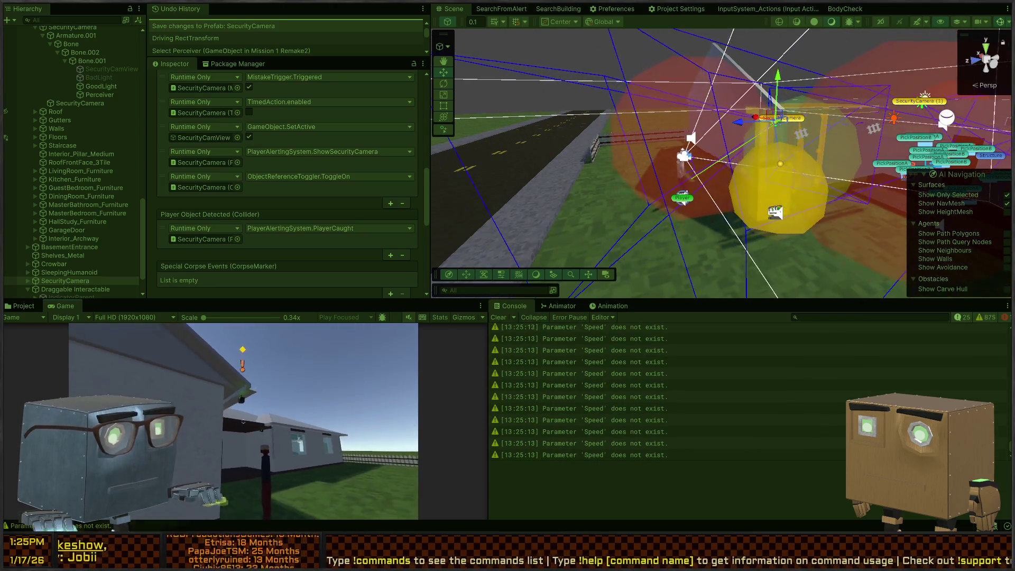
key(w)
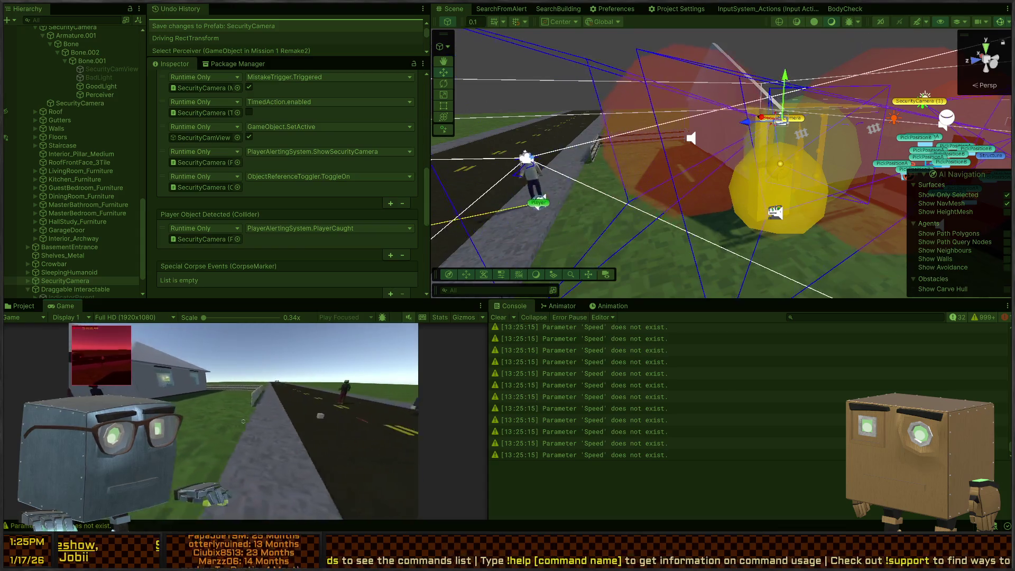
Step: Walk along the road and onto the grass until the group of guards catches the player
key(w)
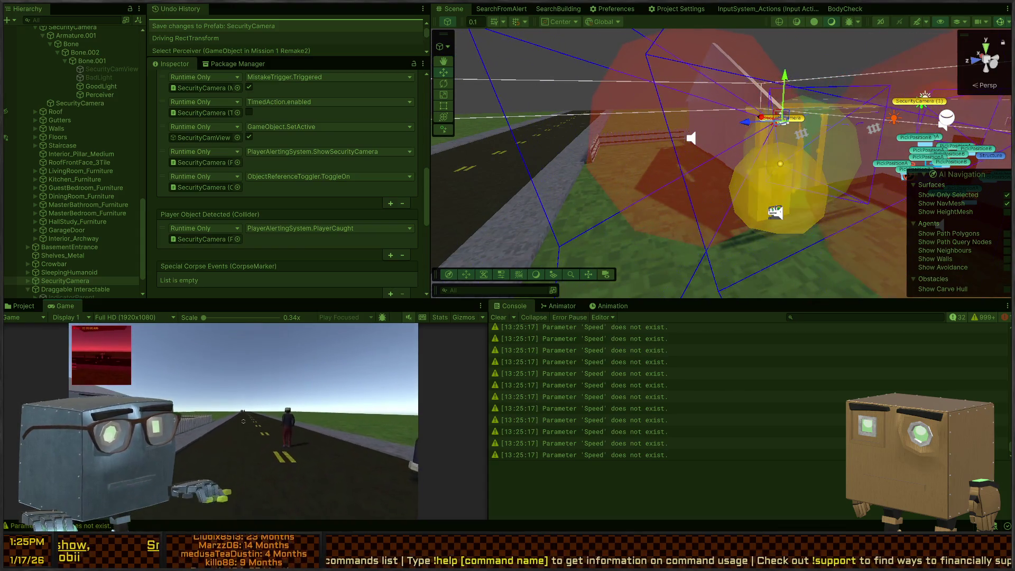
key(w)
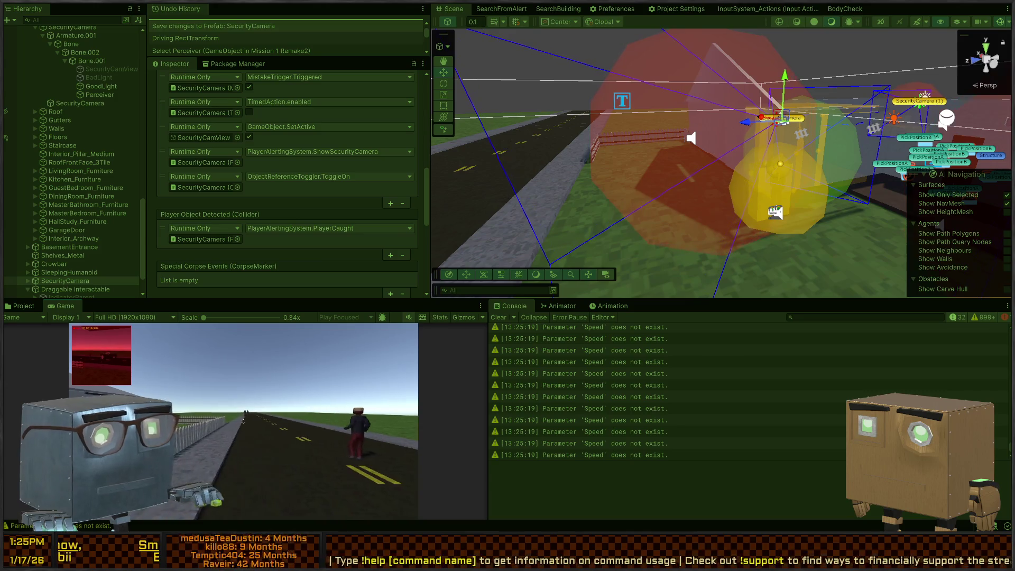
key(a)
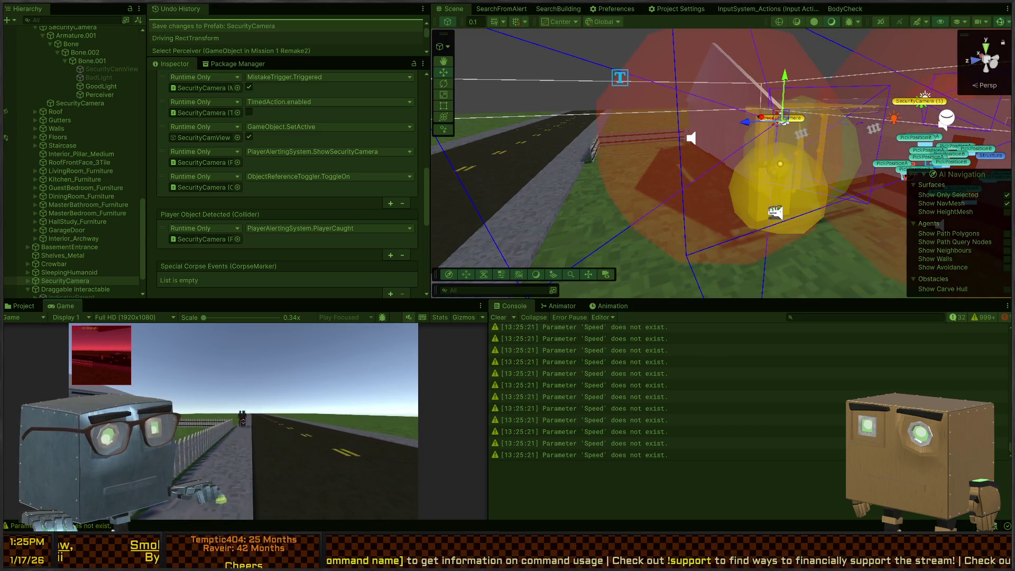
key(w)
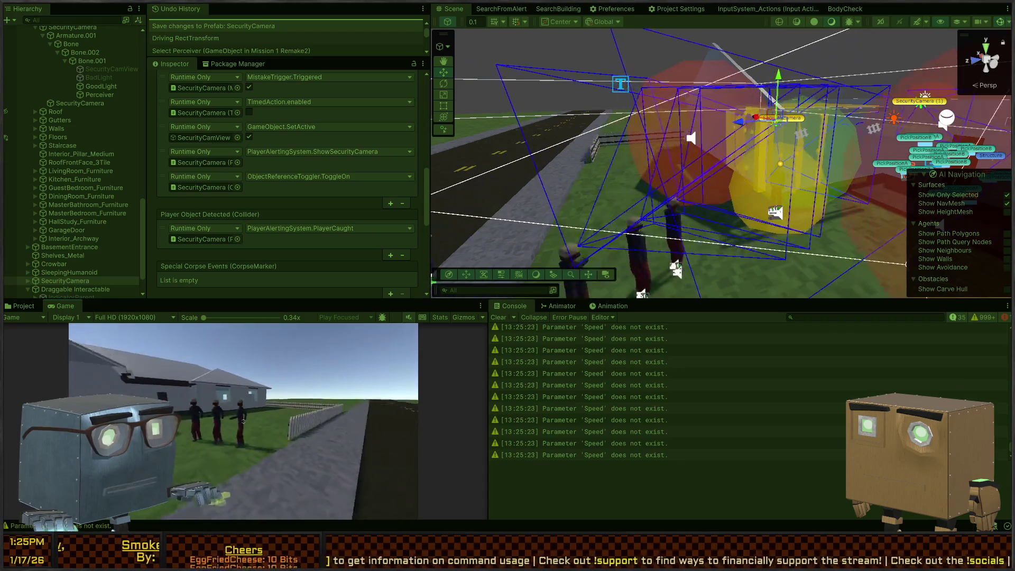
key(w)
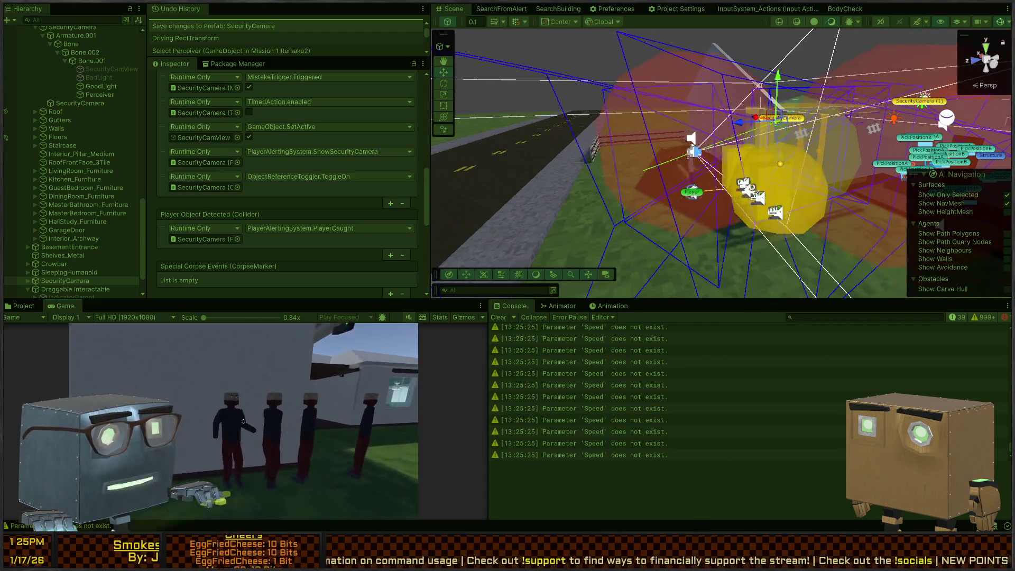
key(s)
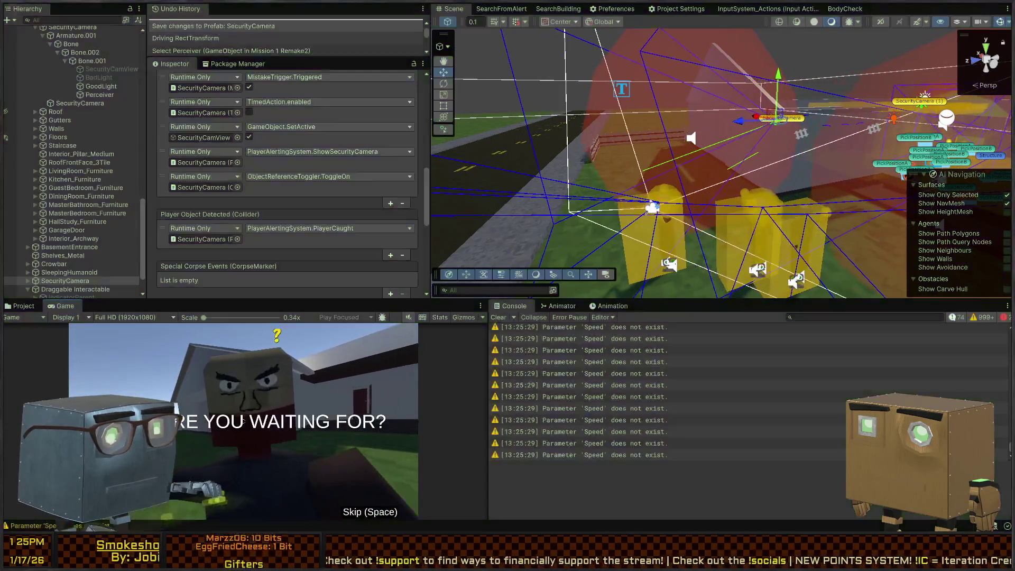
Step: Skip the caught cutscene, select the Perception object, and enlarge the Scene view
key(space)
click(591, 71)
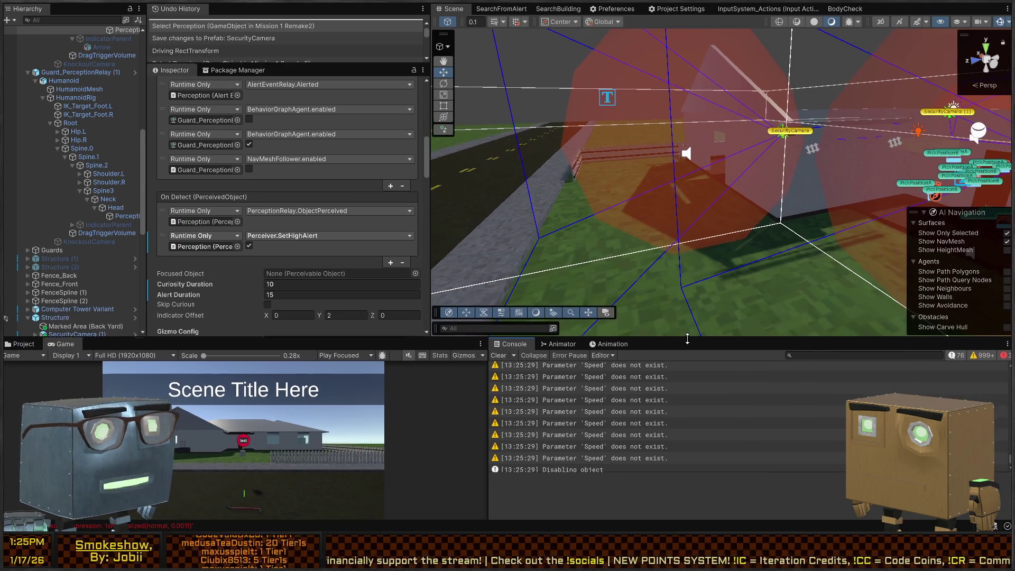
drag(688, 304, 688, 391)
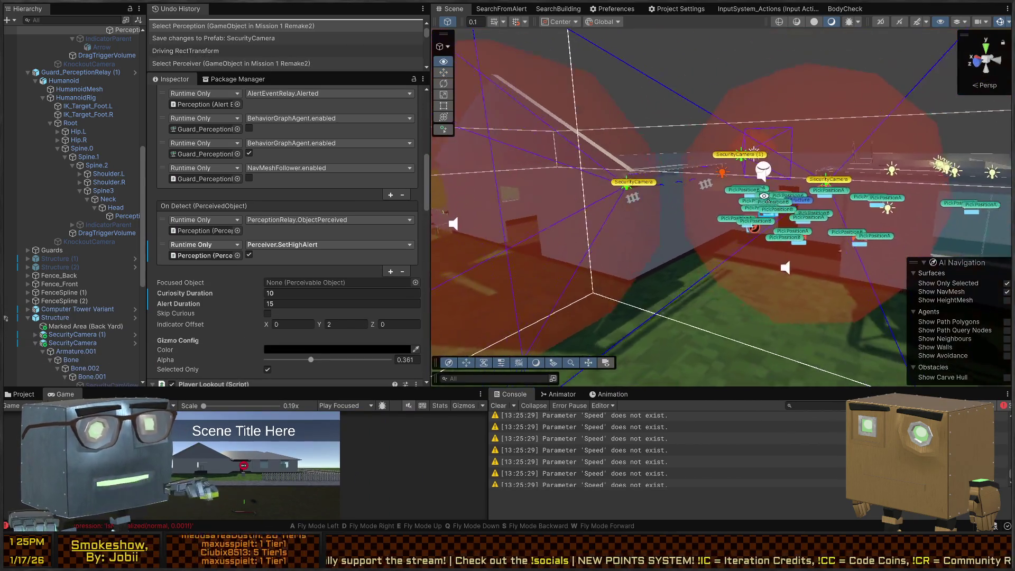
key(s)
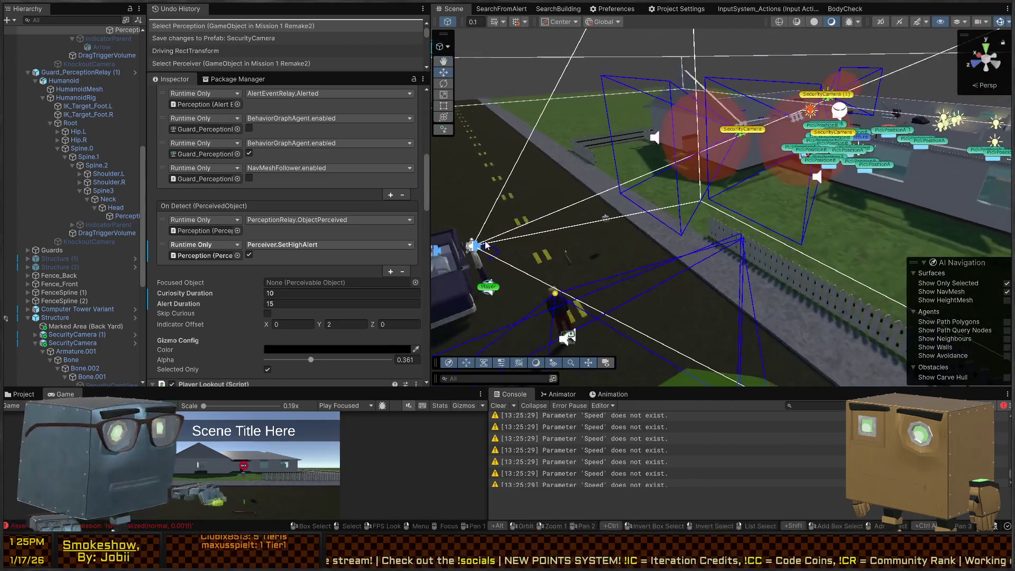
Step: Select the SecurityCamera, open its prefab to pick the Perceiver, then back out
click(756, 134)
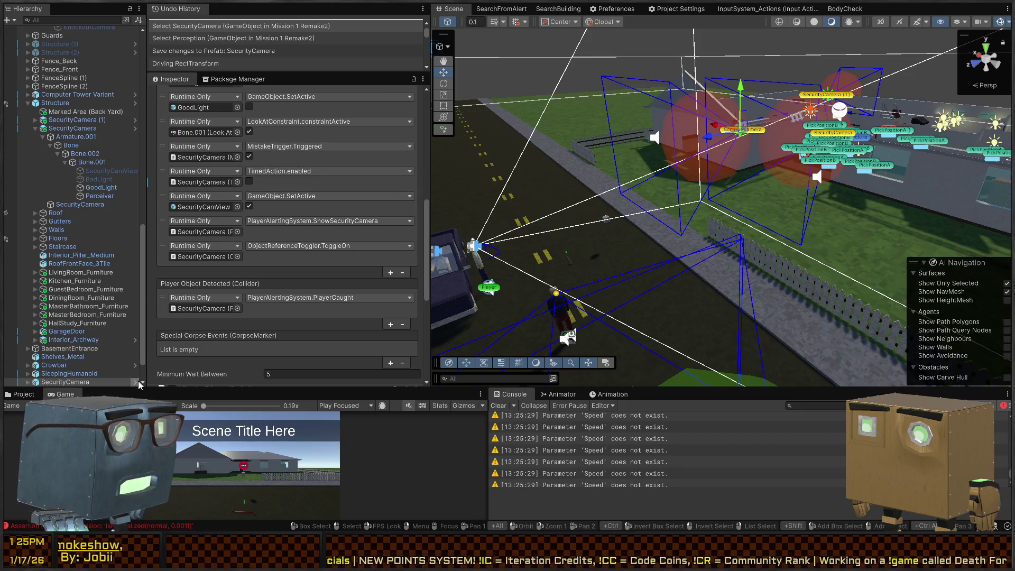
scroll(251, 296, down, 5)
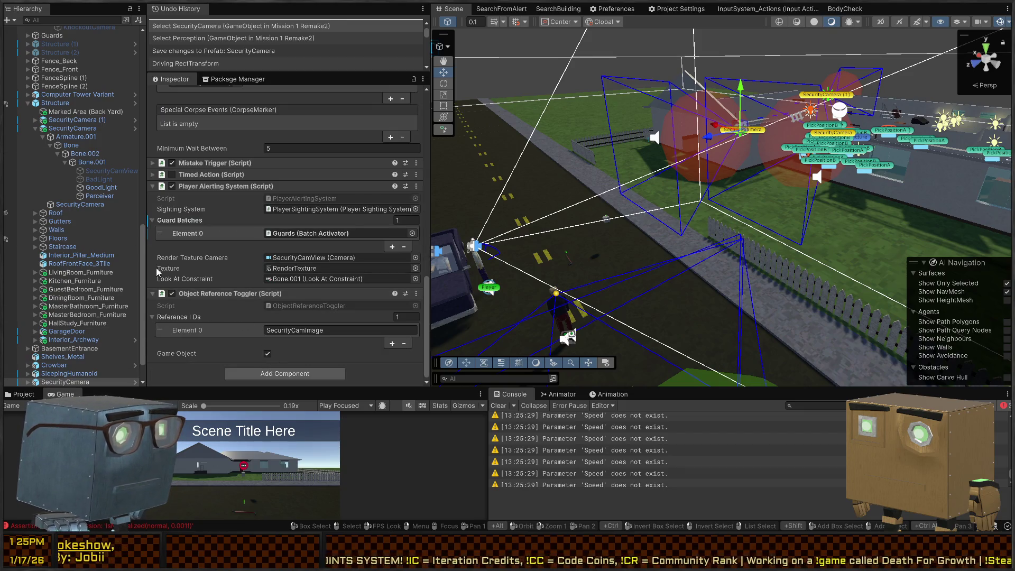
scroll(48, 351, down, 2)
click(135, 349)
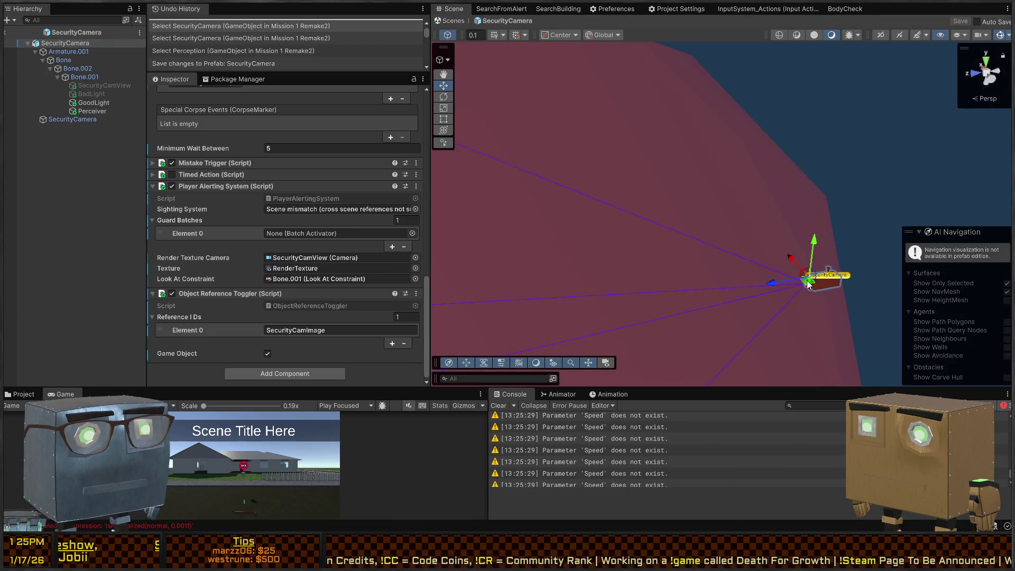
click(807, 285)
key(ctrl+z)
key(ctrl+z)
key(ctrl+z)
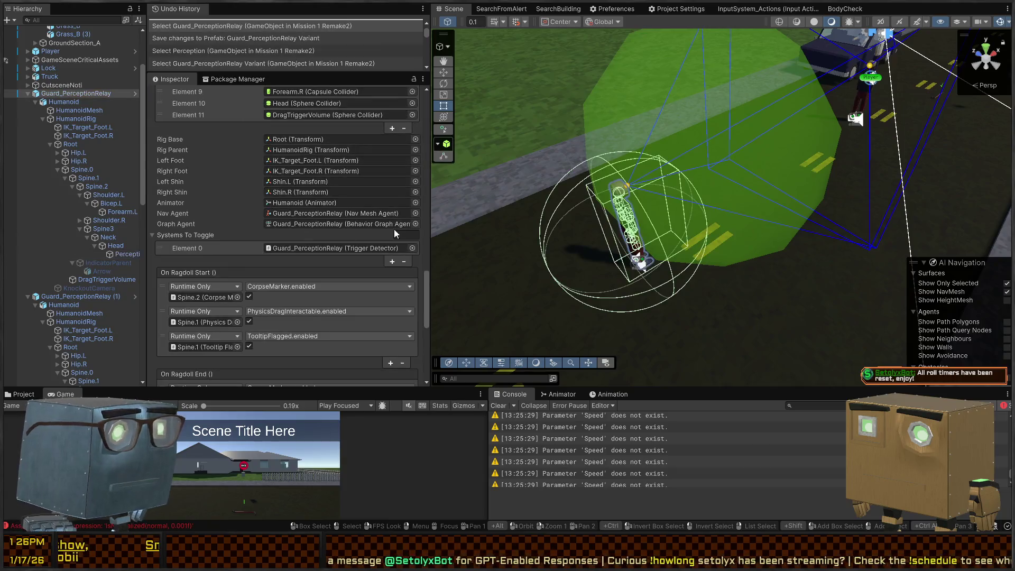
Step: Tick Selected Only in the Perception Gizmo Config, then clear the selection and view the guards
scroll(263, 251, down, 8)
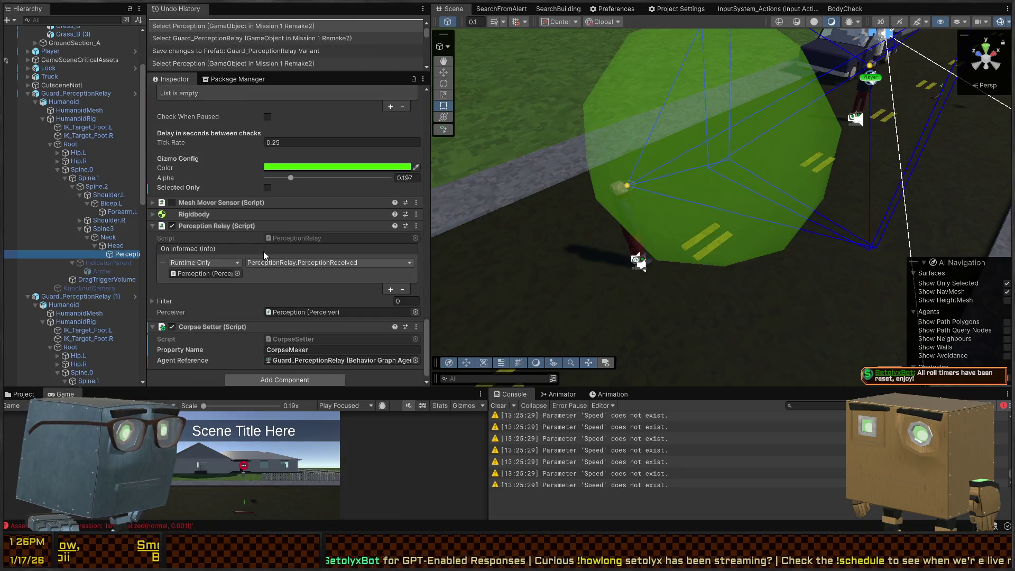
click(268, 183)
click(268, 180)
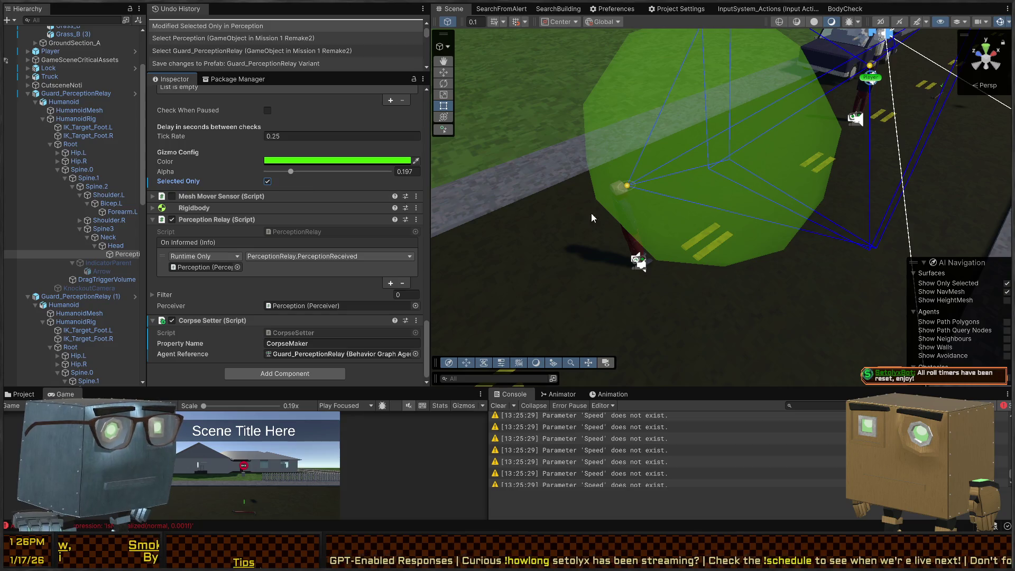
click(255, 239)
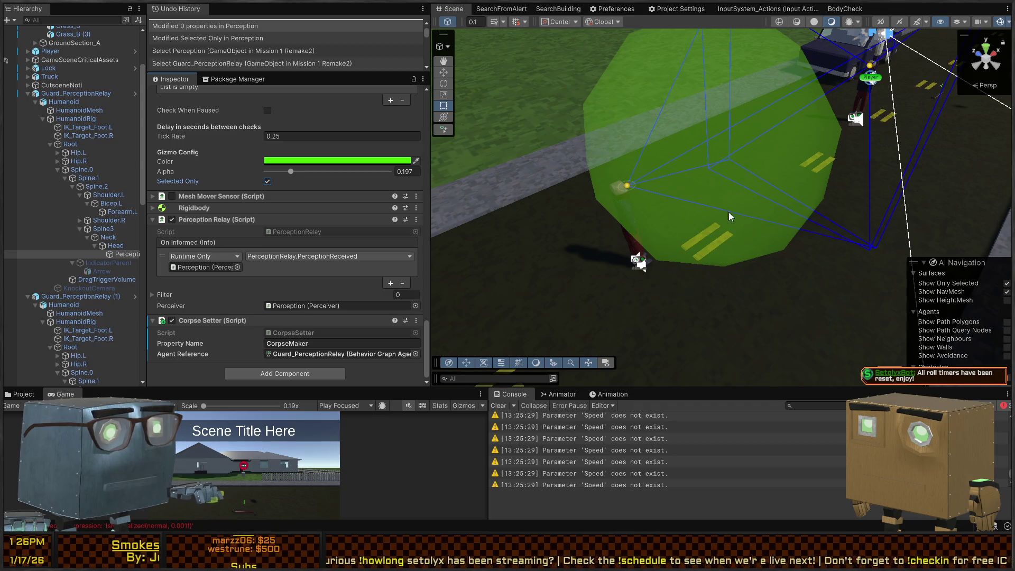
click(621, 100)
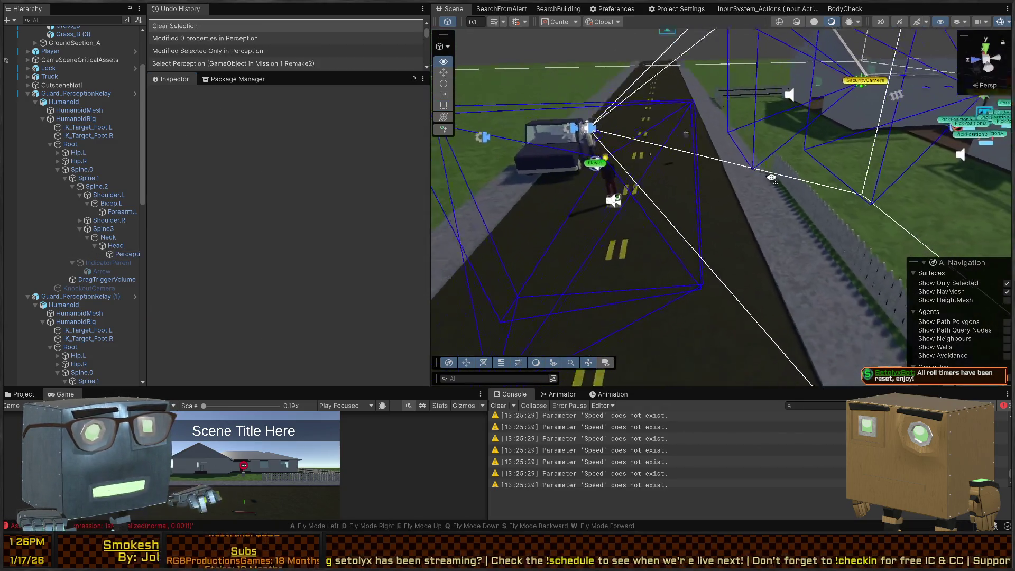
drag(910, 191, 929, 199)
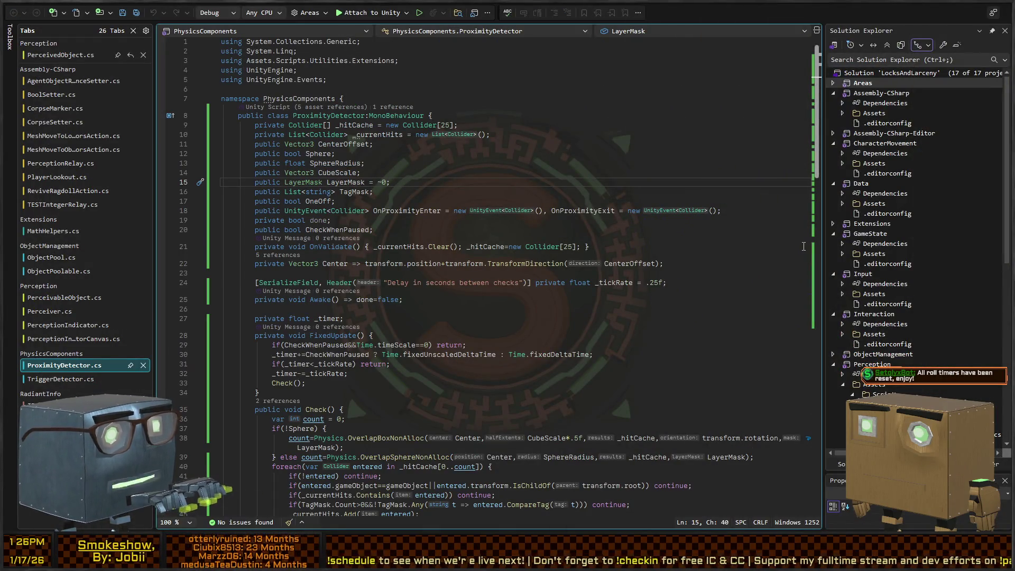
Step: In Perceiver.cs, start an if(_selectedOnly) return check at the top of OnDrawGizmos
key(ctrl+Tab)
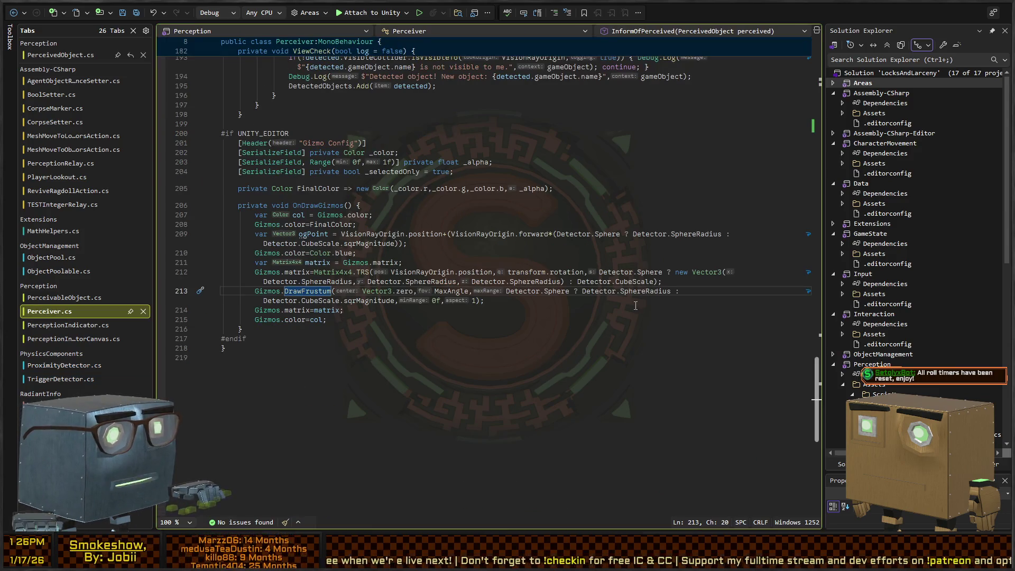
click(254, 296)
scroll(380, 226, up, 4)
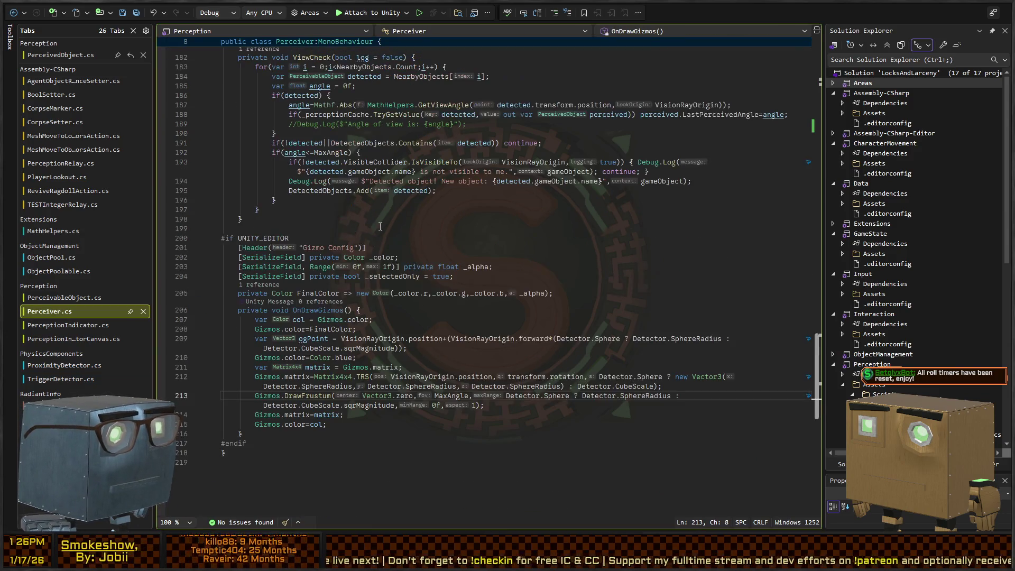
scroll(375, 286, down, 4)
key(Up)
key(Up)
key(Up)
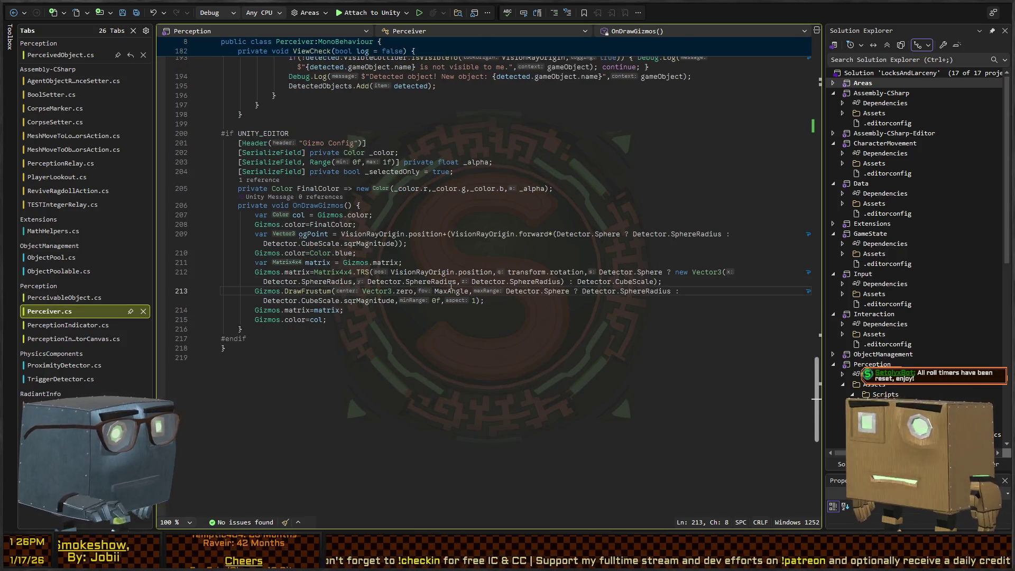
key(Up)
key(Up)
key(Up)
key(End)
key(Return)
text(if(_selected)
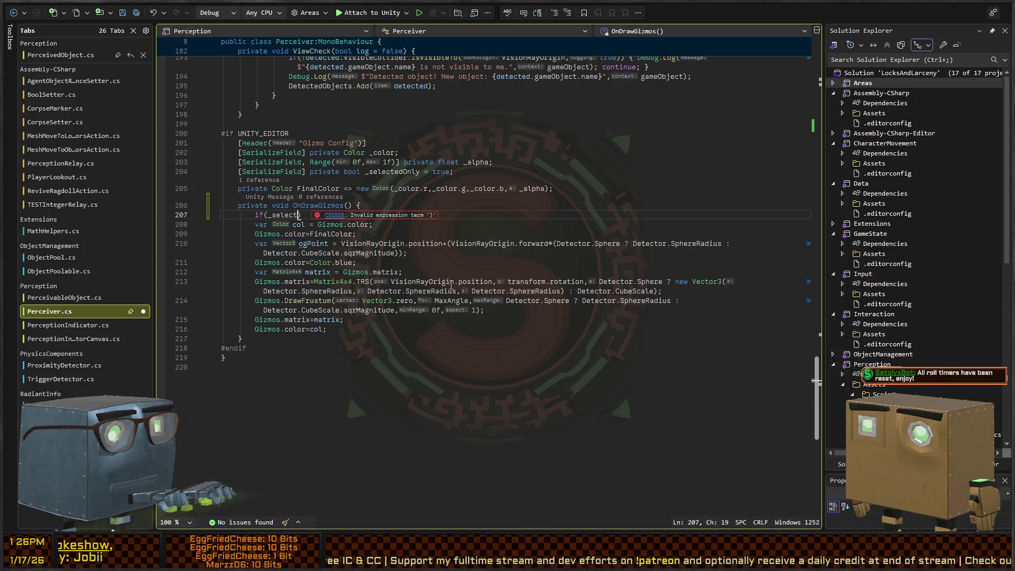
text(Only&&)
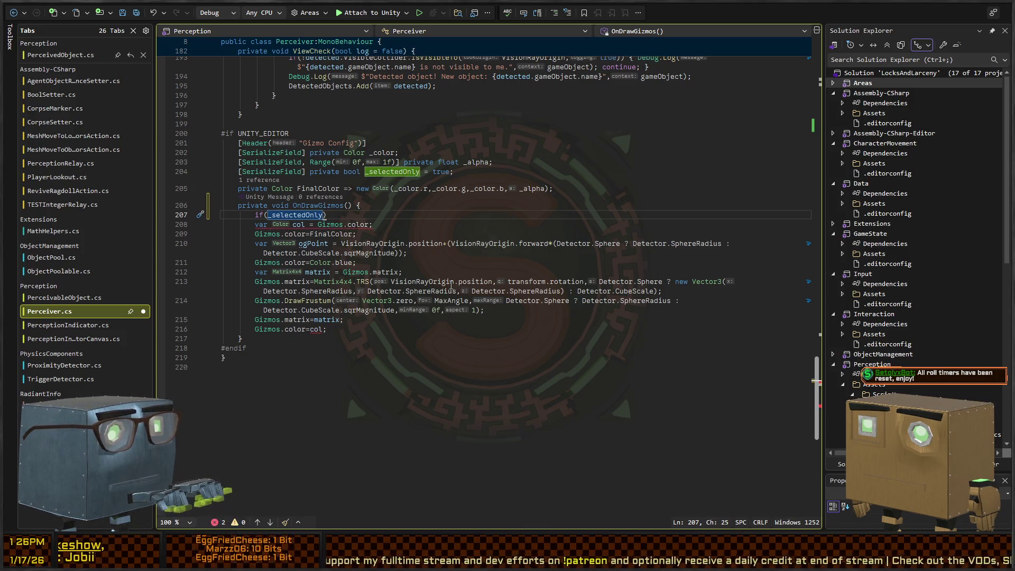
text(Selection)
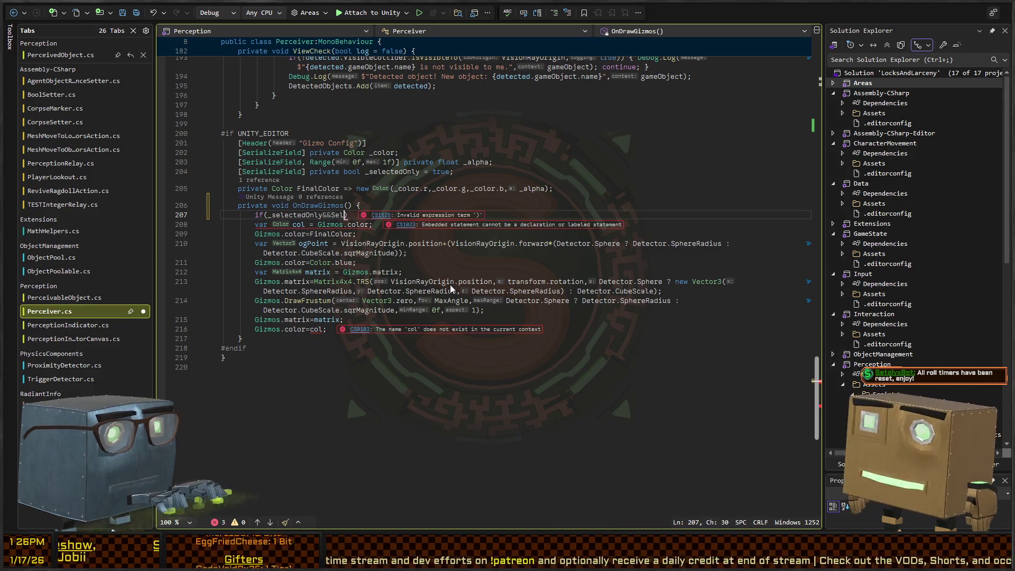
key(ctrl+BackSpace)
key(BackSpace)
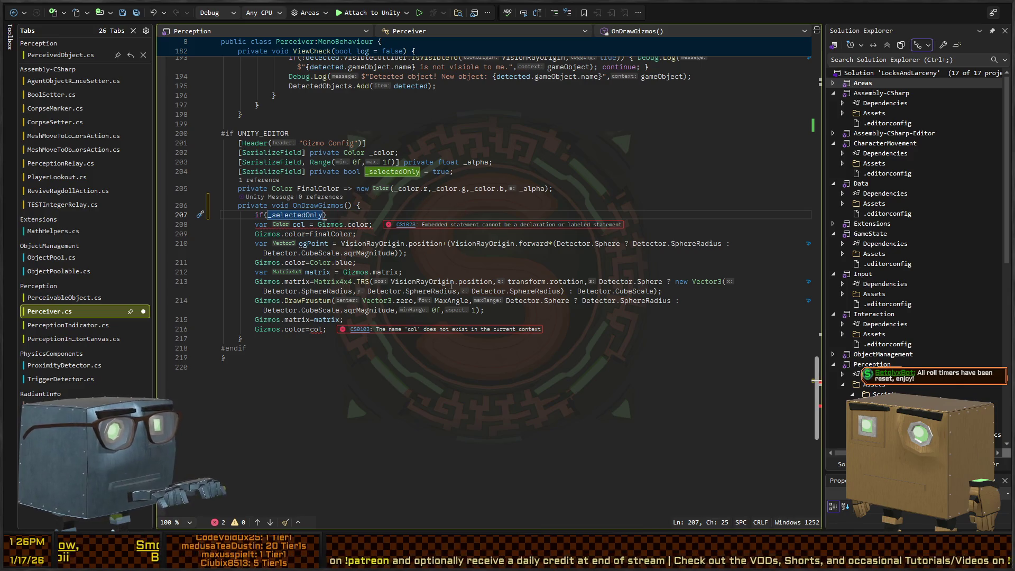
key(ctrl+Left)
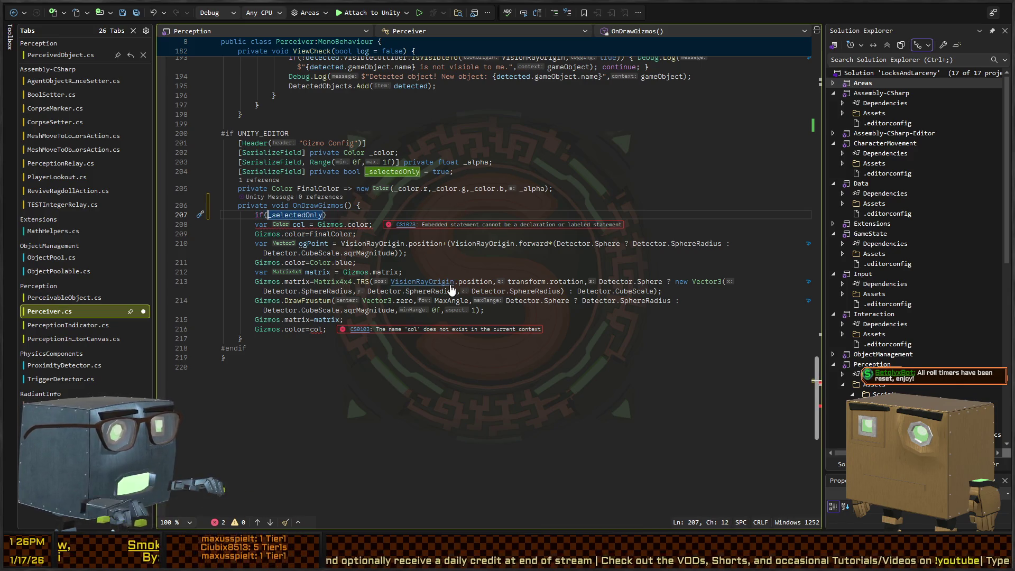
text( return;)
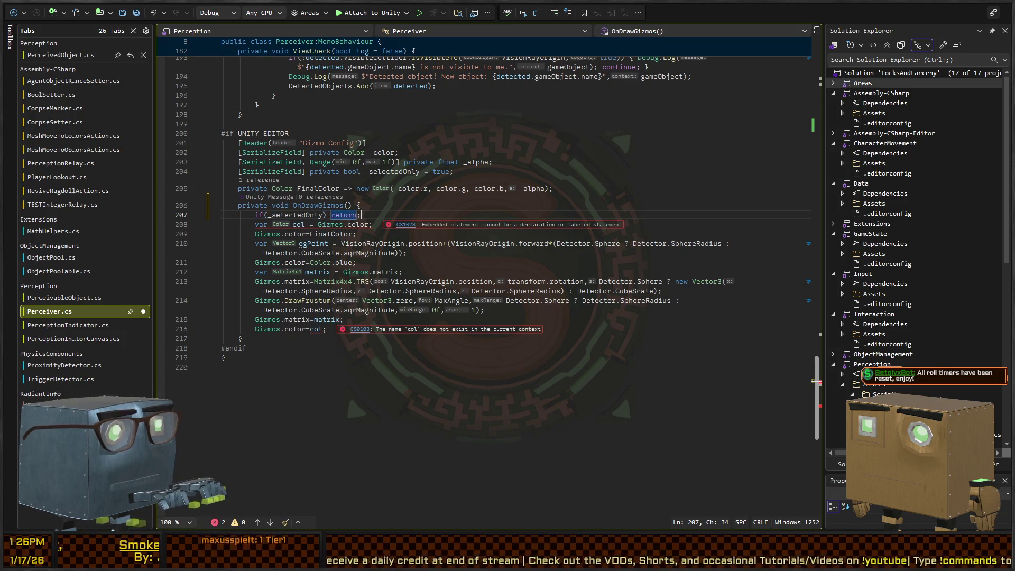
Step: Cut the OnDrawGizmos drawing lines into a new Draw() method
key(Down)
key(Home)
key(Home)
key(shift+Down)
key(shift+Down)
key(shift+Down)
key(shift+End)
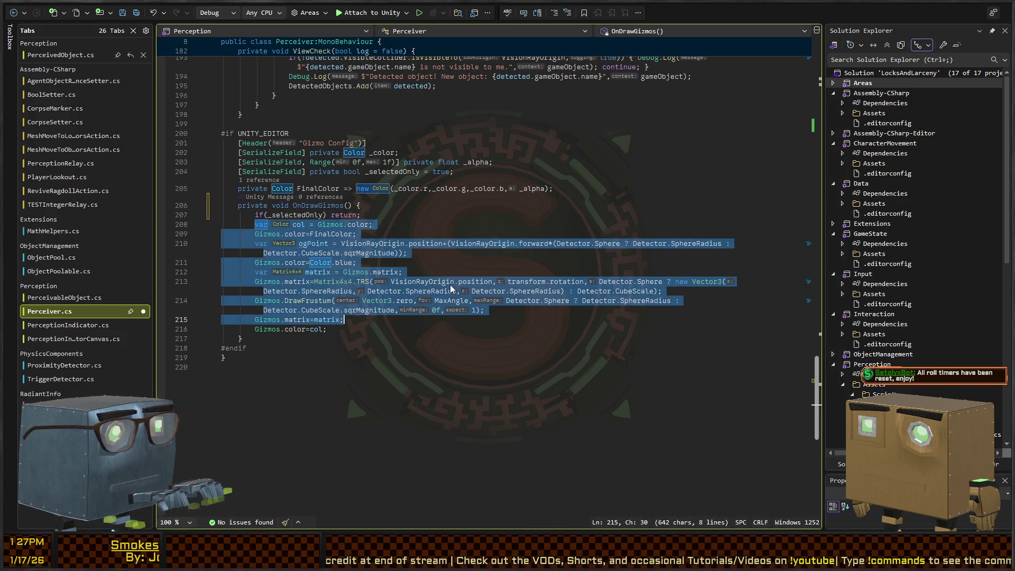
key(ctrl+x)
key(Up)
key(Up)
key(Up)
key(End)
key(Return)
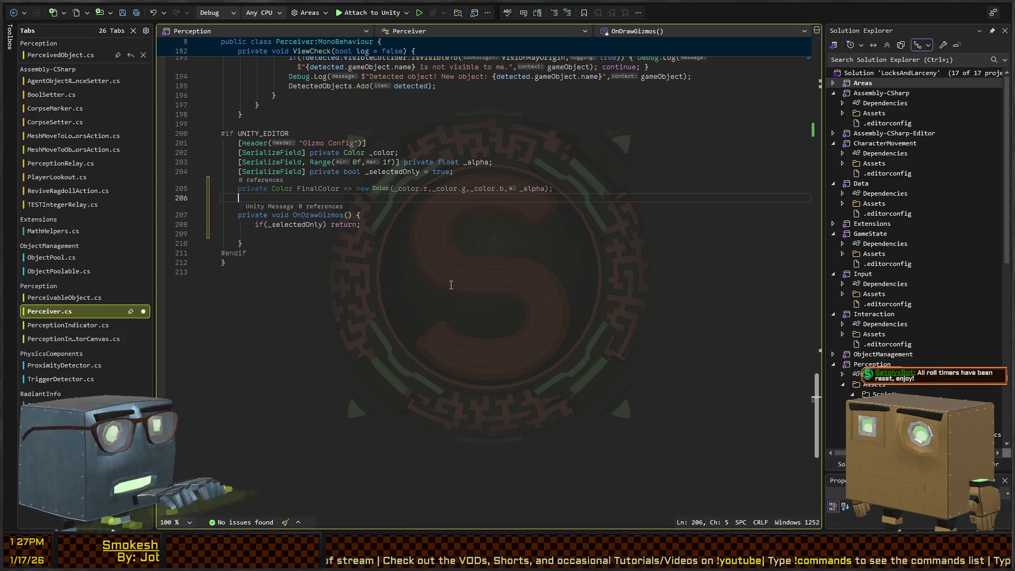
text(() {)
key(Return)
key(ctrl+v)
key(Return)
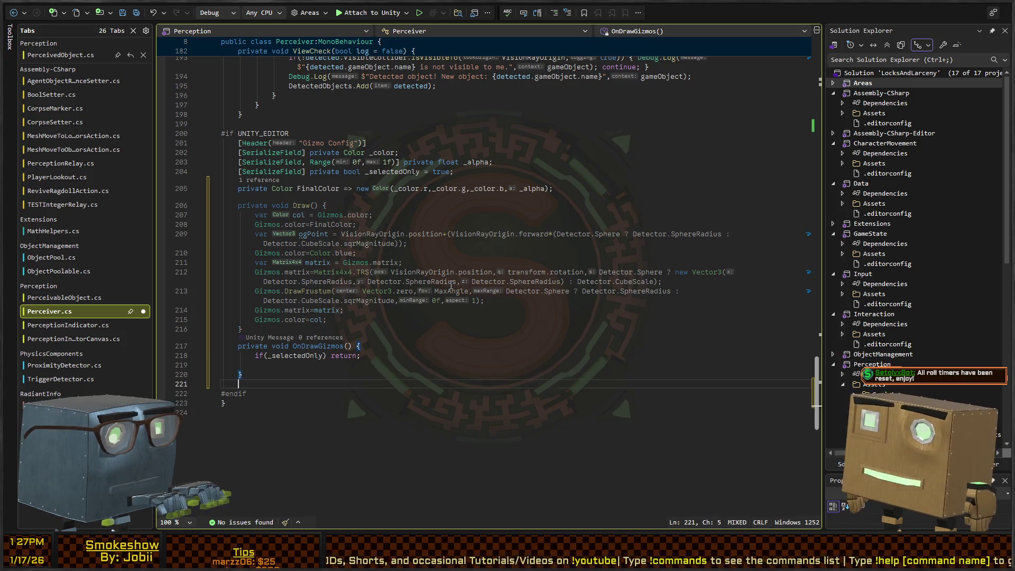
Step: Add an OnDrawGizmosSelected method that returns when !_selectedOnly
key(Down)
key(Tab)
text(!_selectedOnly)
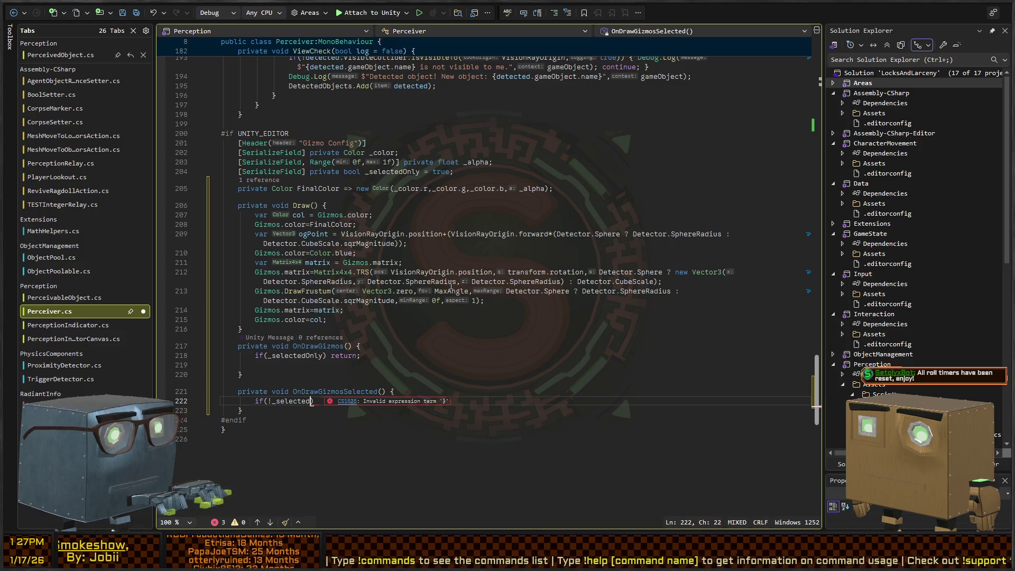
text() return;)
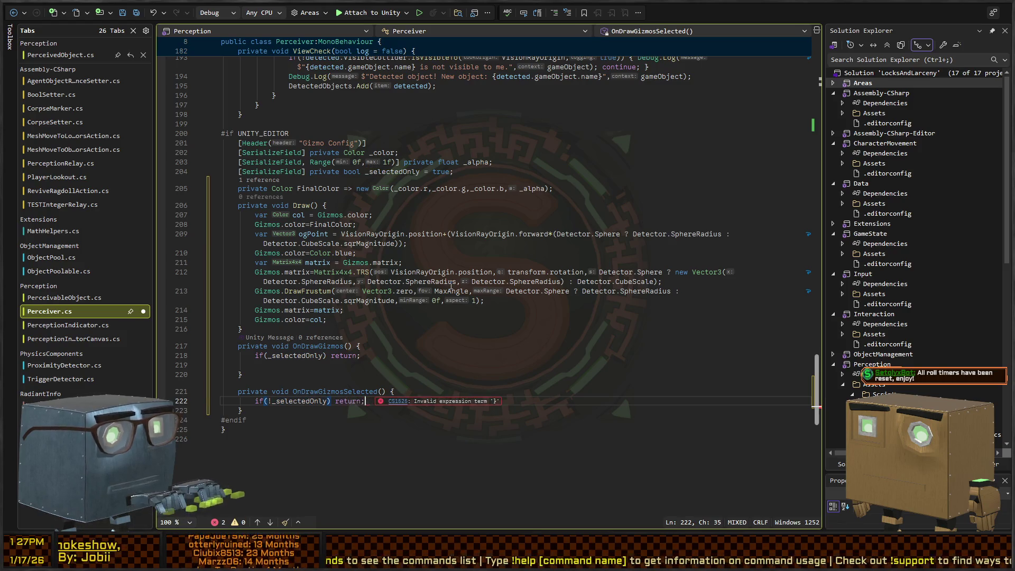
Step: Call Draw() after the _selectedOnly checks, then go back to Unity
key(Down)
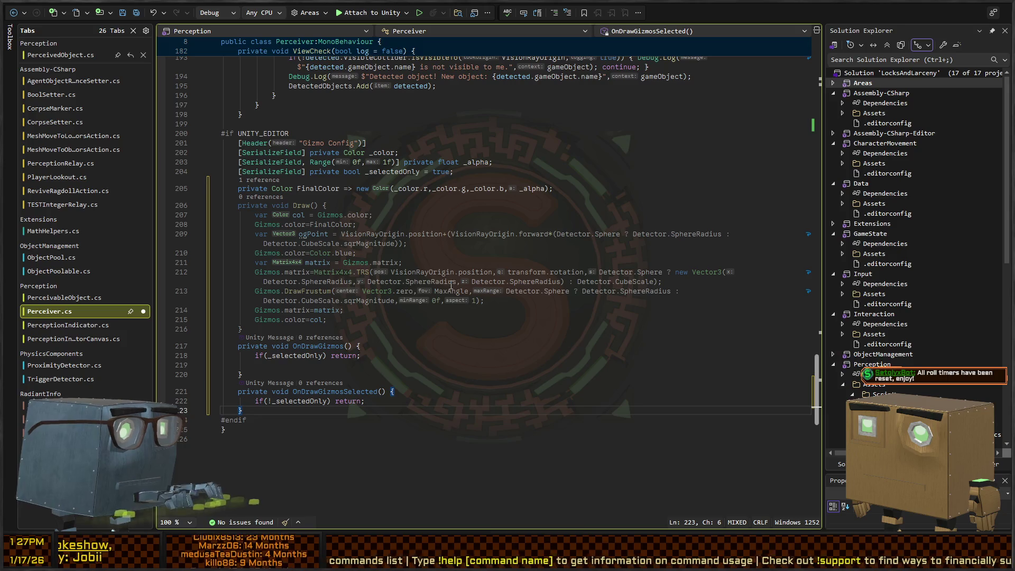
key(ctrl+v)
key(Up)
key(Up)
key(Up)
key(Up)
key(ctrl+z)
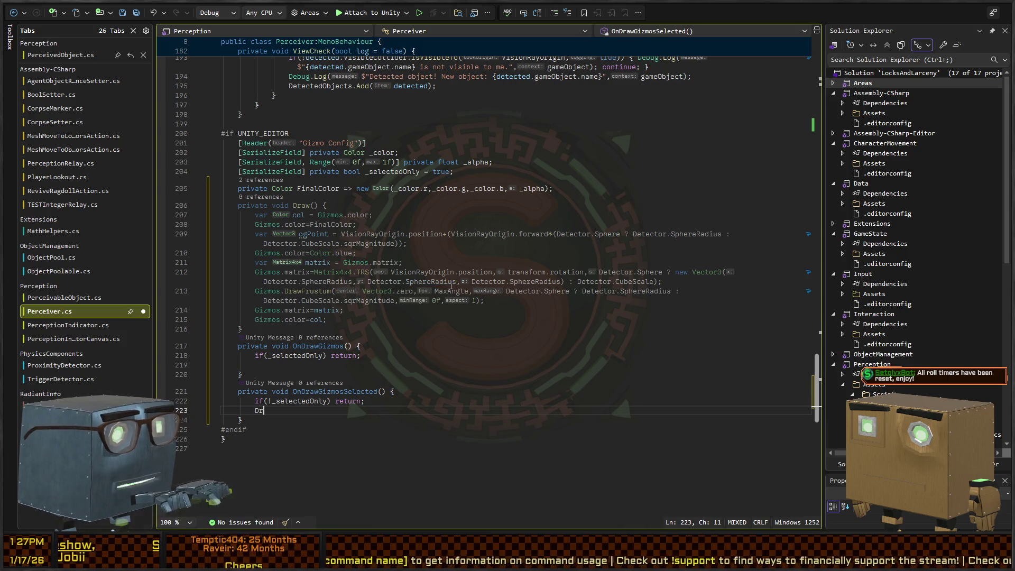
text(;)
key(Up)
key(Up)
key(Up)
text(Draw)
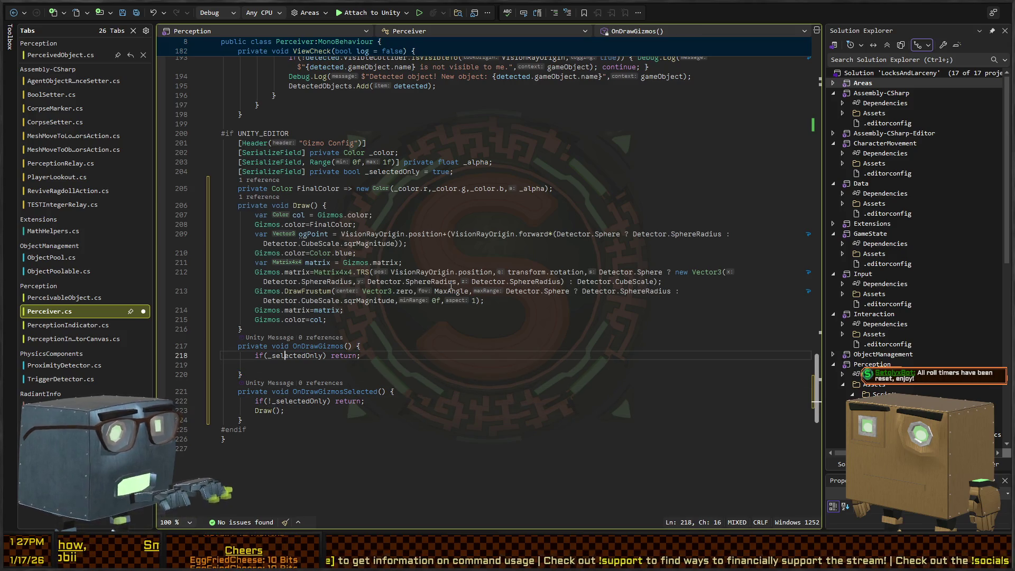
text(();)
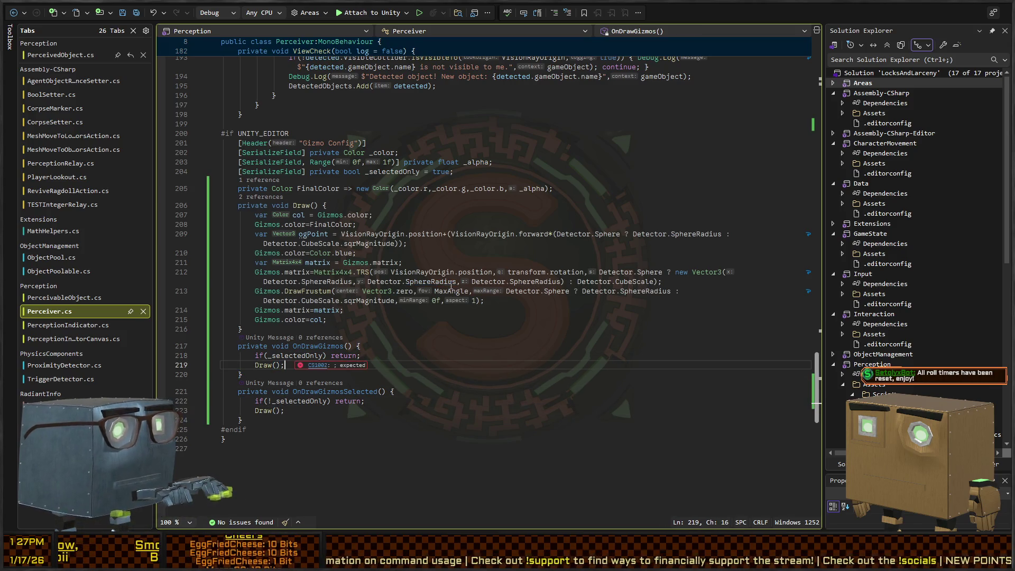
key(ctrl+Tab)
scroll(496, 190, down, 7)
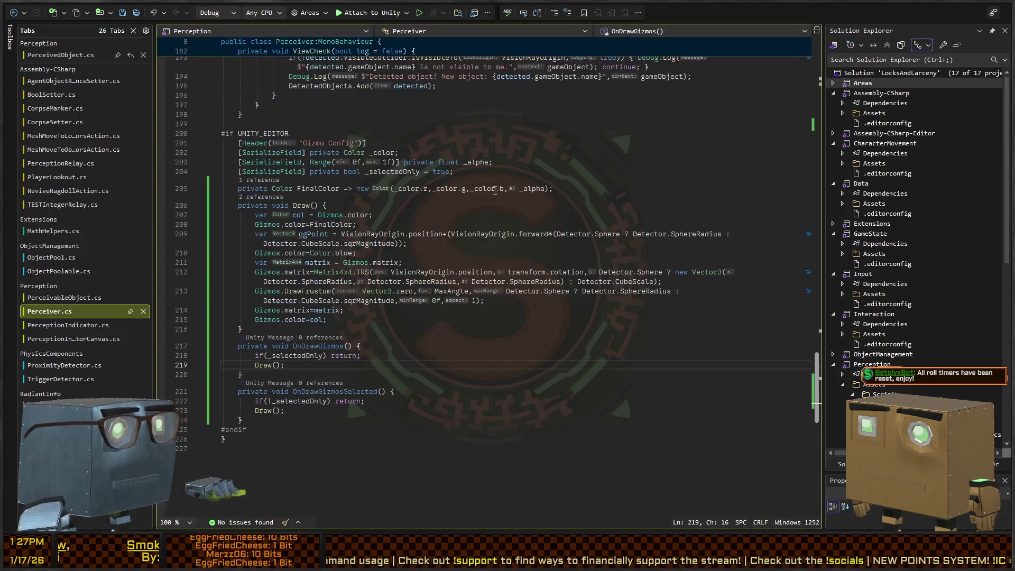
key(alt+Tab)
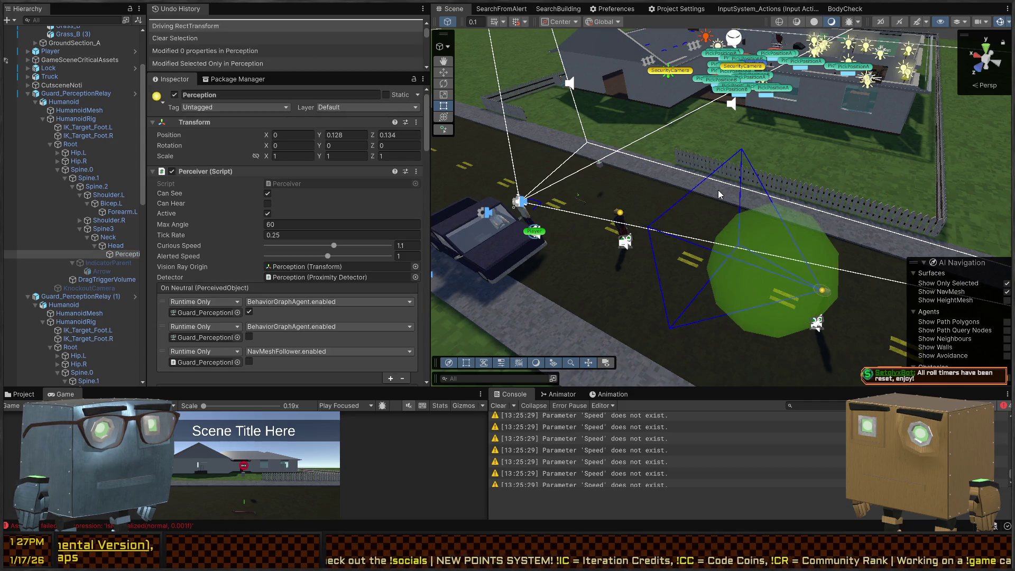
Step: Select and frame Guard_PerceptionRelay (1), then drag it beside the parked truck (about X -1.56, Z 14.15)
mouse_move(753, 306)
mouse_down()
mouse_move(752, 186)
mouse_move(613, 164)
mouse_move(714, 208)
mouse_move(598, 149)
mouse_move(594, 184)
mouse_up()
click(595, 184)
key(w)
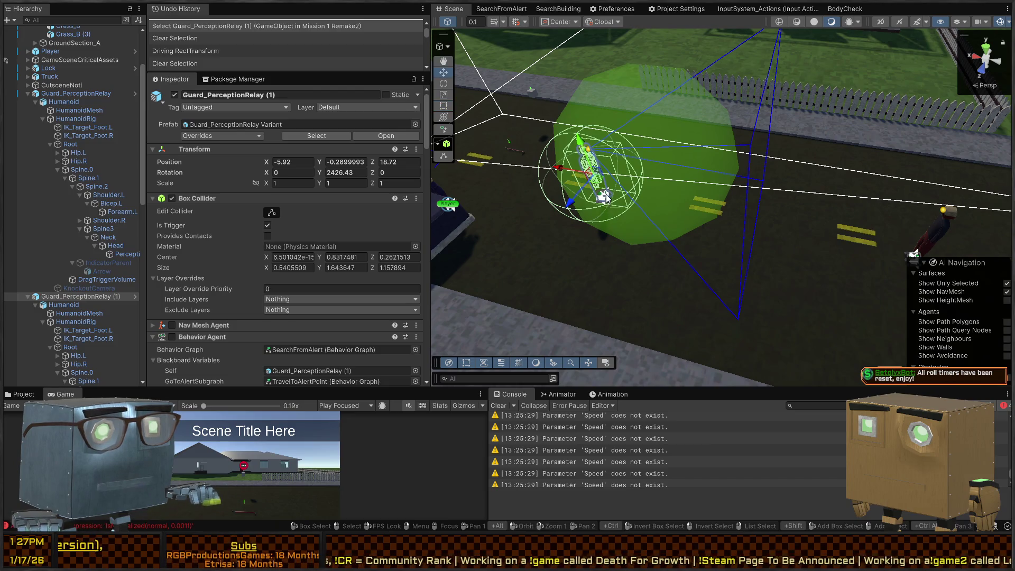
key(f)
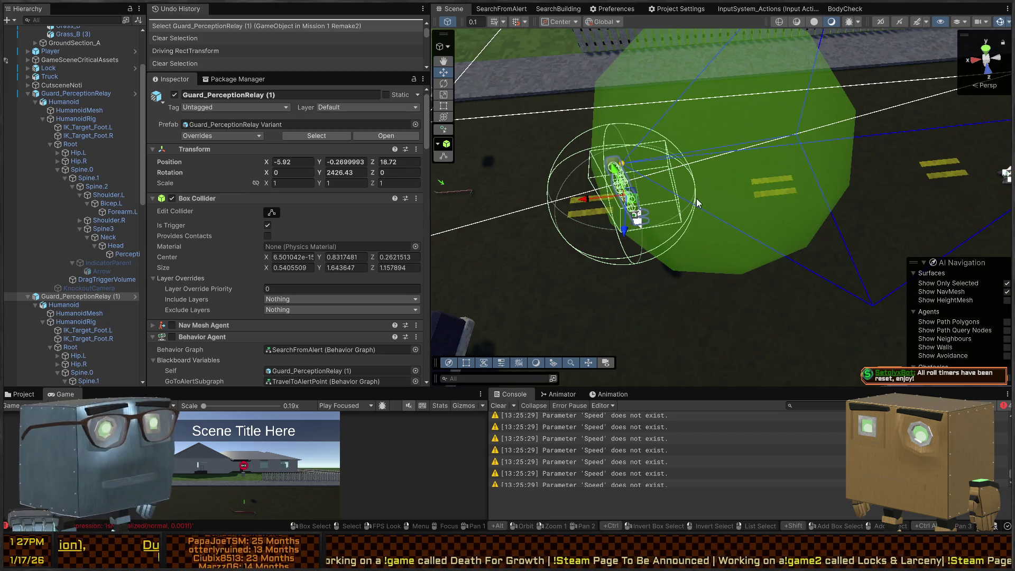
mouse_move(632, 202)
mouse_down()
mouse_move(674, 161)
mouse_move(800, 95)
mouse_up()
mouse_move(769, 135)
mouse_down()
mouse_move(683, 172)
mouse_move(654, 109)
mouse_up()
mouse_move(645, 75)
mouse_down()
mouse_move(793, 117)
mouse_move(732, 90)
mouse_up()
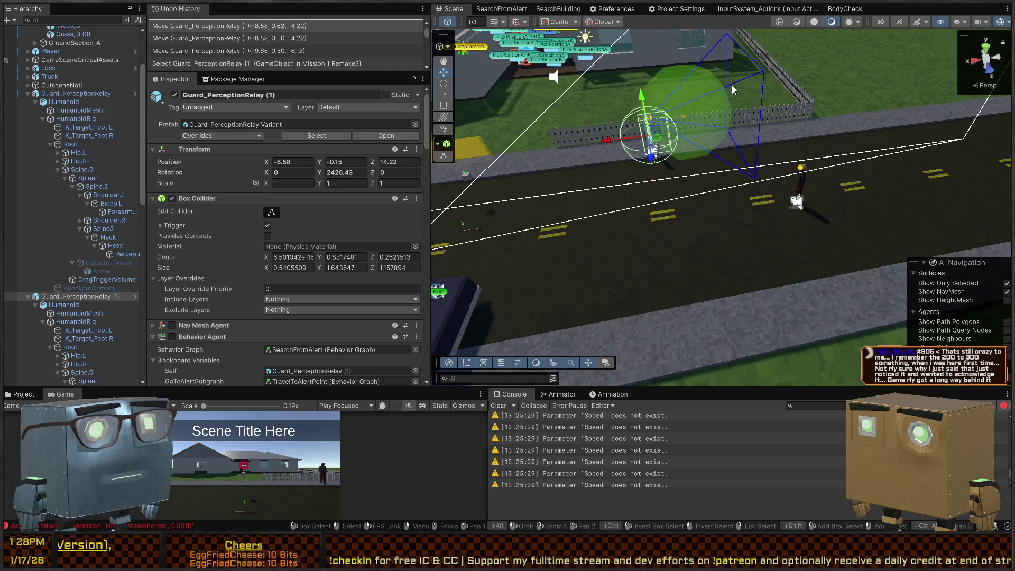
mouse_move(731, 85)
mouse_down()
mouse_move(632, 140)
mouse_move(649, 148)
mouse_move(647, 161)
mouse_move(570, 161)
mouse_up()
mouse_move(559, 109)
mouse_down()
mouse_move(677, 245)
mouse_move(694, 91)
mouse_move(728, 218)
mouse_move(684, 170)
mouse_up()
click(658, 97)
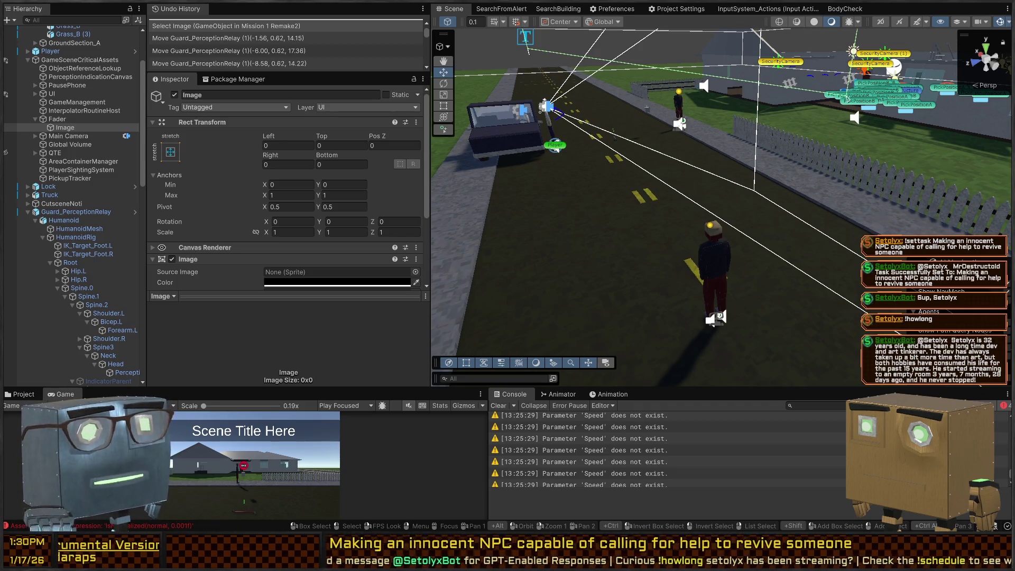
right_click(686, 166)
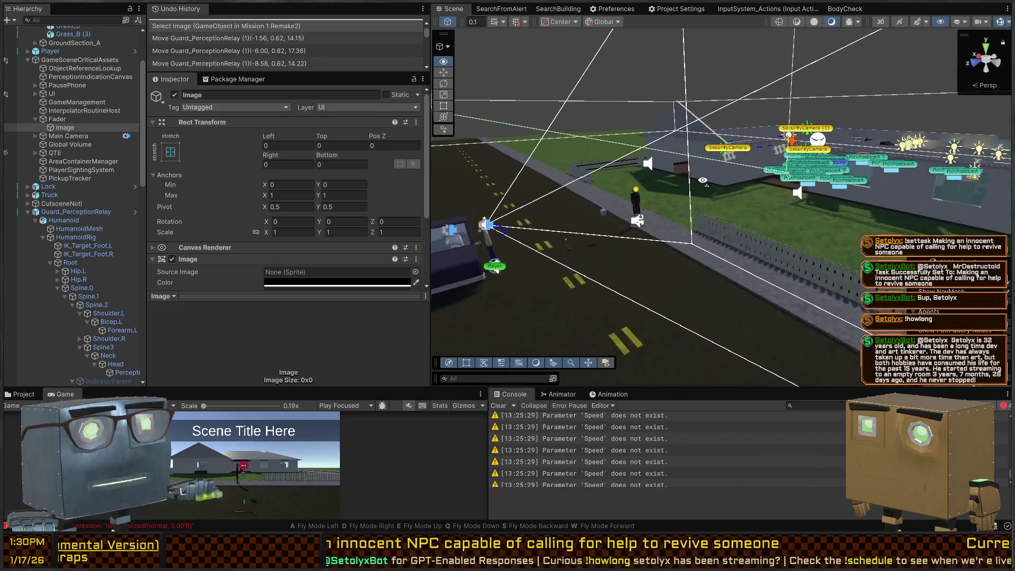
key(w)
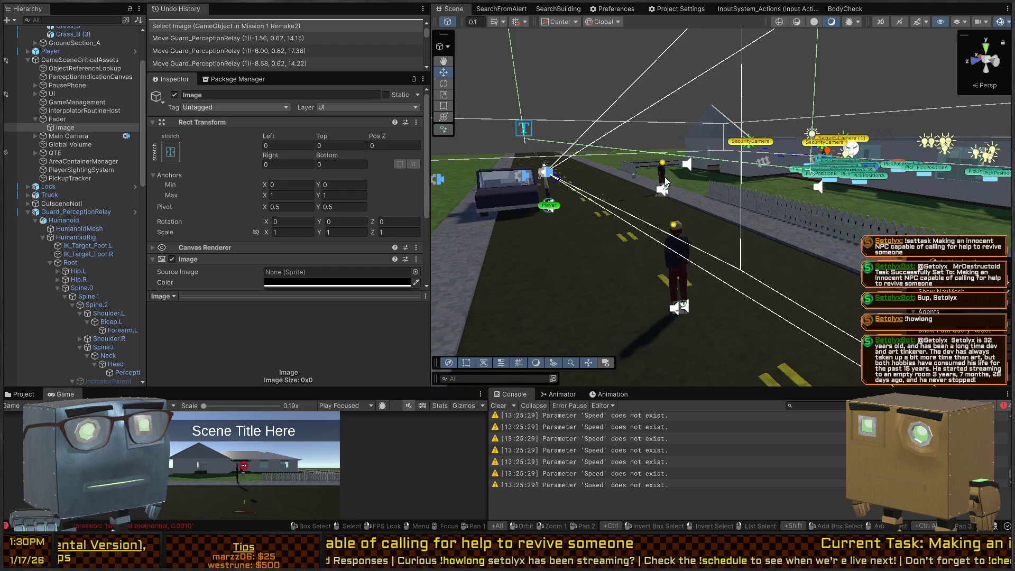
right_click(665, 181)
key(s)
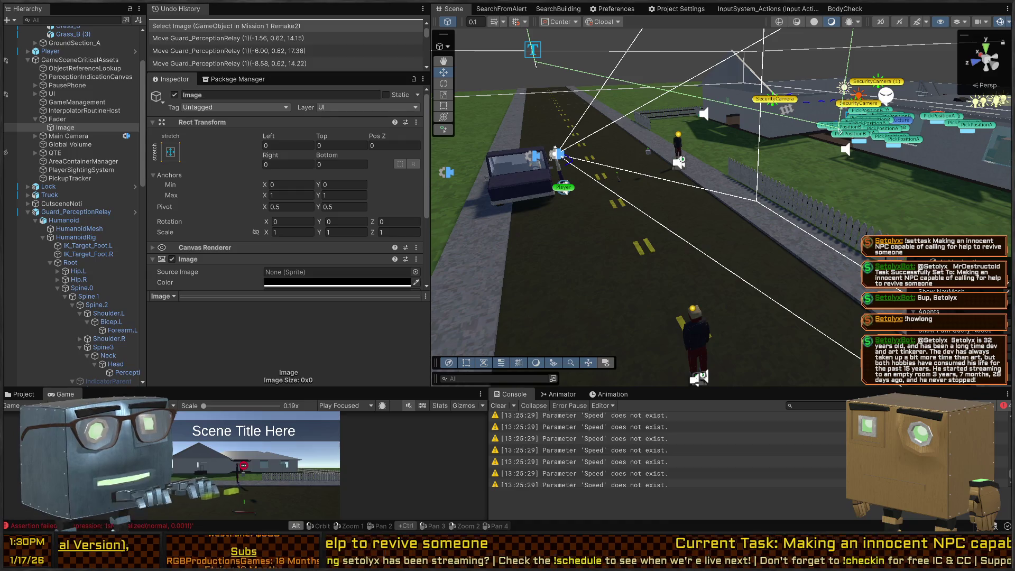
key(alt+Tab)
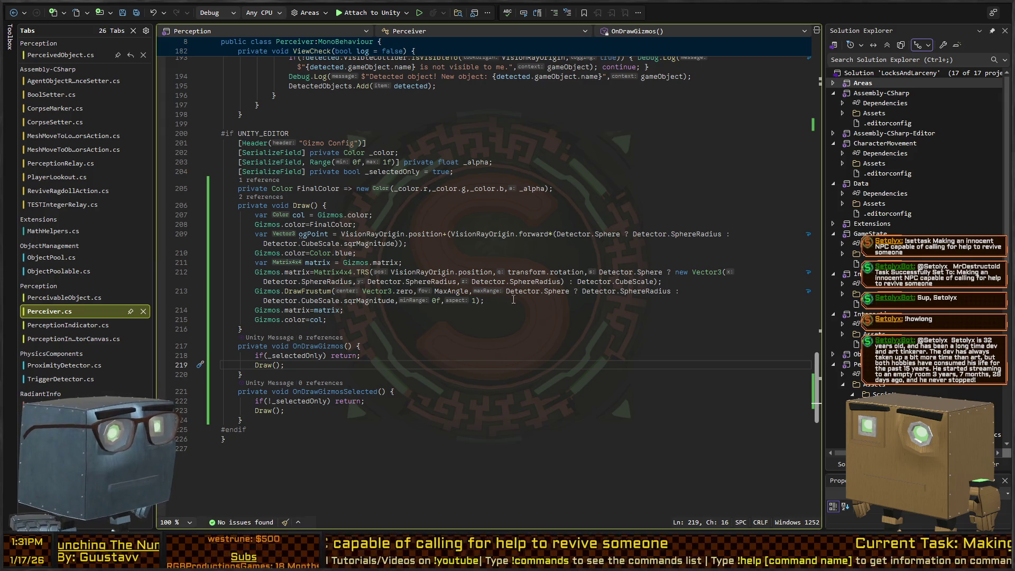
key(Up)
key(End)
key(Left)
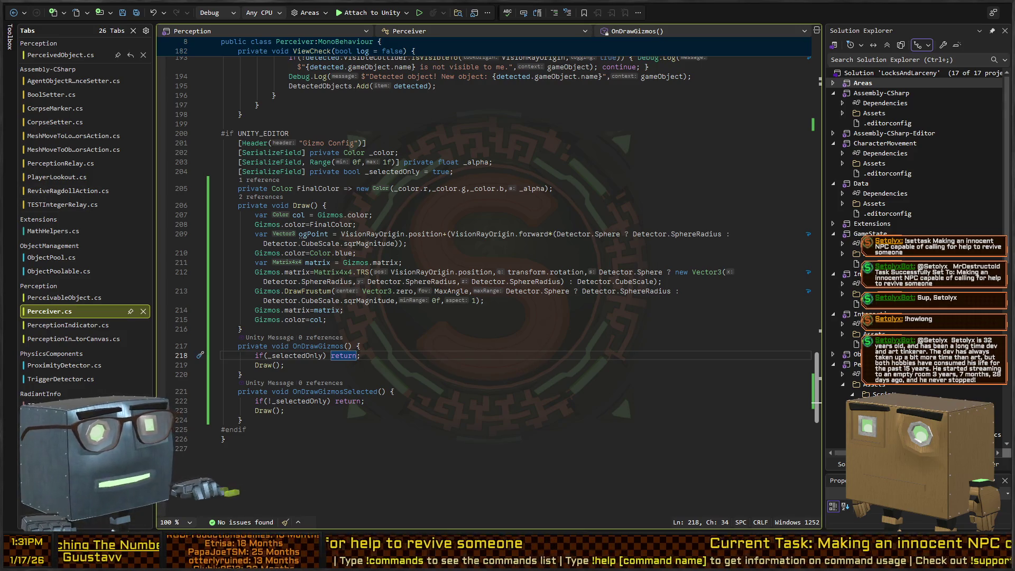
key(alt+Tab)
Step: Enlarge the bottom Project panel and open the Scripts > Utilities folder
drag(826, 188, 645, 248)
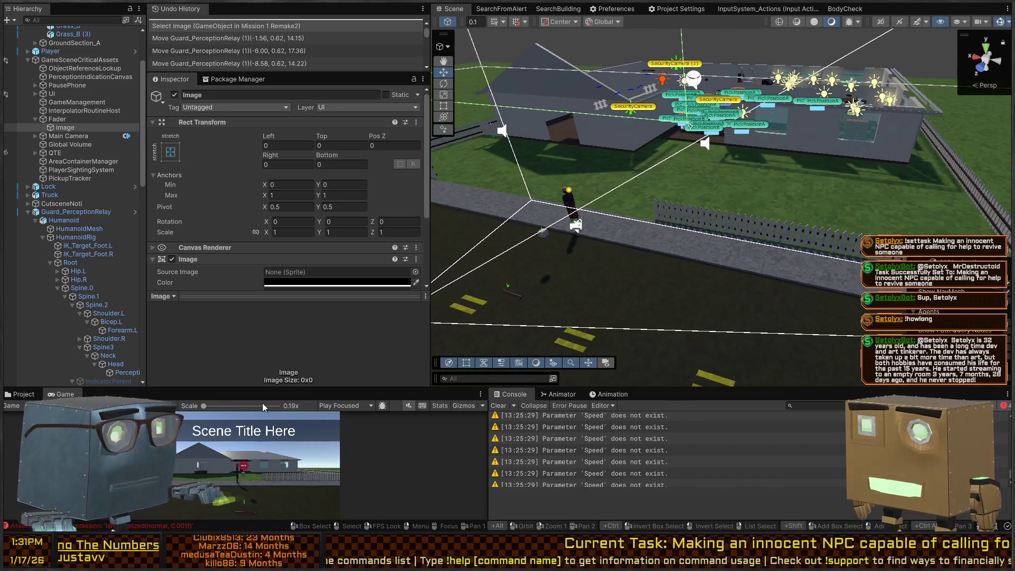
click(21, 394)
drag(296, 388, 296, 302)
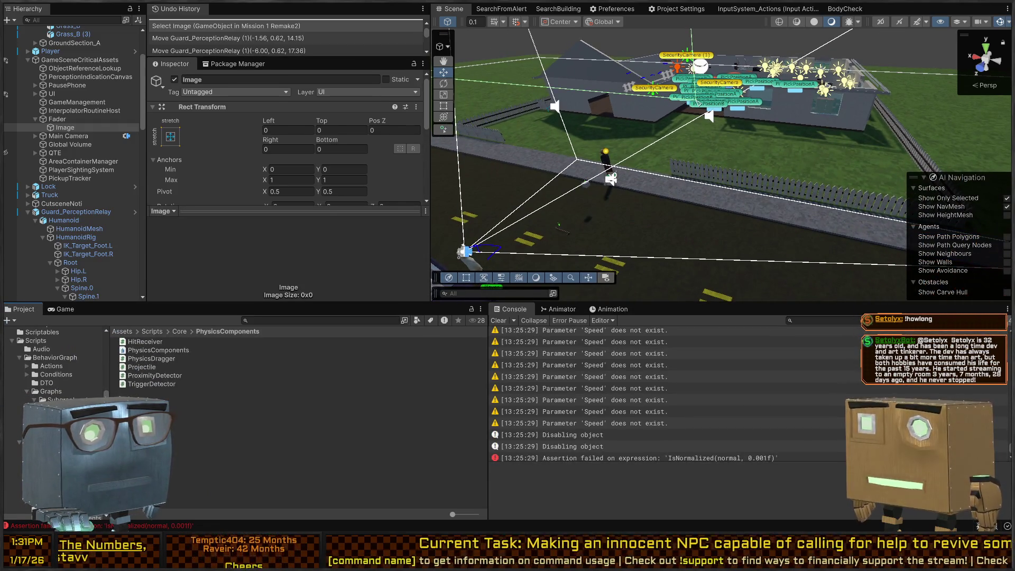
scroll(53, 370, down, 10)
scroll(53, 365, up, 10)
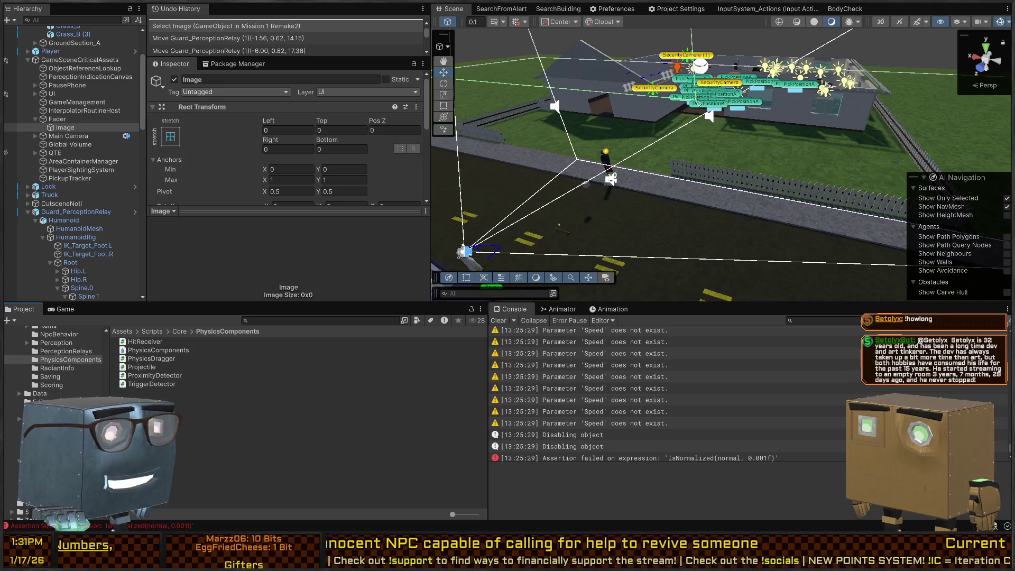
click(32, 461)
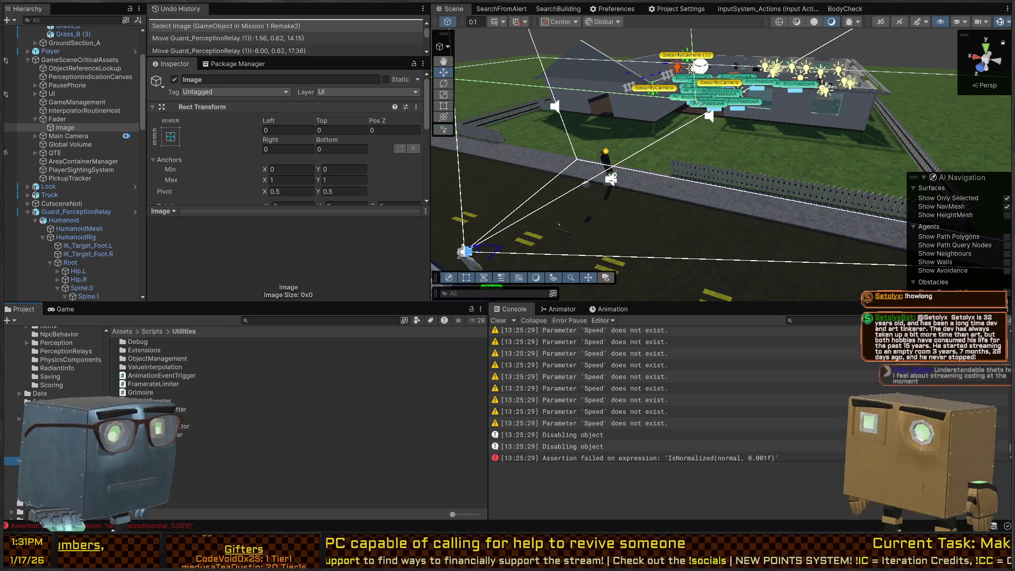
mouse_move(719, 185)
mouse_down()
mouse_move(691, 187)
mouse_move(748, 170)
mouse_up()
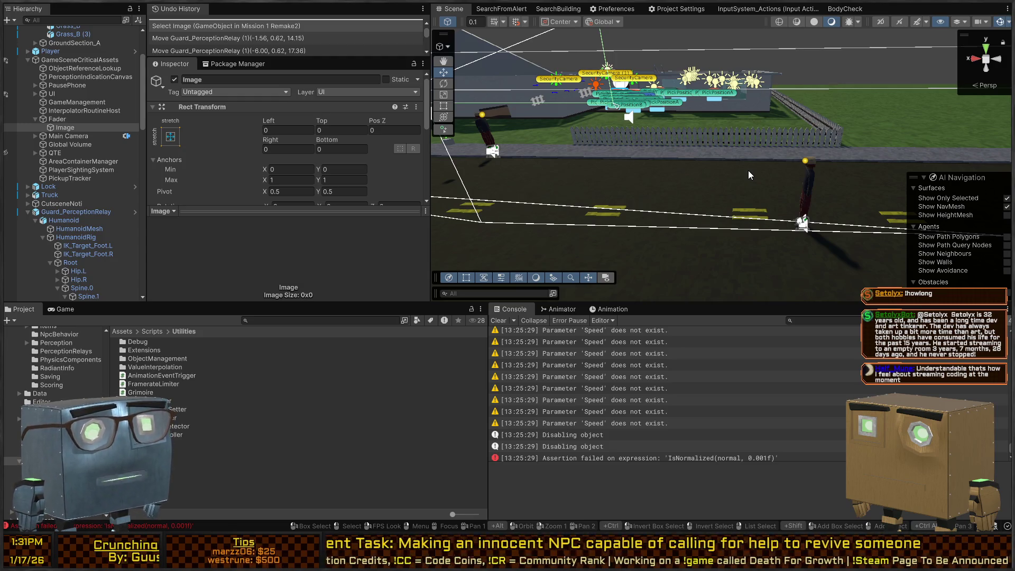
drag(976, 138, 794, 137)
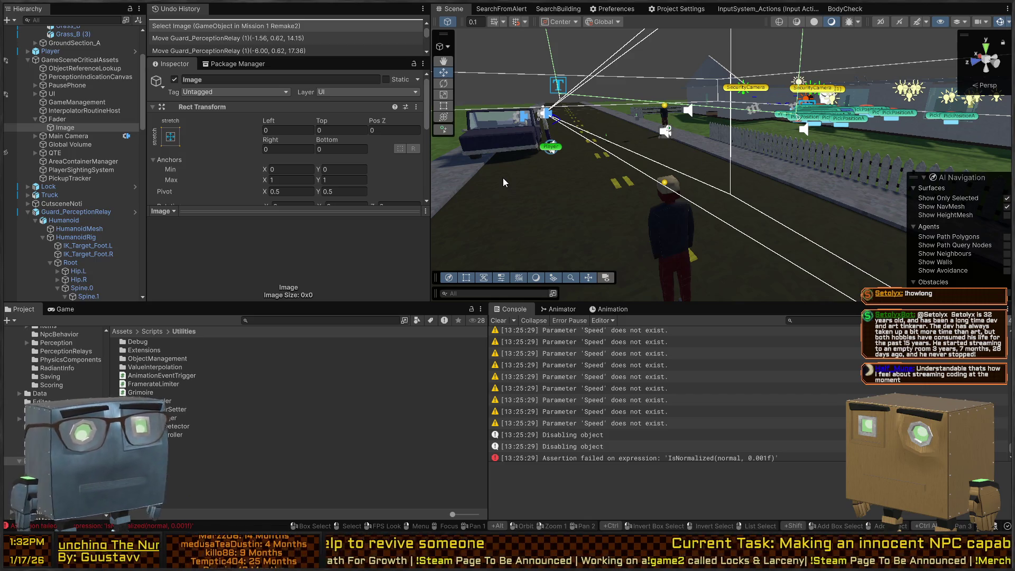
drag(503, 178, 529, 180)
drag(638, 128, 664, 145)
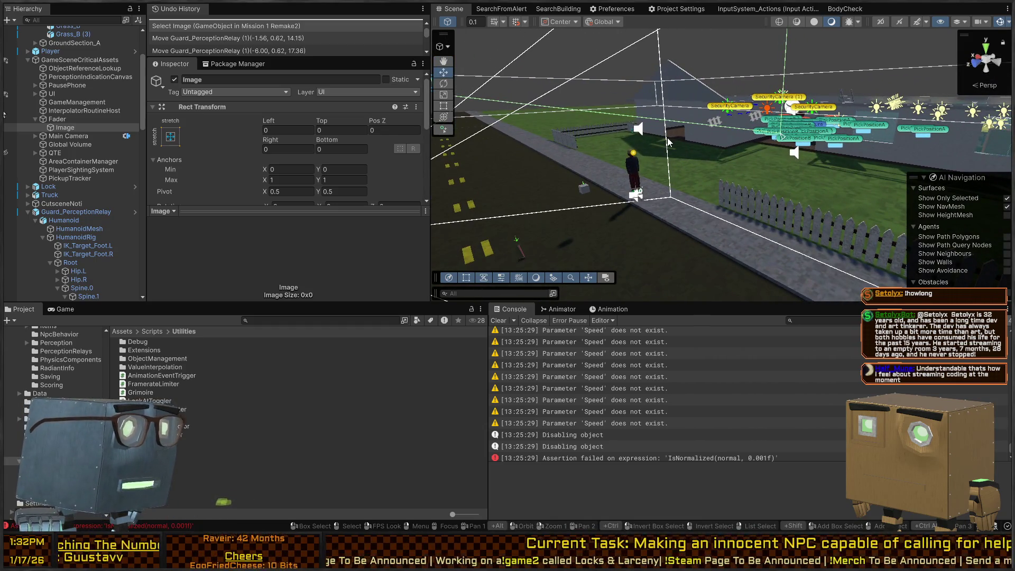
mouse_move(667, 141)
mouse_down()
mouse_move(739, 132)
mouse_move(703, 178)
mouse_move(693, 159)
mouse_up()
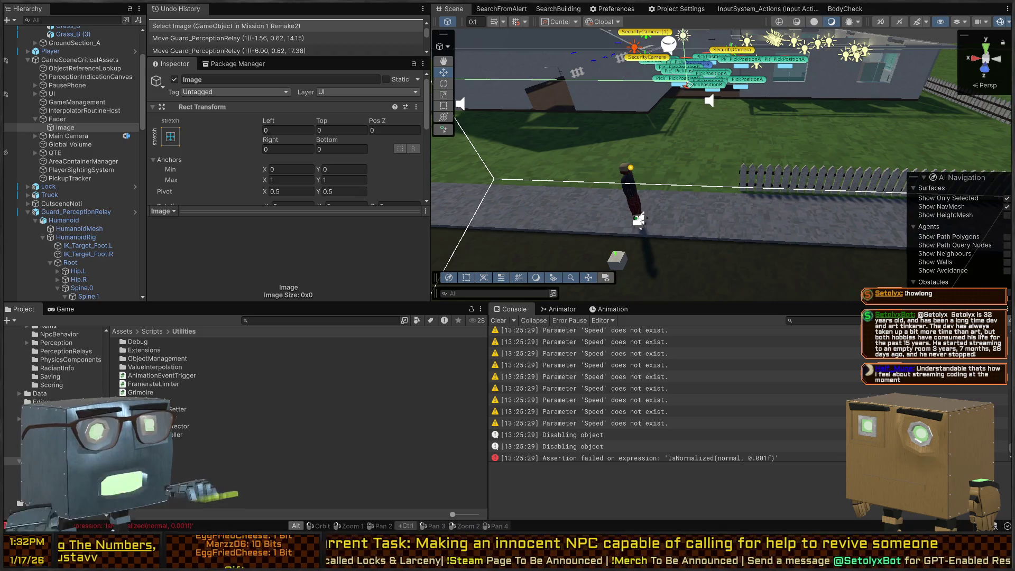
key(alt)
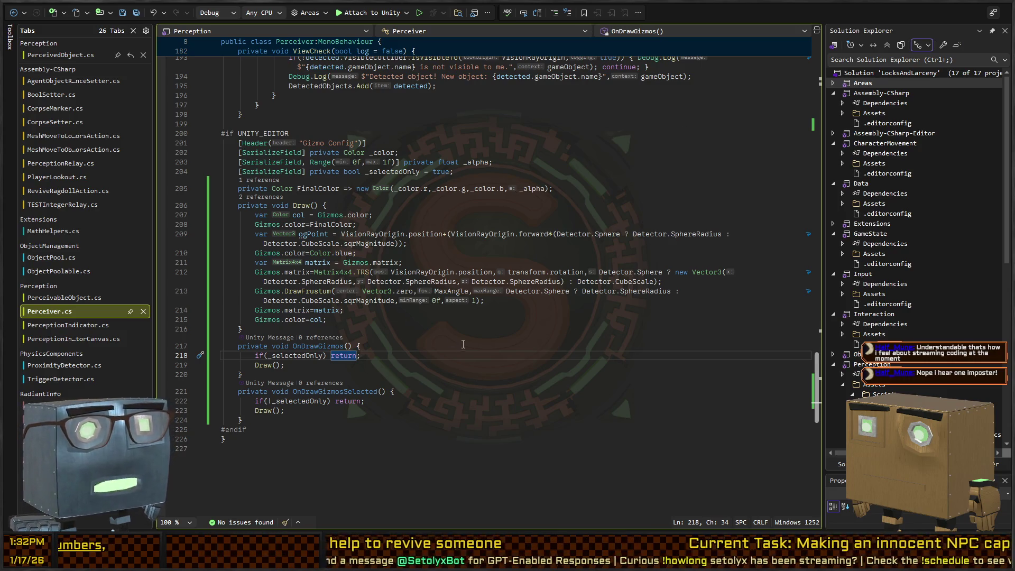
Step: Delete the commented-out Debug.Log on line 189 and its empty line
click(370, 320)
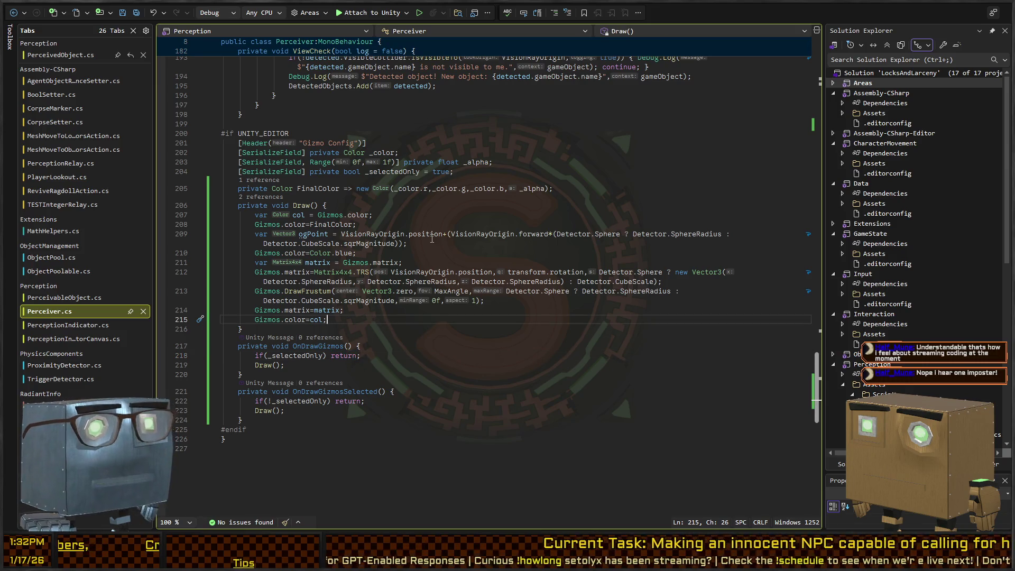
click(455, 142)
scroll(366, 192, up, 8)
click(487, 248)
key(shift+Home)
key(BackSpace)
key(Delete)
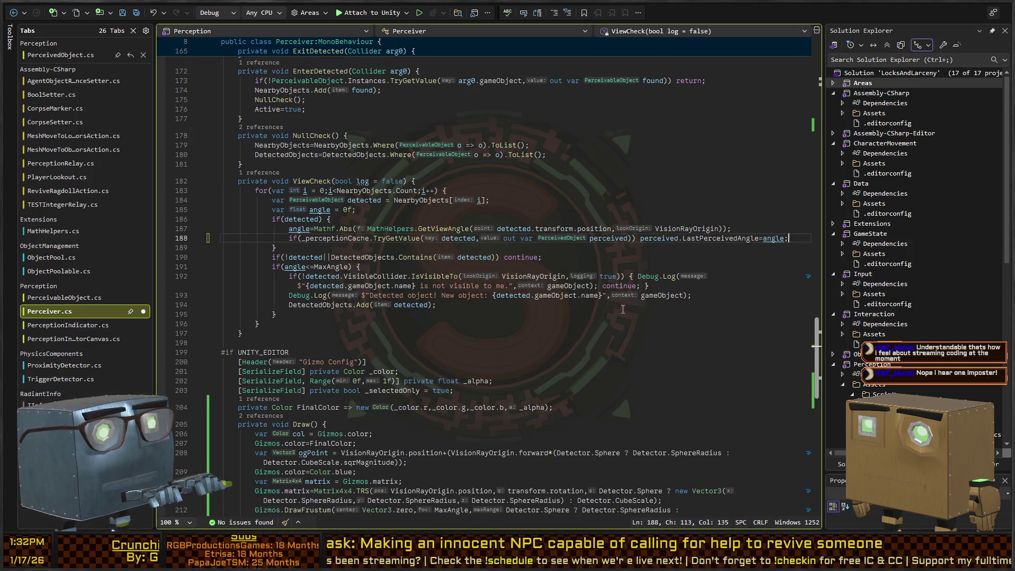
Step: Review the surrounding code, including the Gizmos.DrawFrustum call, then switch back to Unity
key(Up)
key(Up)
key(End)
key(Down)
key(Down)
key(Down)
key(End)
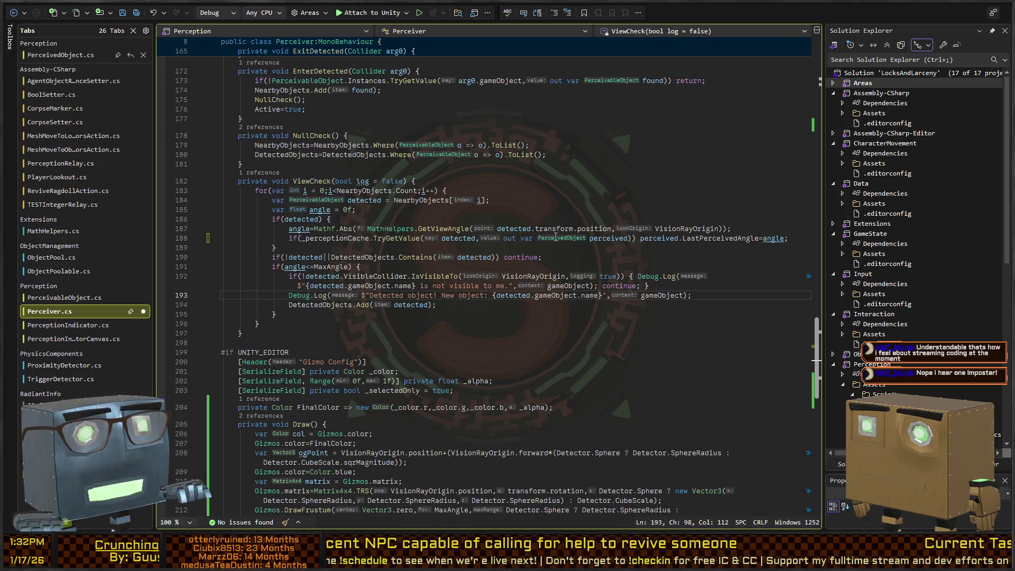
scroll(555, 236, down, 6)
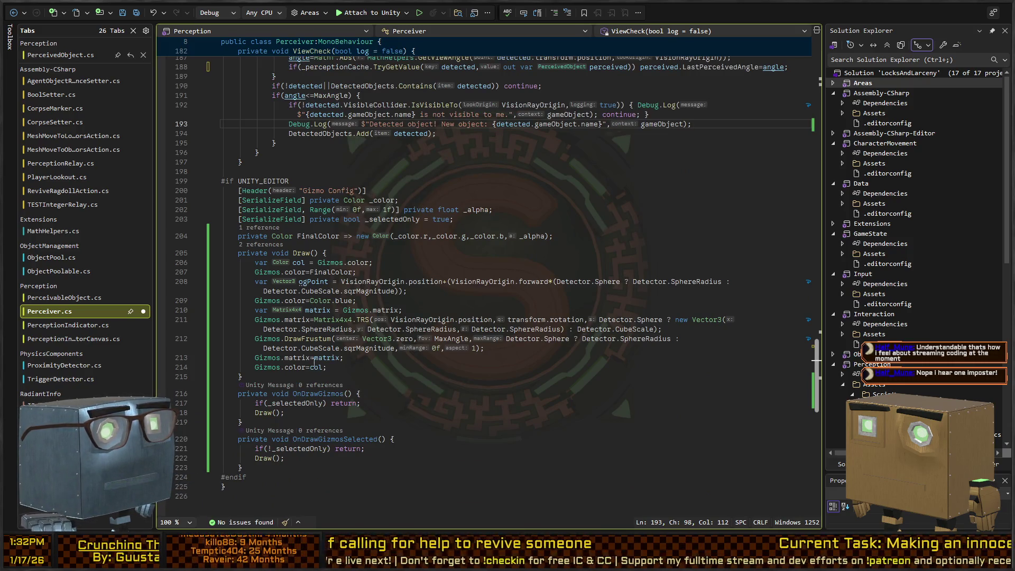
click(253, 341)
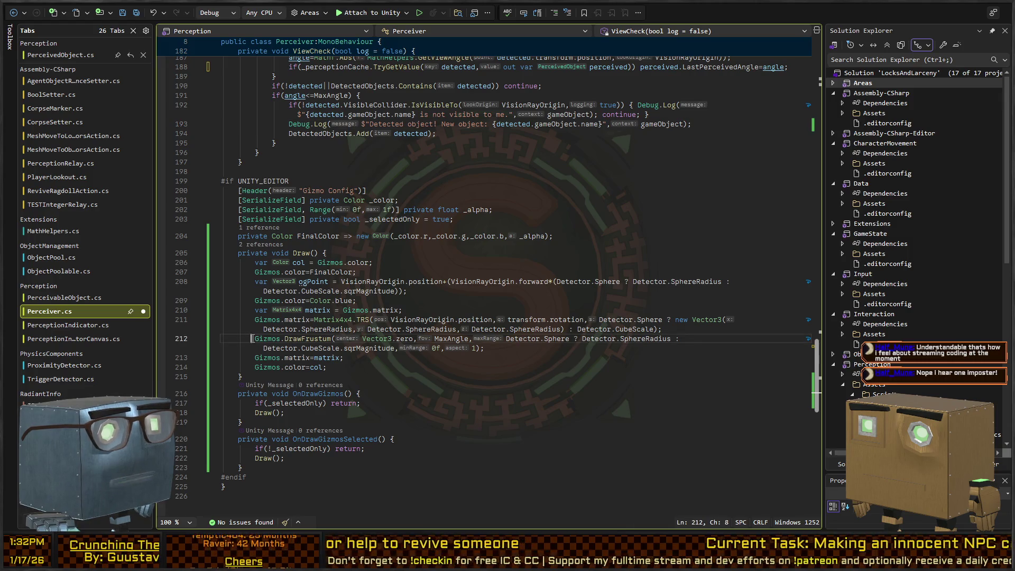
scroll(358, 301, up, 6)
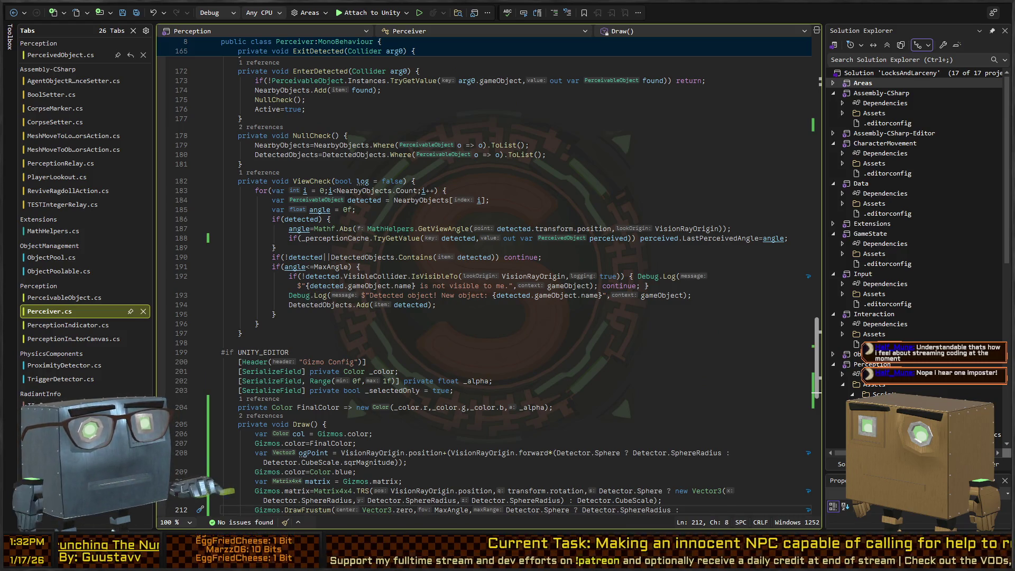
key(alt+Tab)
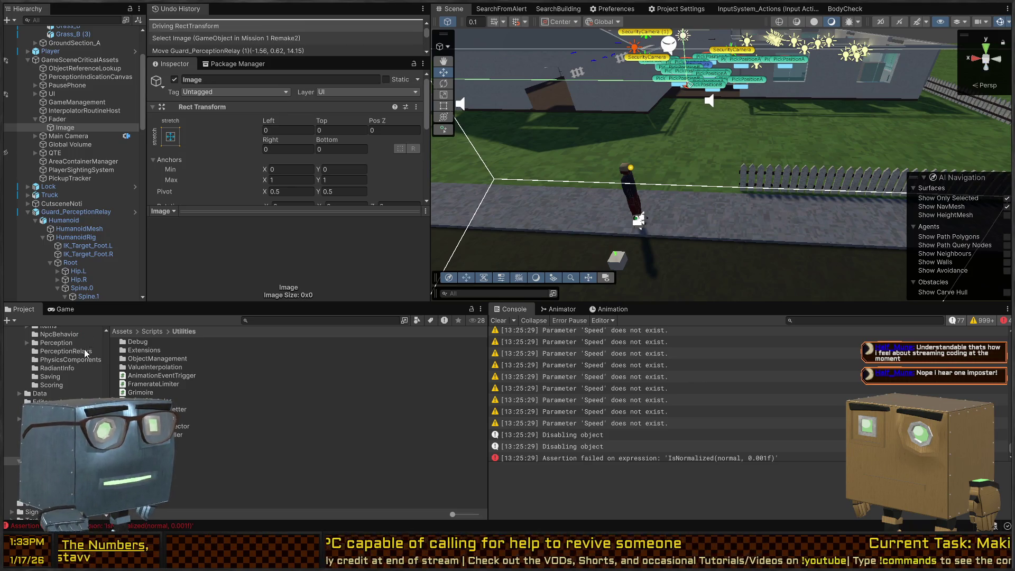
Step: Open the BodyCheck behavior graph, look over its top and bottom comments, then close it
scroll(85, 353, up, 5)
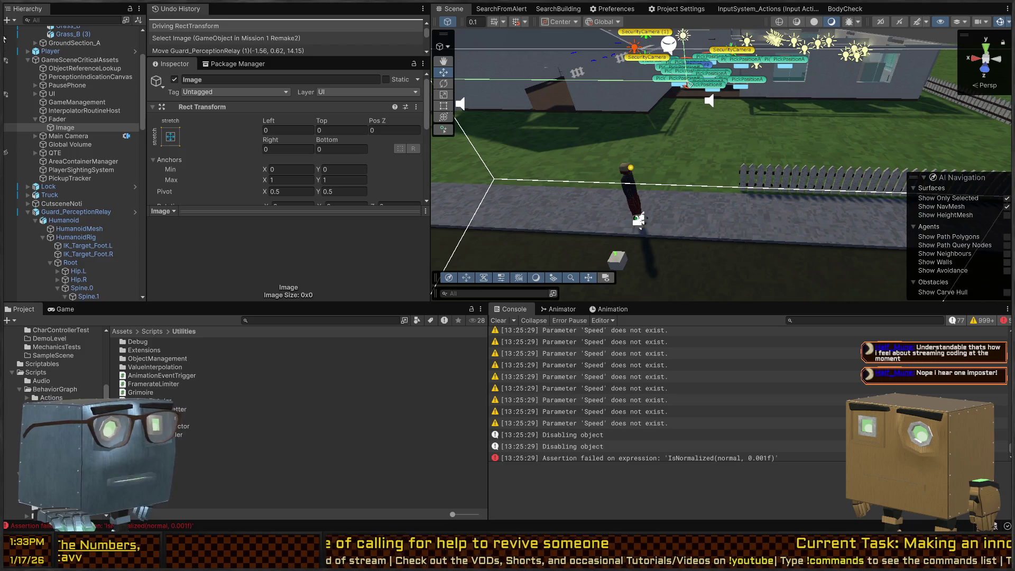
click(51, 423)
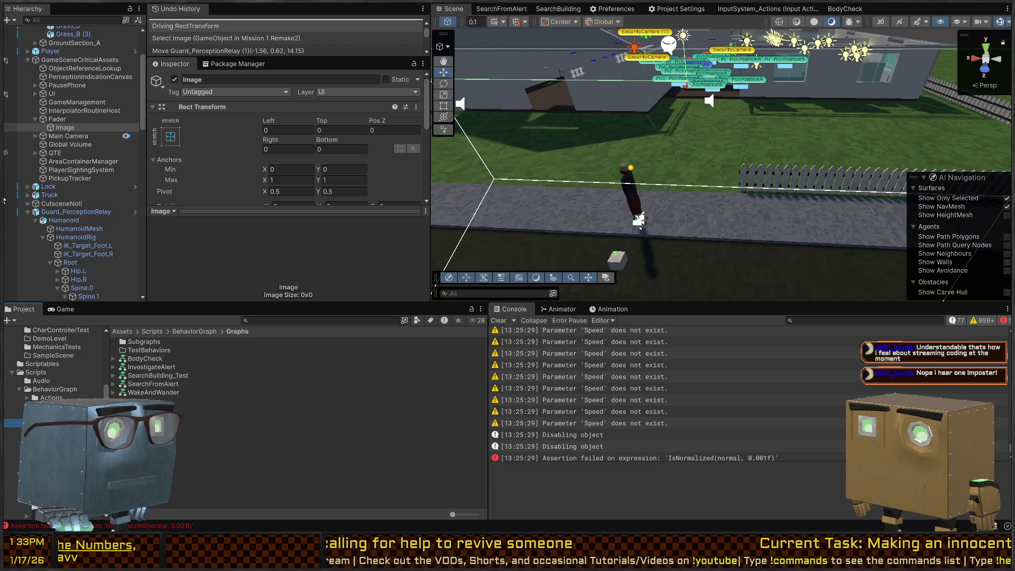
double_click(145, 359)
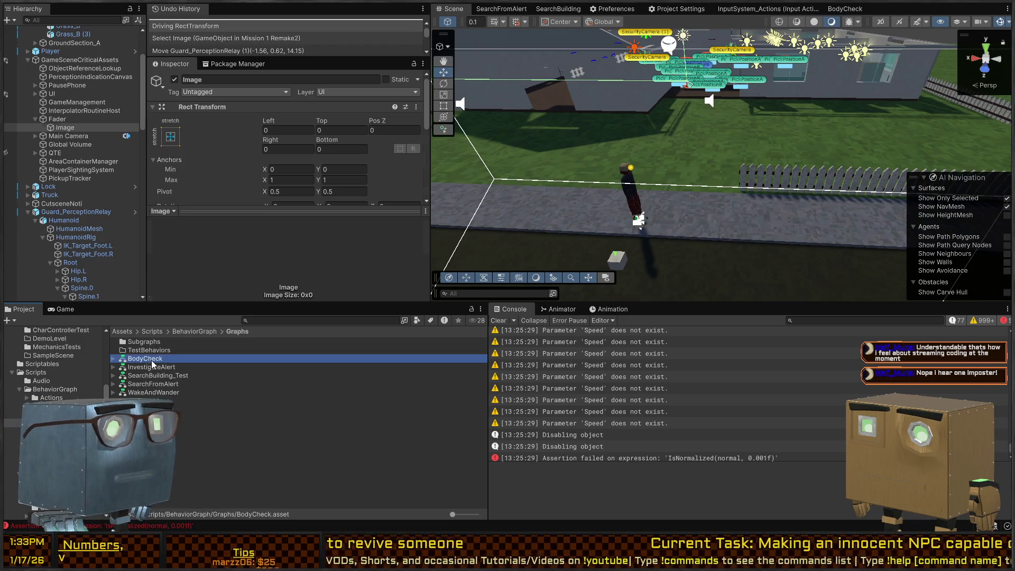
mouse_move(710, 206)
mouse_down()
mouse_move(906, 121)
mouse_move(915, 233)
mouse_move(940, 164)
mouse_move(920, 84)
mouse_move(874, 255)
mouse_up()
scroll(935, 163, down, 1)
scroll(835, 156, up, 2)
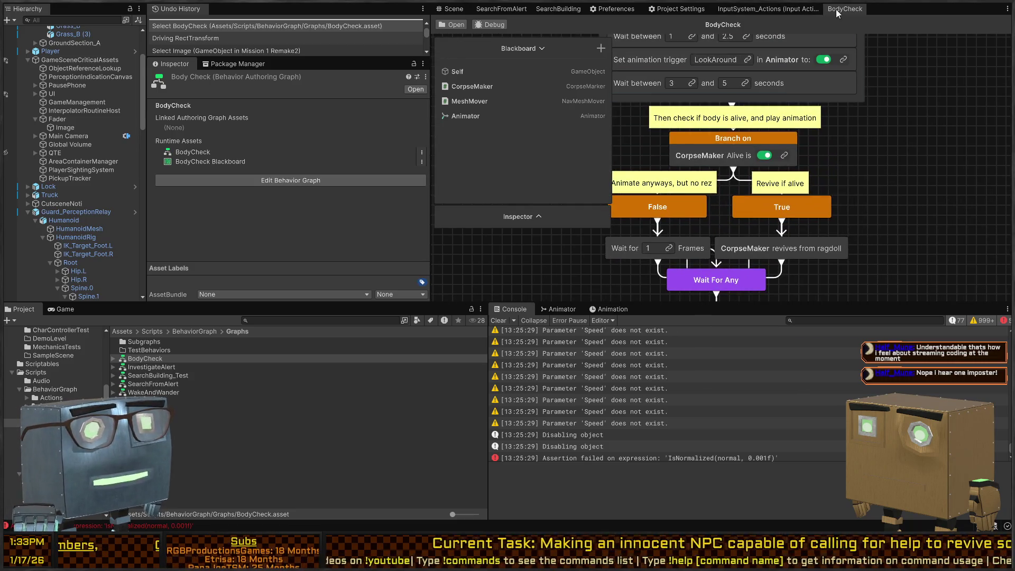
drag(809, 164, 807, 201)
scroll(806, 199, down, 5)
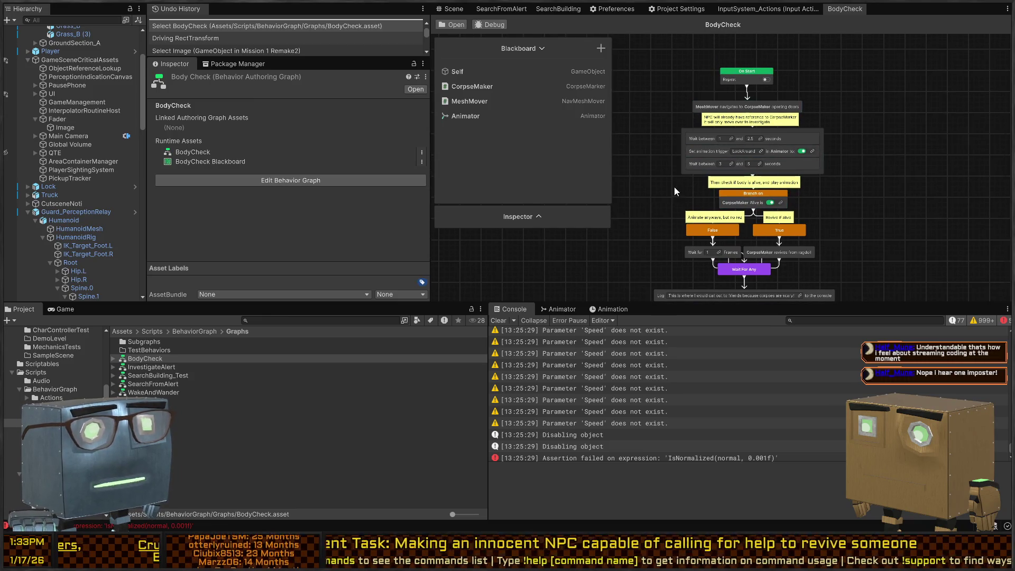
mouse_move(667, 195)
mouse_down()
mouse_move(675, 137)
mouse_move(661, 153)
mouse_move(648, 128)
mouse_up()
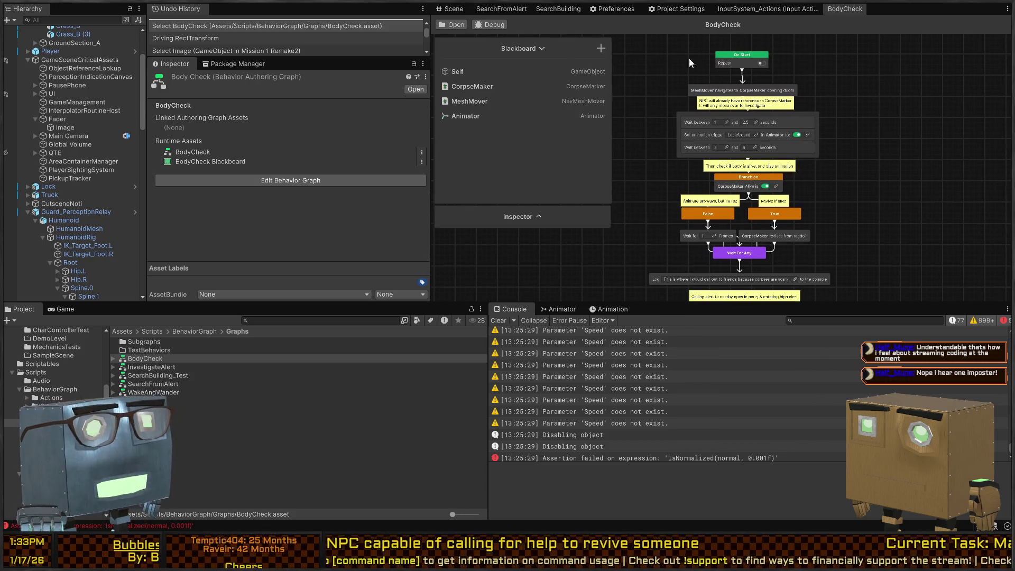
click(852, 11)
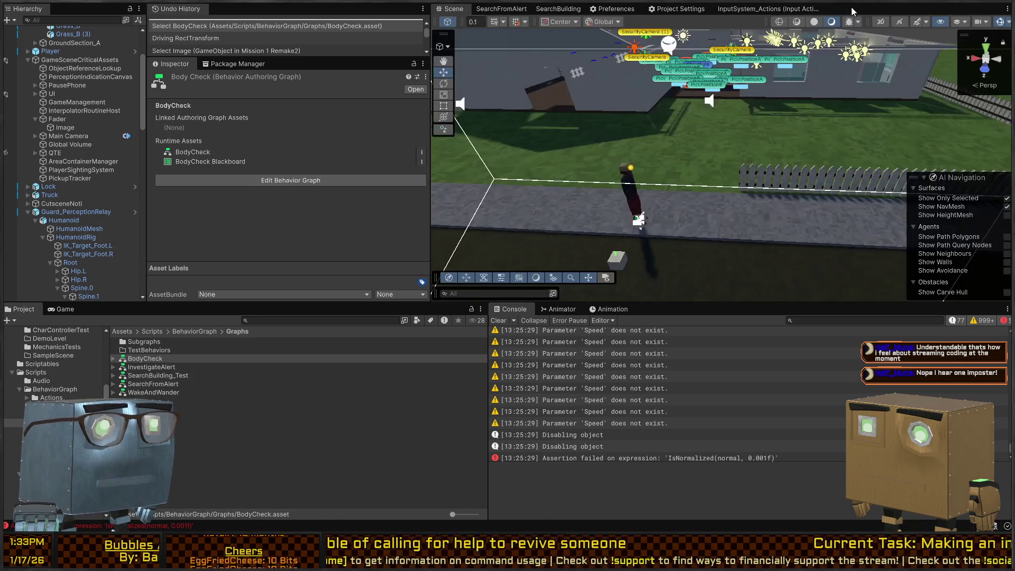
Step: Select the guard's Perception object and review its corpse events
key(w)
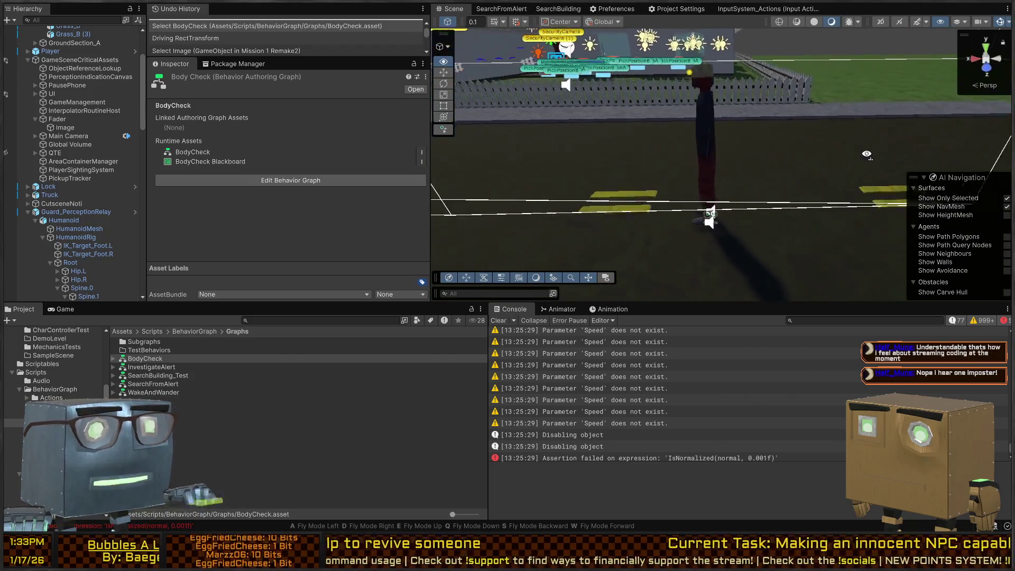
click(700, 171)
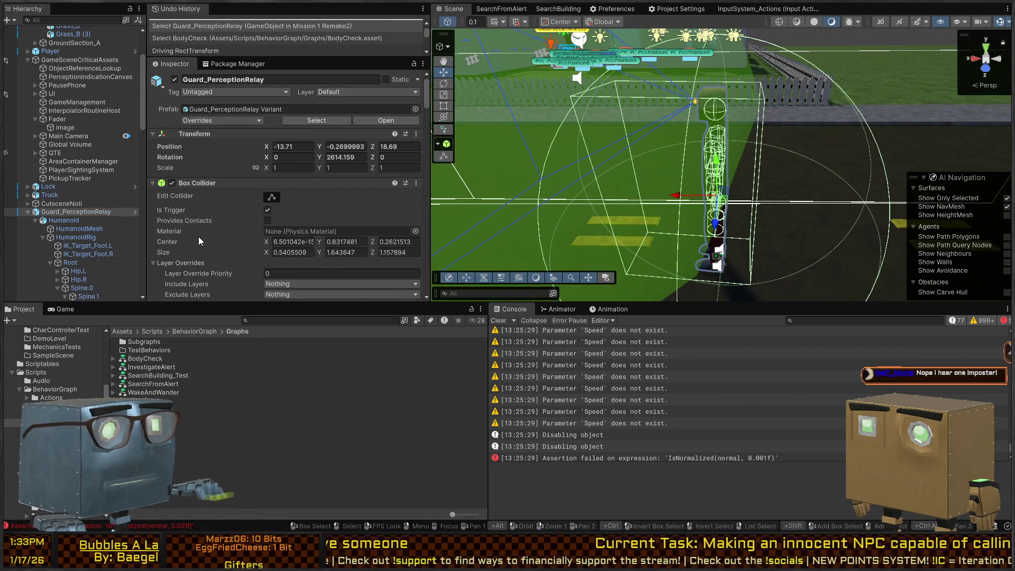
scroll(176, 227, down, 10)
scroll(205, 206, down, 2)
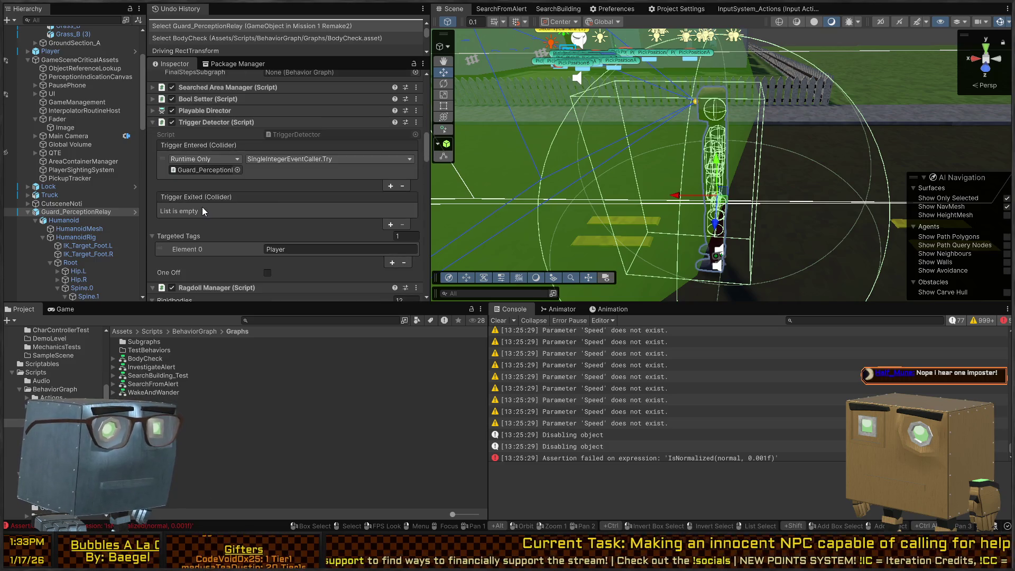
scroll(211, 205, down, 6)
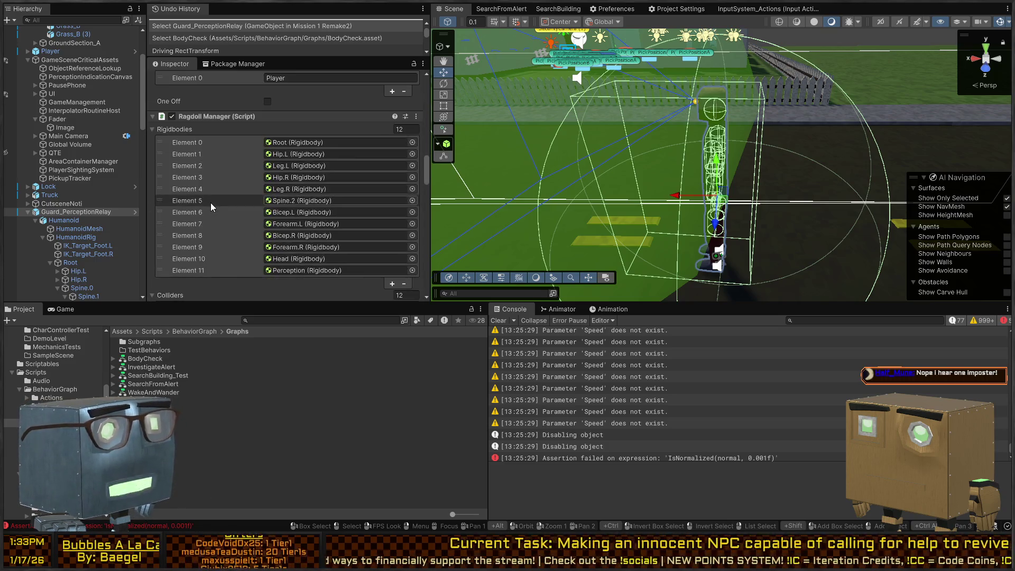
scroll(71, 159, down, 4)
scroll(73, 160, down, 5)
click(115, 150)
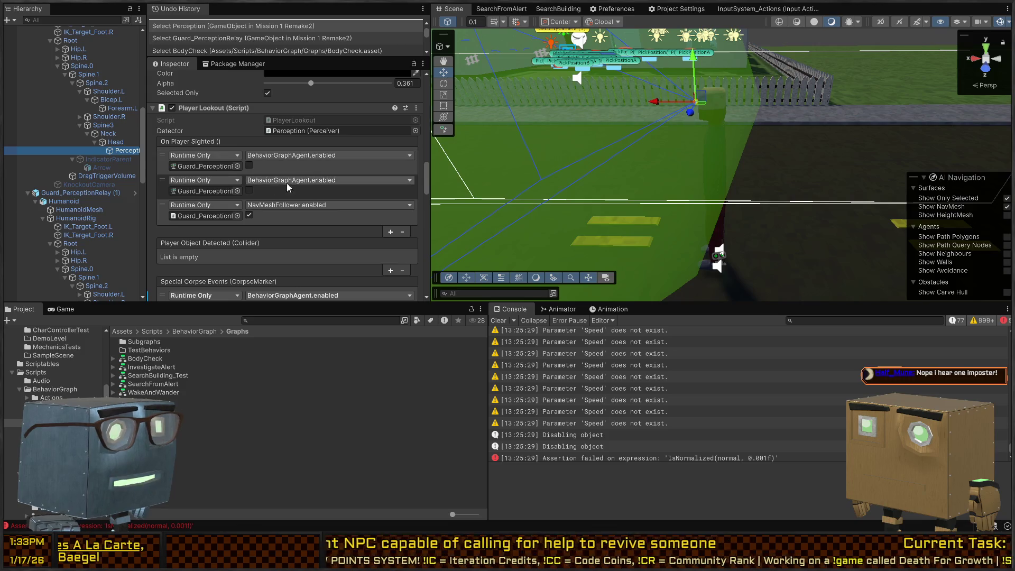
scroll(275, 196, down, 10)
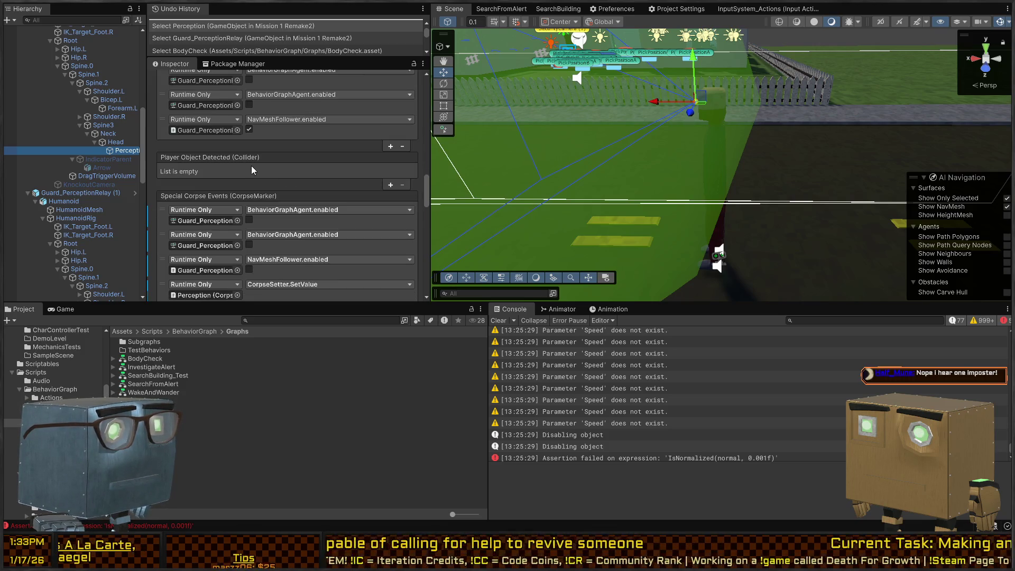
scroll(277, 175, down, 3)
scroll(271, 162, up, 4)
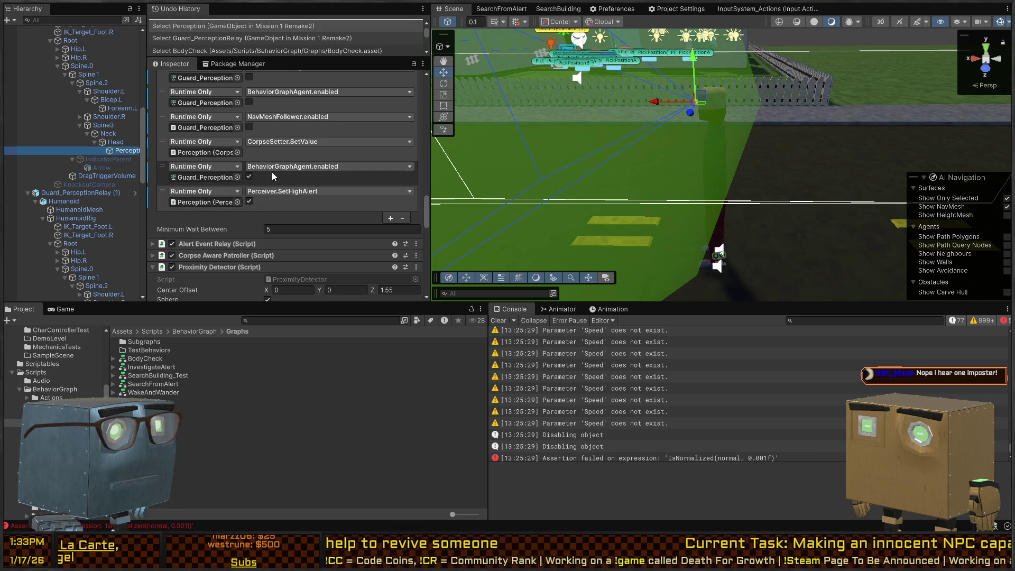
Step: Check the guard's Behavior Agents and ping the BodyCheck graph in Project
click(197, 177)
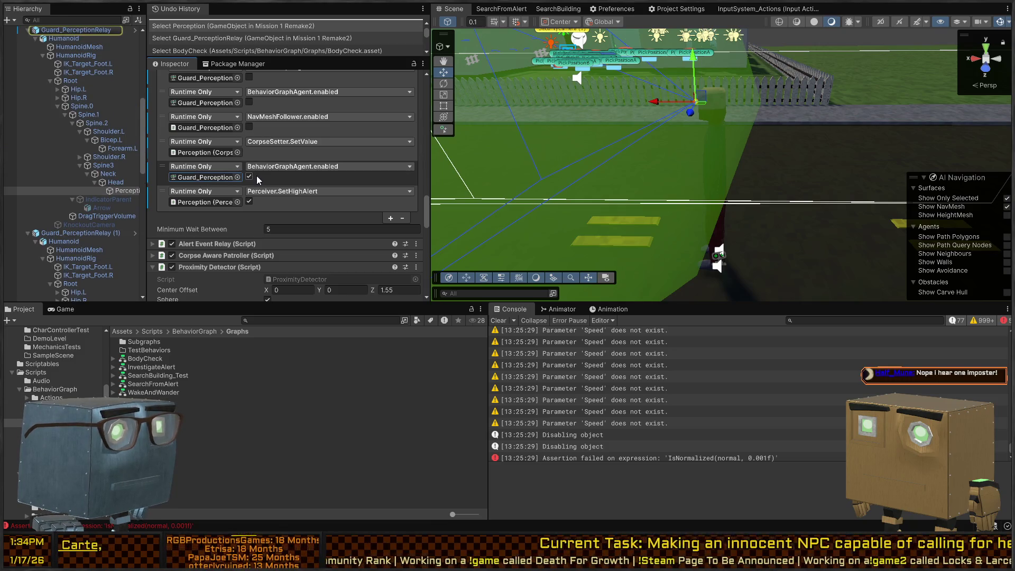
click(74, 29)
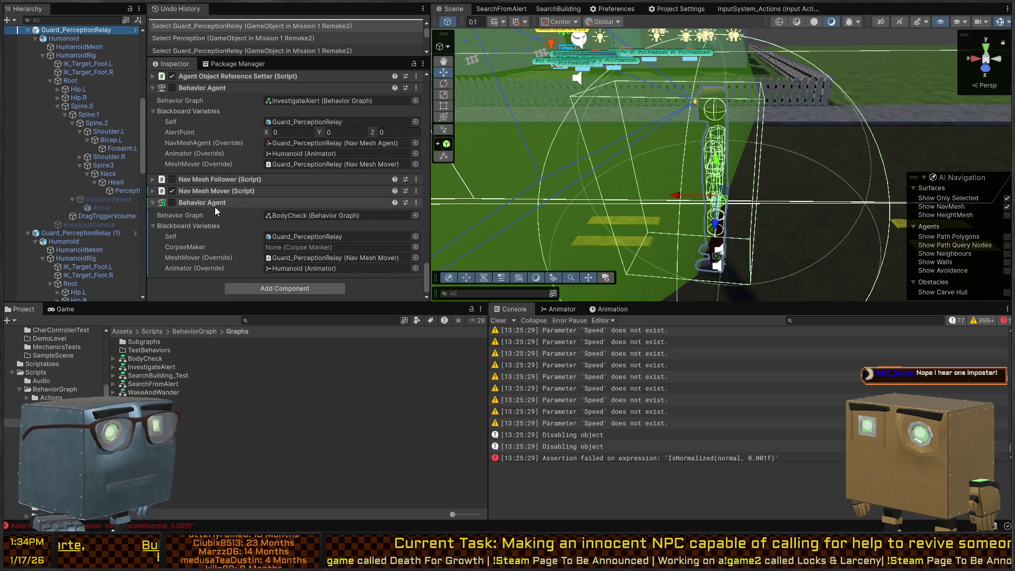
click(295, 215)
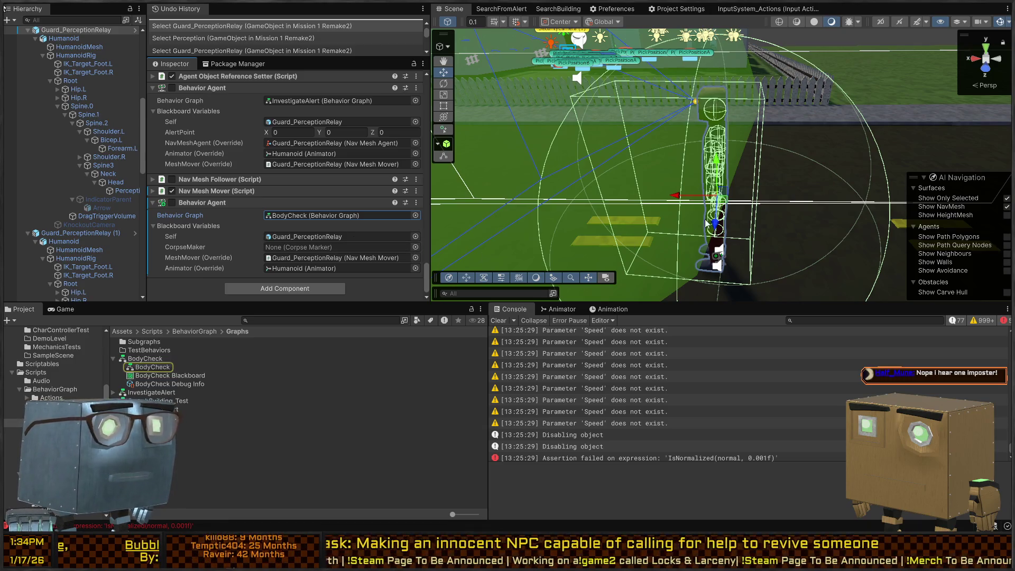
drag(807, 153, 656, 163)
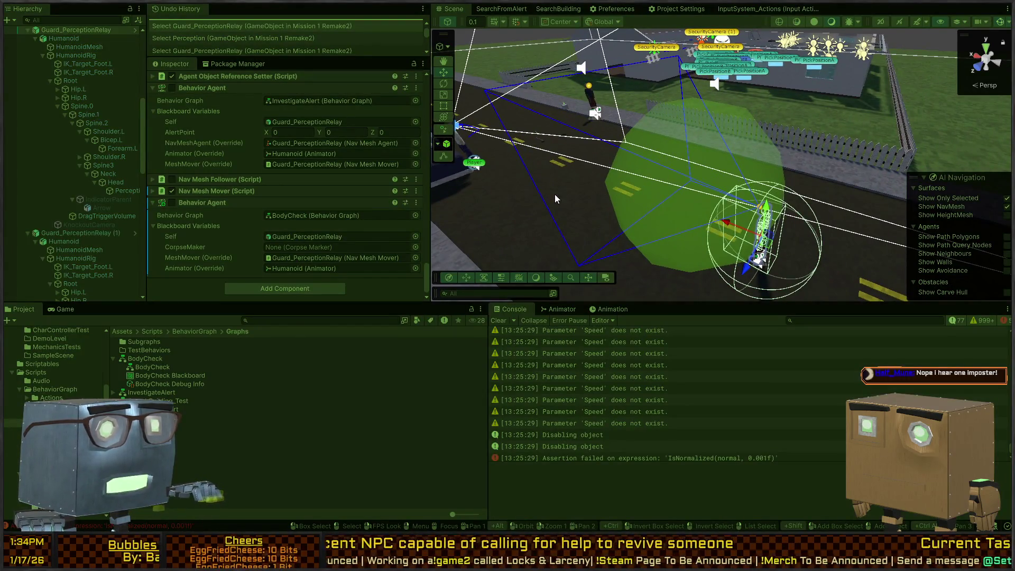
Step: Enter play mode, disable the guard's Behavior Agent and NavMesh Agent, and move it along the sidewalk
key(ctrl+p)
drag(634, 178, 553, 197)
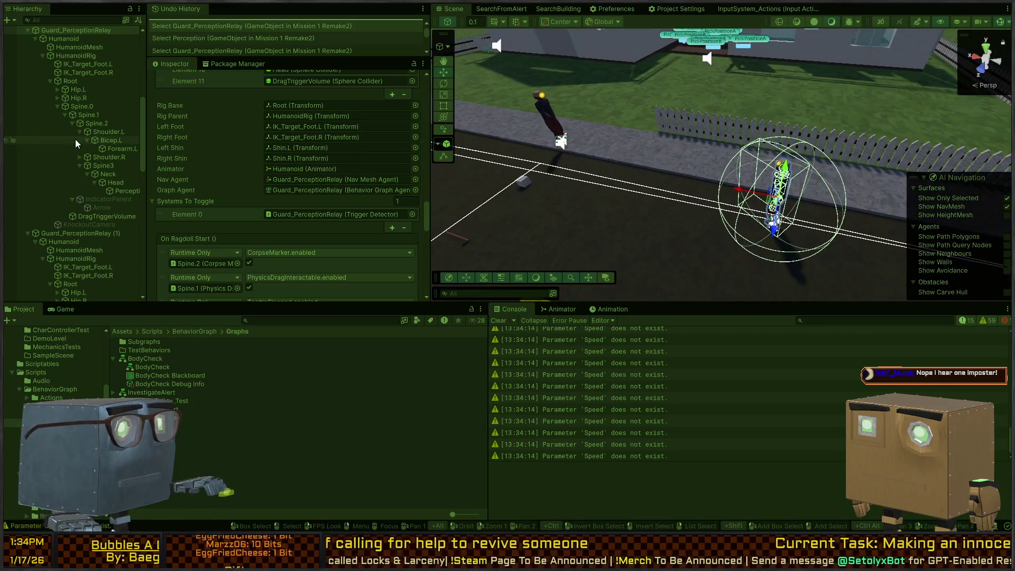
scroll(207, 159, up, 15)
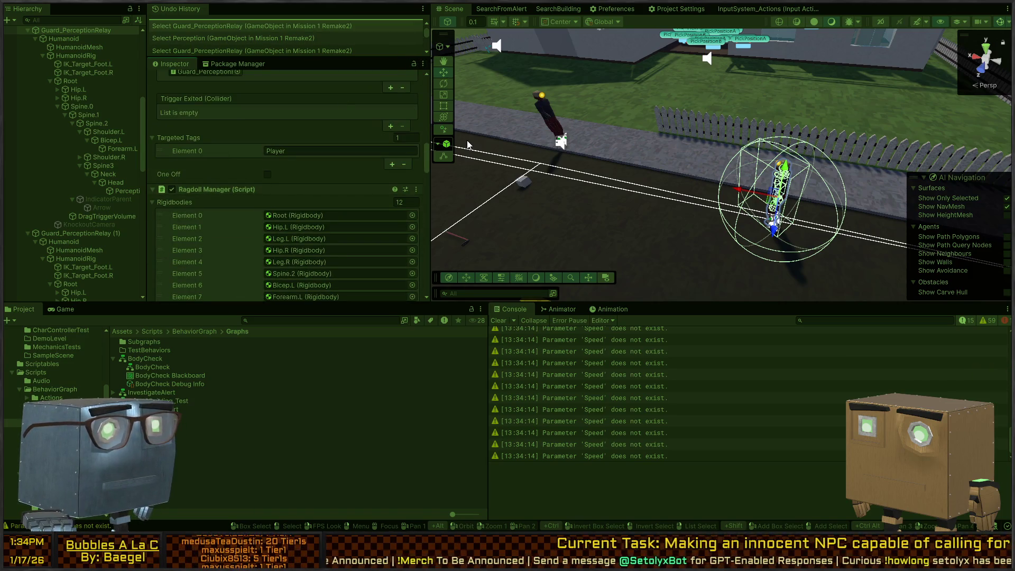
click(171, 109)
click(171, 97)
key(ctrl+p)
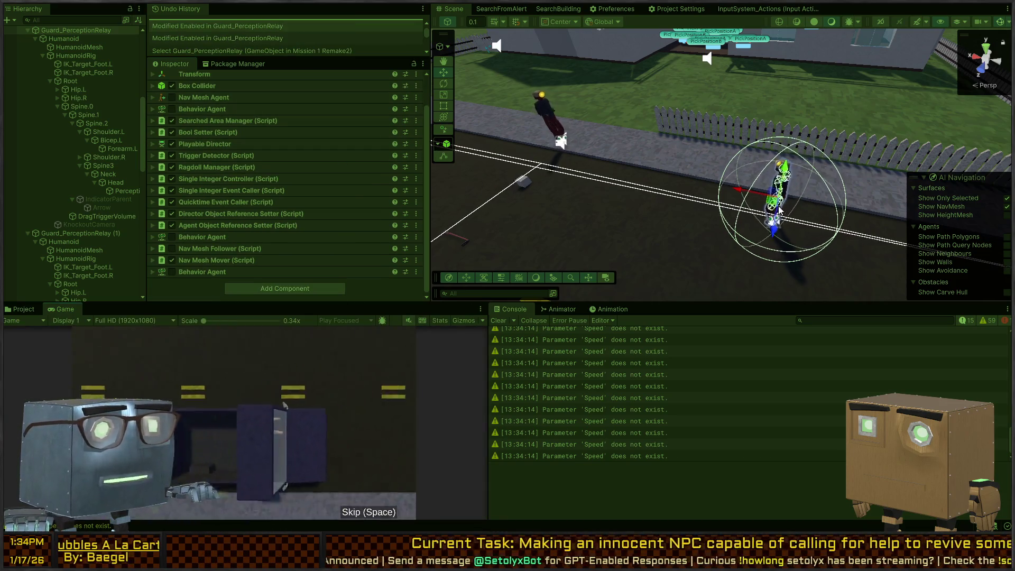
mouse_move(780, 210)
mouse_down()
mouse_move(649, 196)
mouse_move(588, 153)
mouse_up()
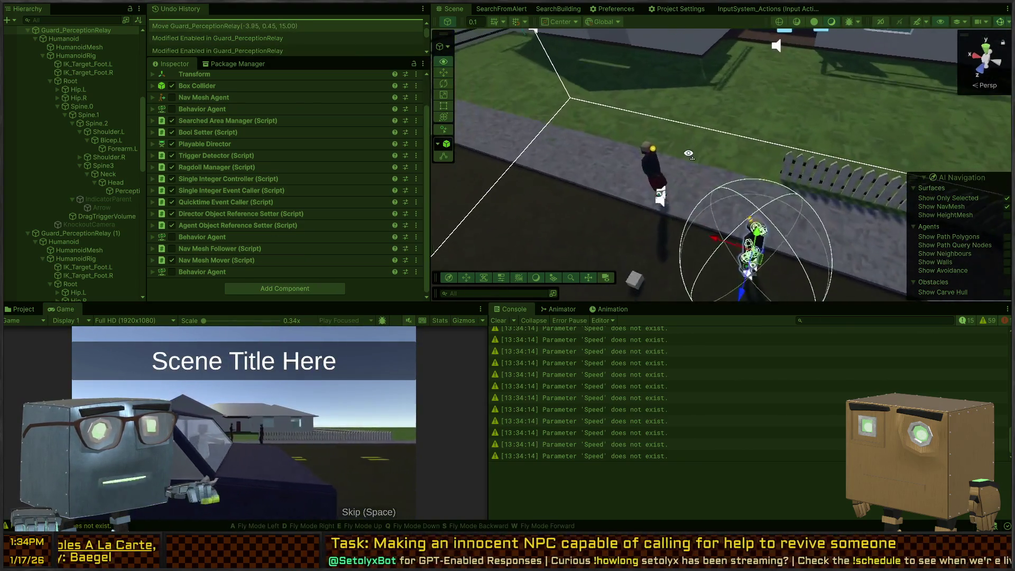
Step: Select the second guard and trigger its Ragdoll Manager's permanent ragdoll
click(649, 167)
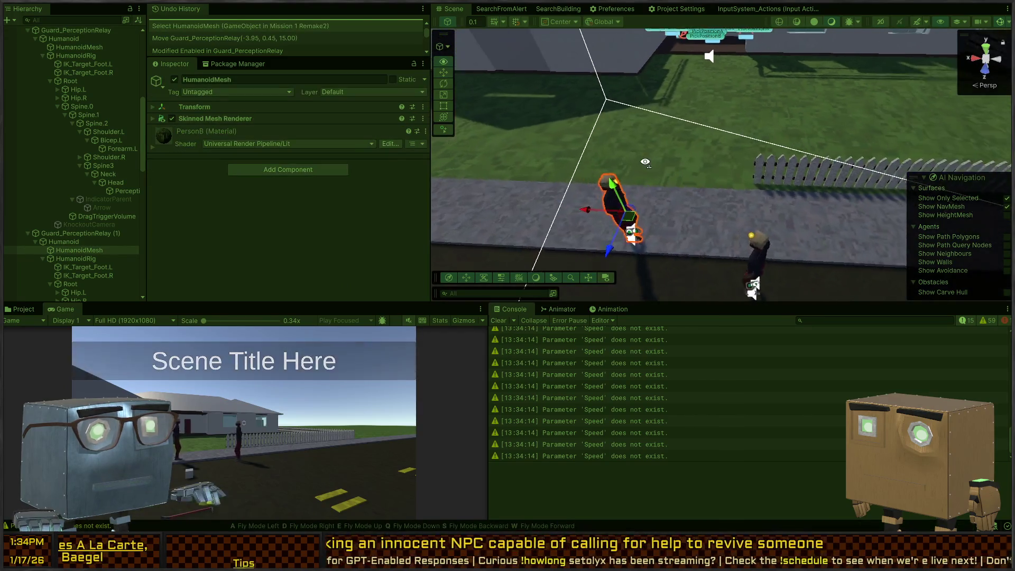
click(67, 233)
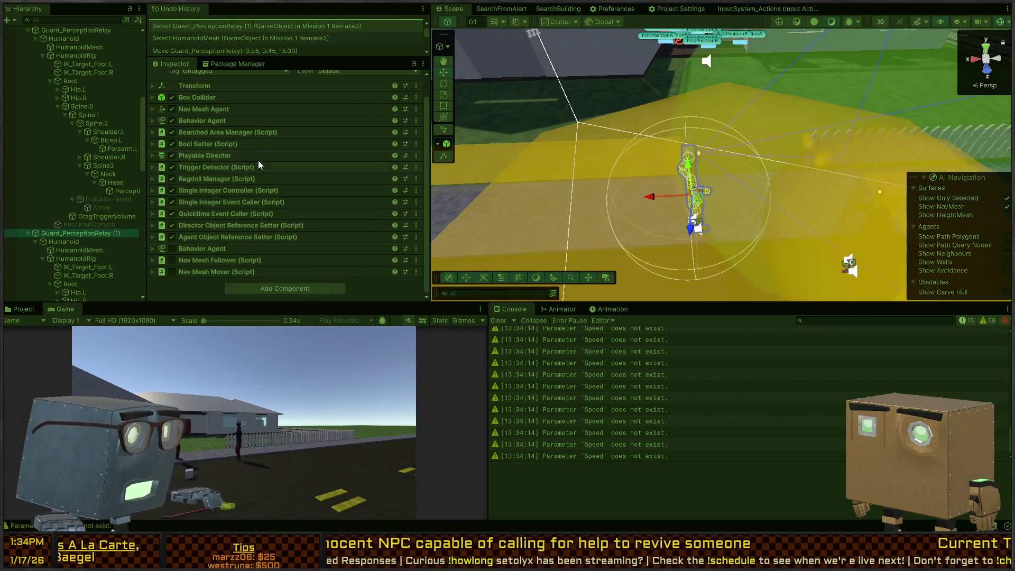
click(205, 178)
scroll(246, 165, down, 5)
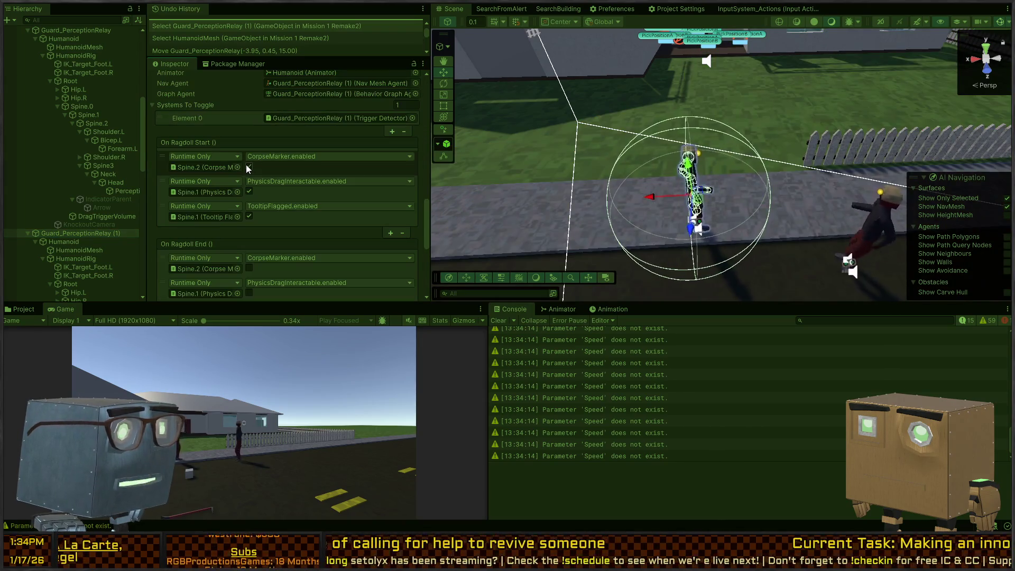
scroll(242, 155, down, 4)
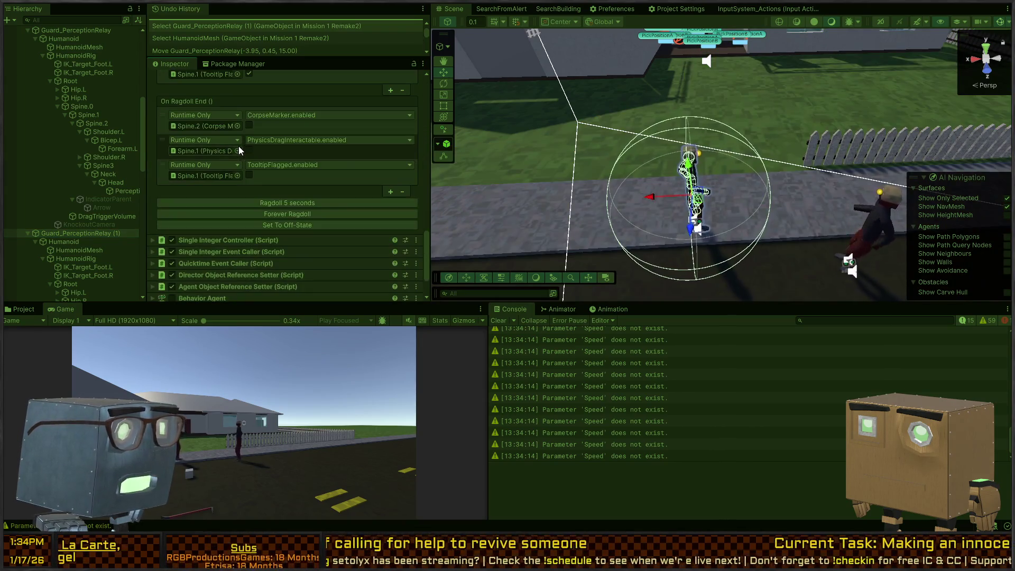
click(290, 215)
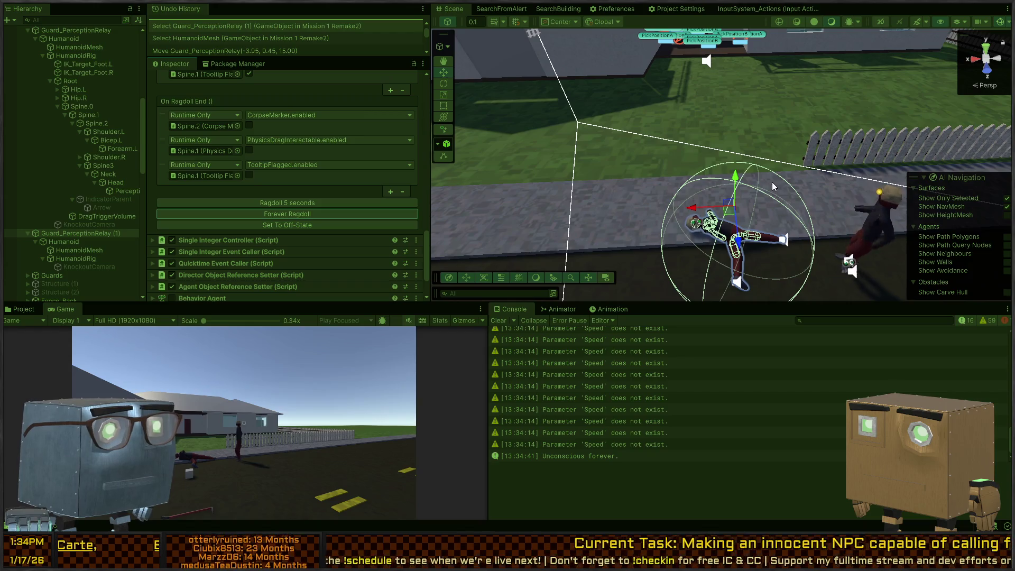
Step: Inspect the standing guard's Perception, Root and HumanoidRig objects and shift the rig
click(767, 195)
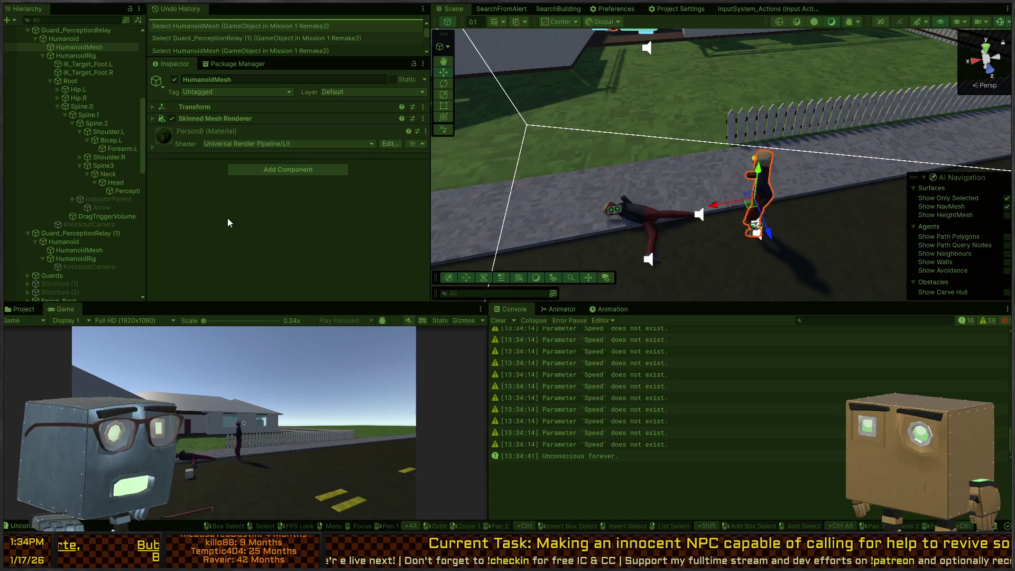
click(126, 191)
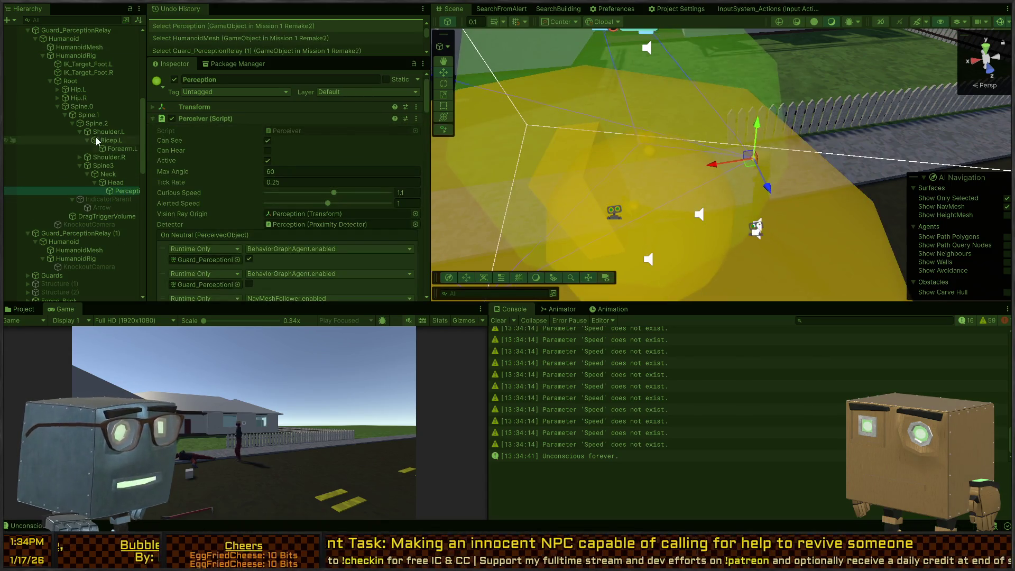
click(756, 228)
click(756, 227)
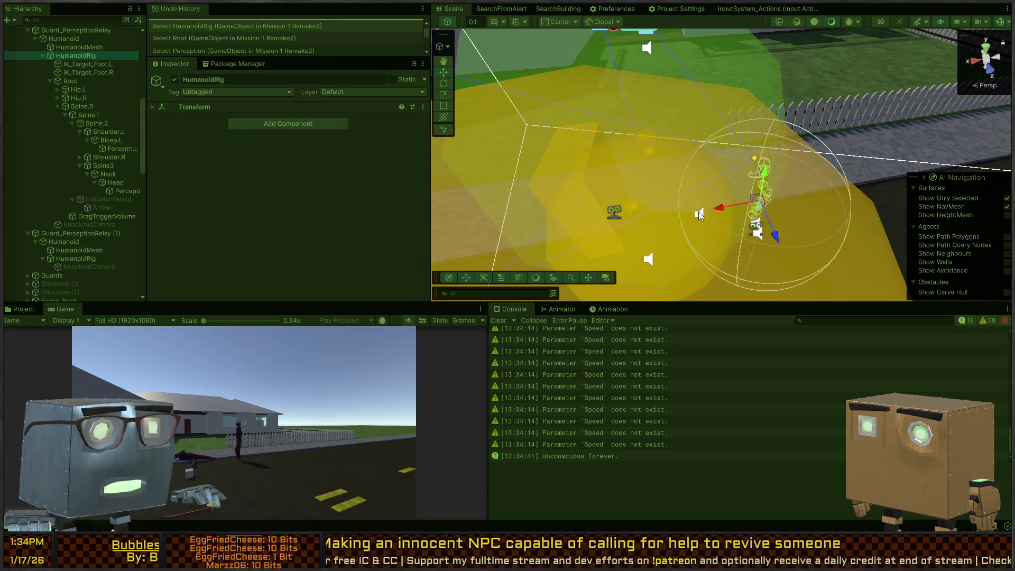
drag(716, 207, 740, 209)
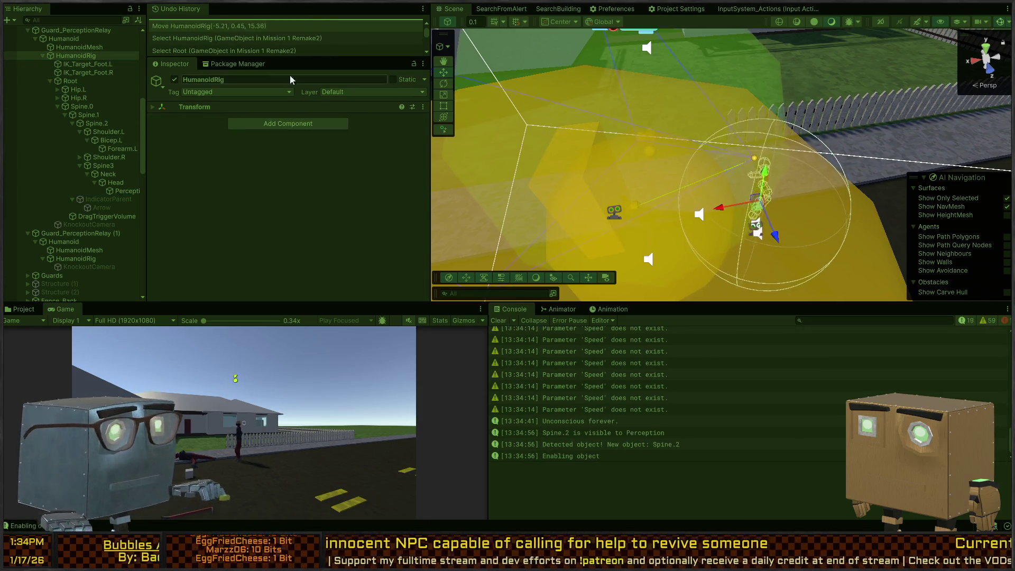
right_click(699, 181)
mouse_move(699, 182)
mouse_down()
mouse_move(470, 164)
mouse_move(810, 91)
mouse_up()
click(632, 126)
mouse_move(631, 126)
mouse_down()
mouse_move(758, 142)
mouse_move(691, 124)
mouse_move(671, 157)
mouse_move(713, 224)
mouse_up()
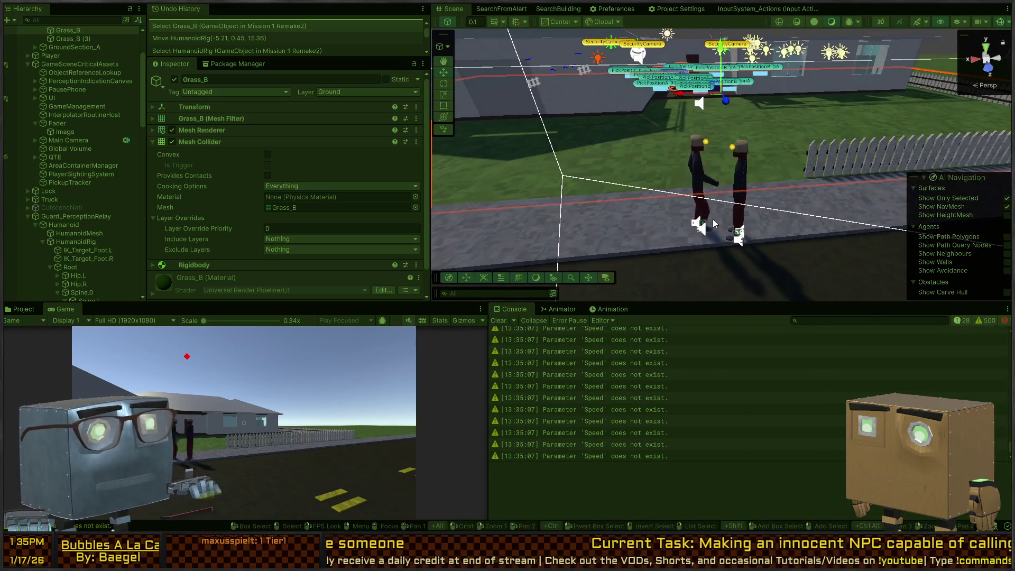
click(709, 217)
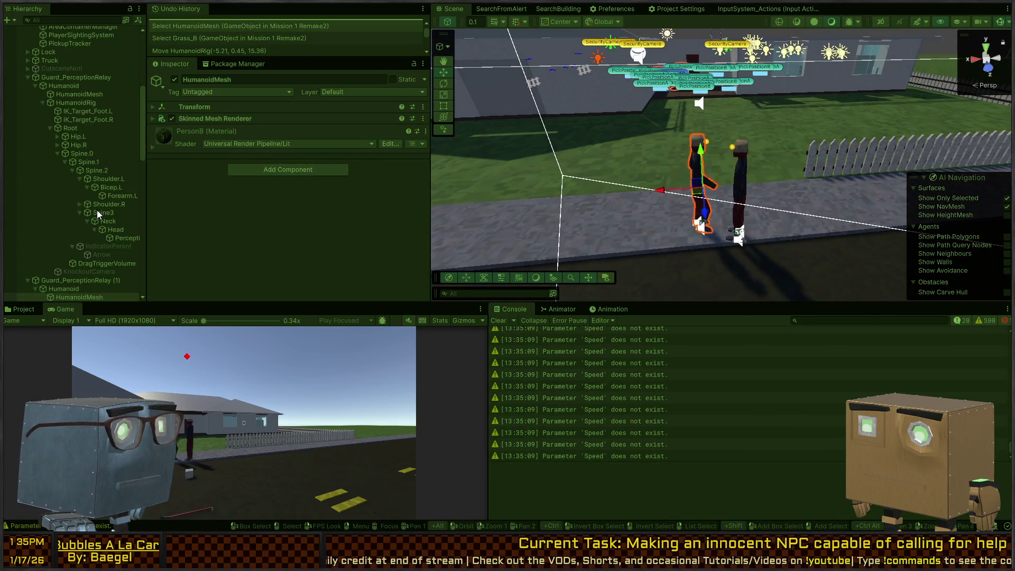
Step: Reselect the second guard and knock it into a permanent ragdoll again
scroll(90, 232, down, 3)
click(45, 223)
click(60, 217)
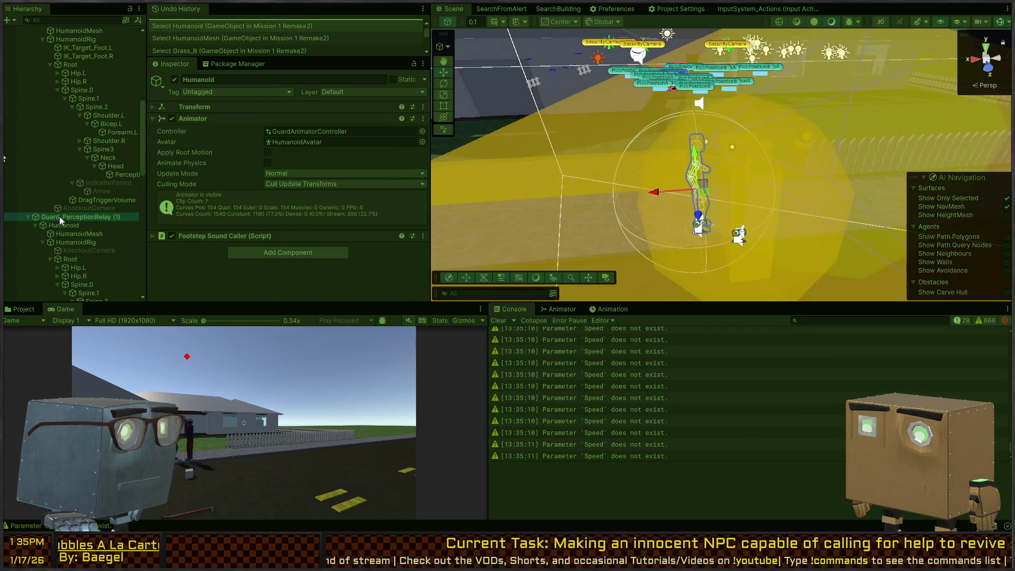
scroll(243, 187, down, 10)
scroll(261, 177, down, 5)
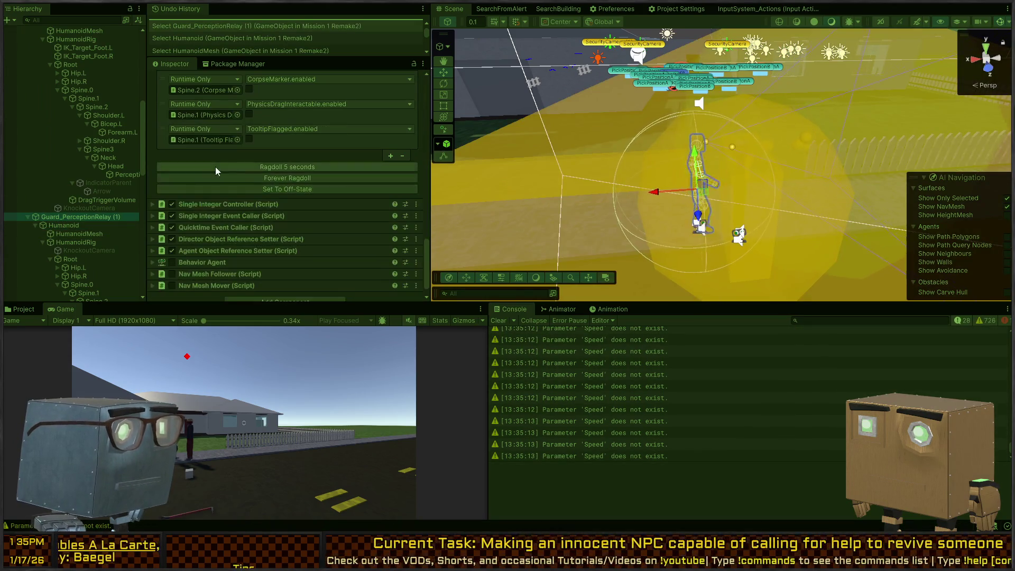
click(283, 164)
Step: Reselect Guard_PerceptionRelay and drag it along the road to about X -1.74, Z 16.81
mouse_move(699, 191)
mouse_down()
mouse_move(822, 154)
mouse_move(709, 153)
mouse_up()
click(767, 159)
click(704, 146)
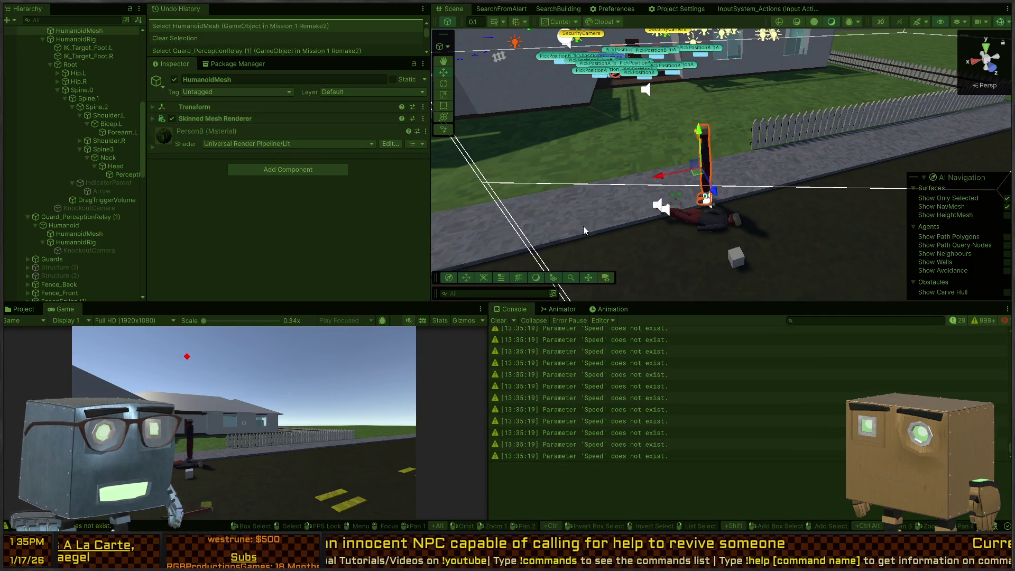
scroll(128, 110, up, 5)
click(56, 143)
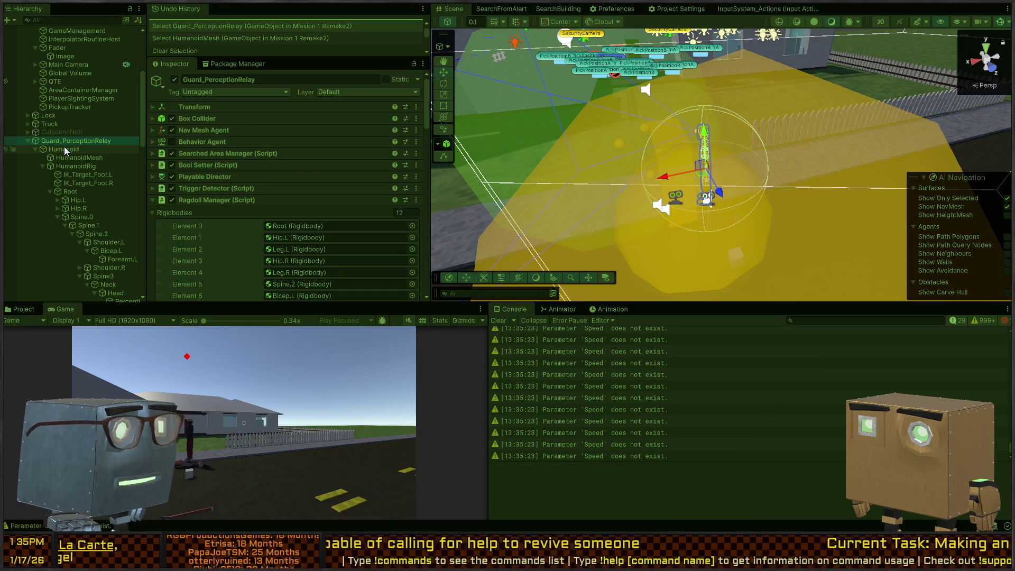
mouse_move(704, 168)
mouse_down()
mouse_move(857, 141)
mouse_move(944, 145)
mouse_move(867, 211)
mouse_move(793, 217)
mouse_move(782, 212)
mouse_move(899, 169)
mouse_move(912, 115)
mouse_move(906, 129)
mouse_move(835, 161)
mouse_move(751, 164)
mouse_move(732, 142)
mouse_move(747, 141)
mouse_move(812, 243)
mouse_move(732, 251)
mouse_move(740, 262)
mouse_up()
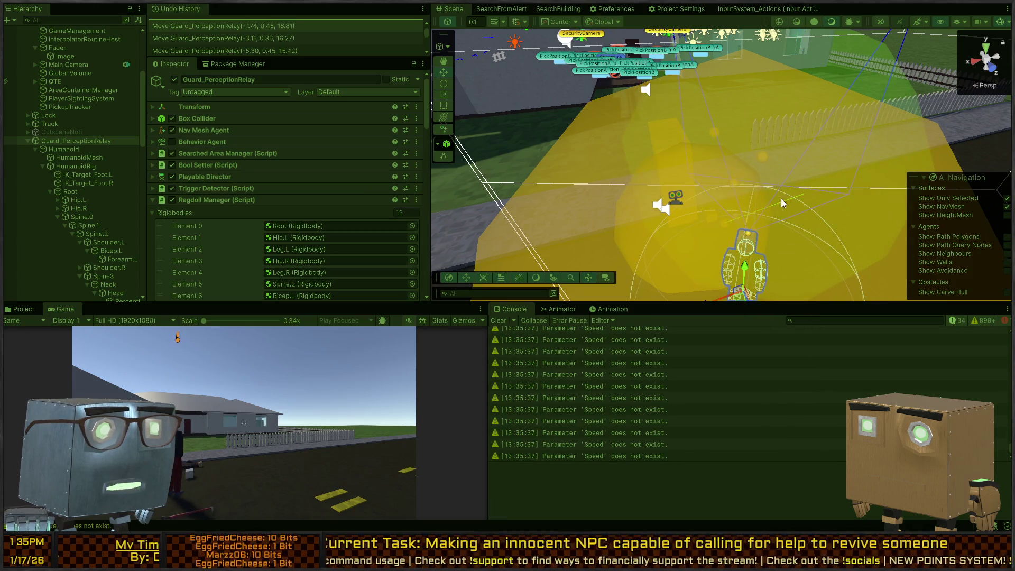
Step: Move the guard beside the yellow detection volume (about X -1.28, Z 17.01) and select its Perception child
key(f)
mouse_move(739, 210)
mouse_down()
mouse_move(741, 159)
mouse_move(877, 169)
mouse_up()
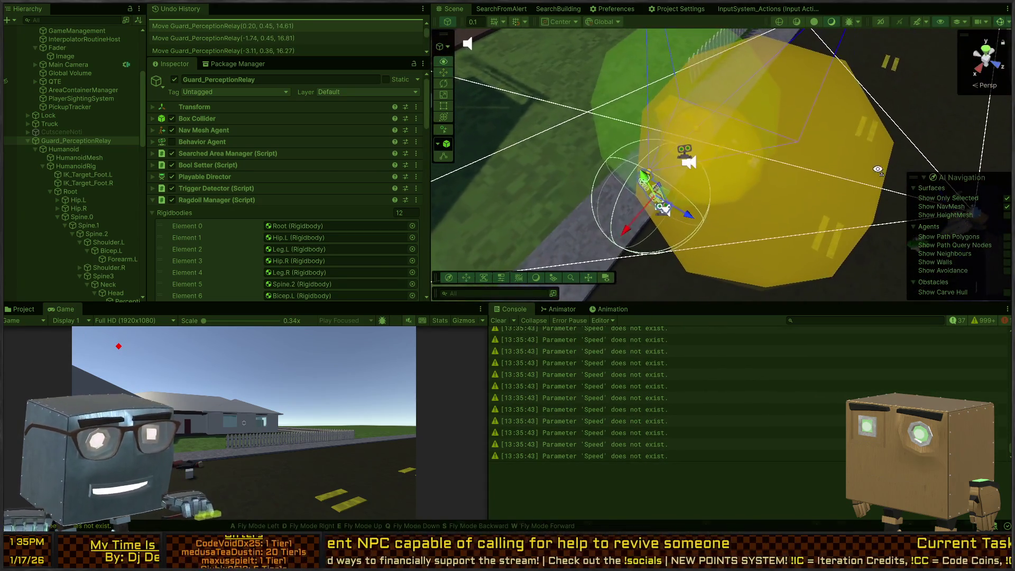
mouse_move(658, 201)
mouse_down()
mouse_move(746, 214)
mouse_move(768, 185)
mouse_move(732, 193)
mouse_move(801, 166)
mouse_move(790, 203)
mouse_move(777, 209)
mouse_up()
mouse_move(587, 205)
mouse_down()
mouse_move(661, 155)
mouse_move(420, 103)
mouse_move(407, 84)
mouse_move(457, 60)
mouse_move(497, 58)
mouse_up()
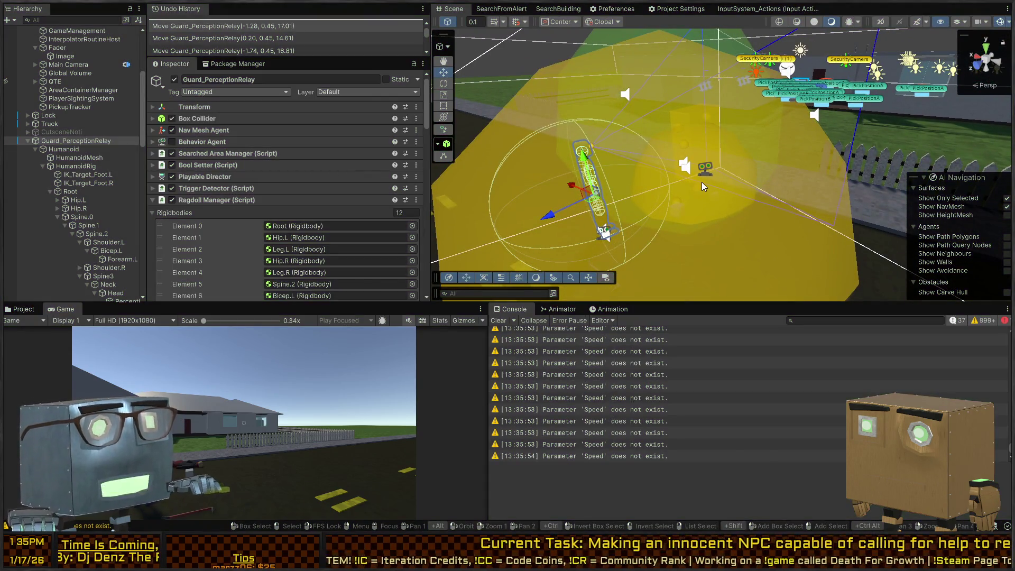
click(702, 183)
mouse_move(668, 144)
mouse_down()
mouse_move(791, 115)
mouse_move(623, 137)
mouse_up()
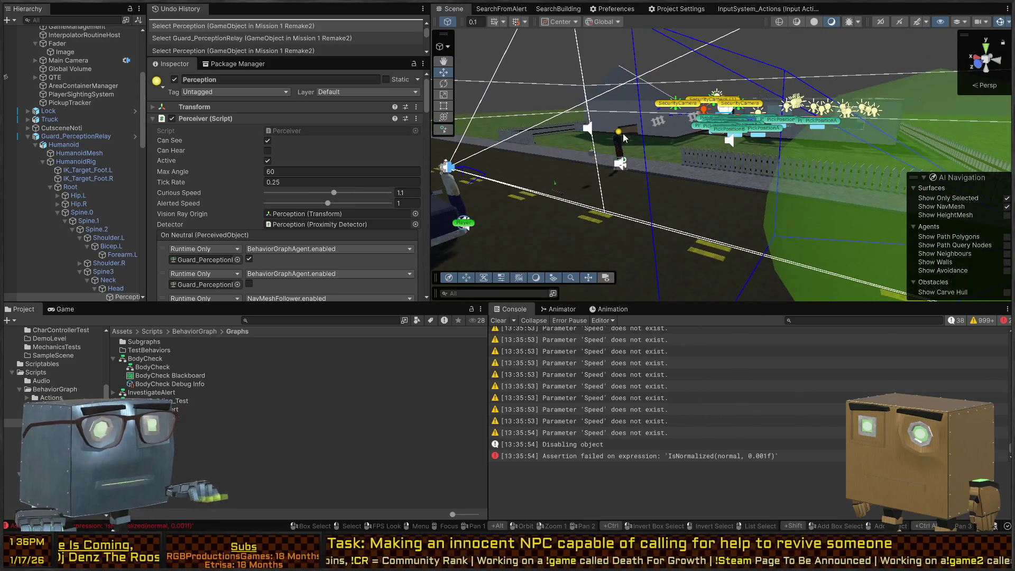
Step: Duplicate Guard_PerceptionRelay and move the copy beside the road to about -13.71, 0.50, 17.15
key(f)
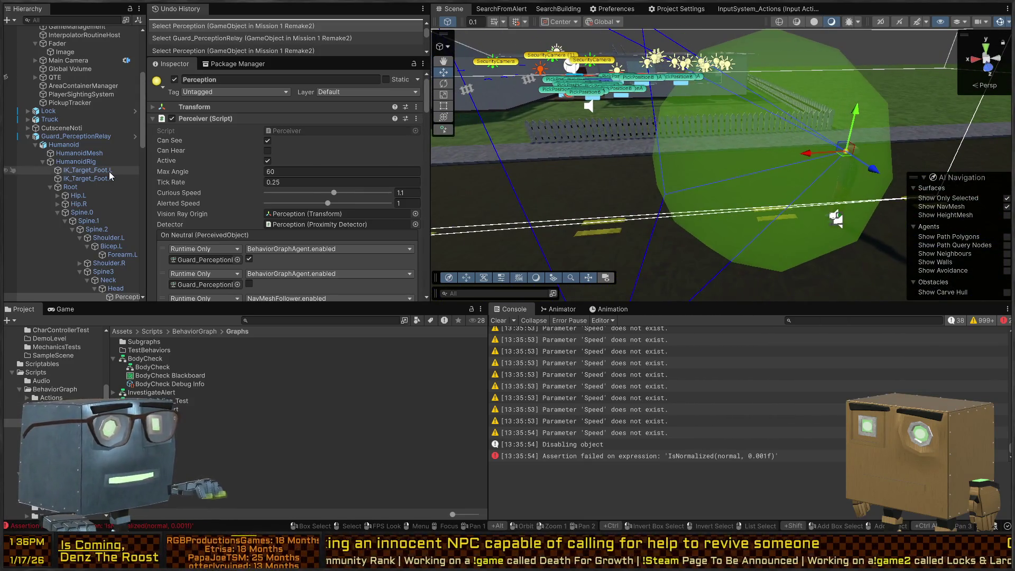
click(110, 137)
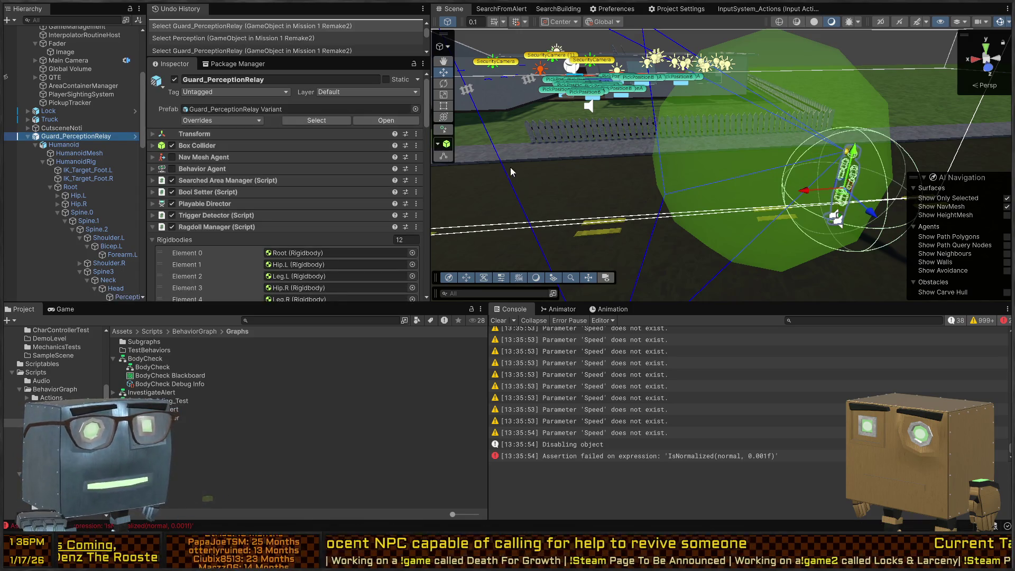
key(f)
key(ctrl+v)
drag(713, 179, 667, 159)
key(f)
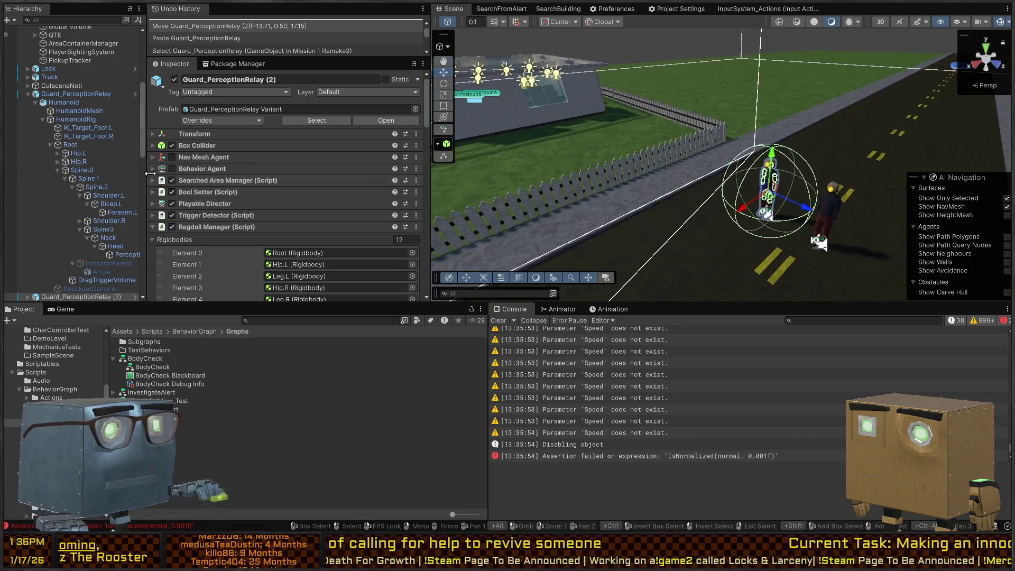
Step: Expand the Guard_PerceptionRelay (2) copy in the Hierarchy and select its Humanoid child
scroll(79, 206, down, 3)
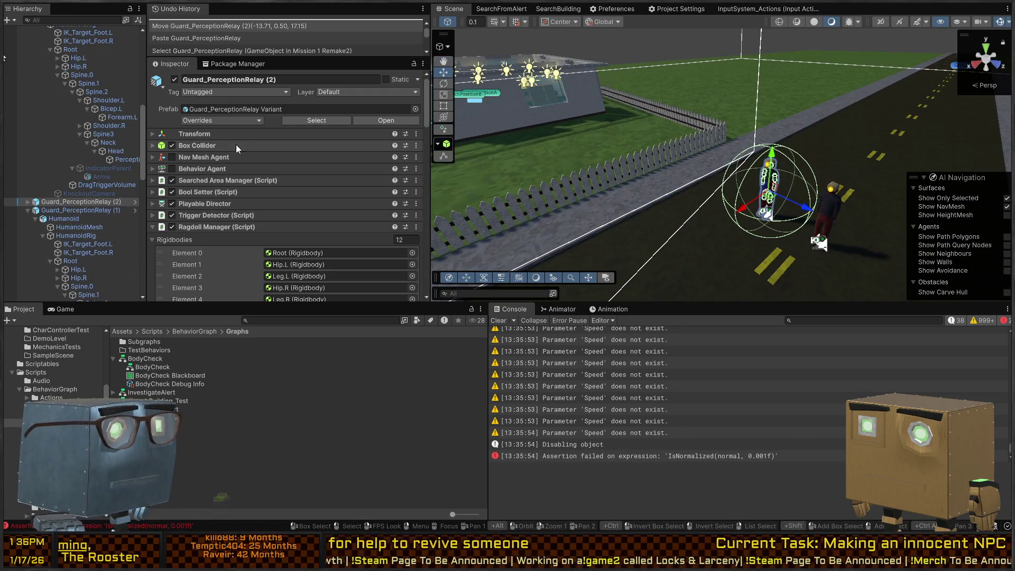
scroll(243, 140, down, 1)
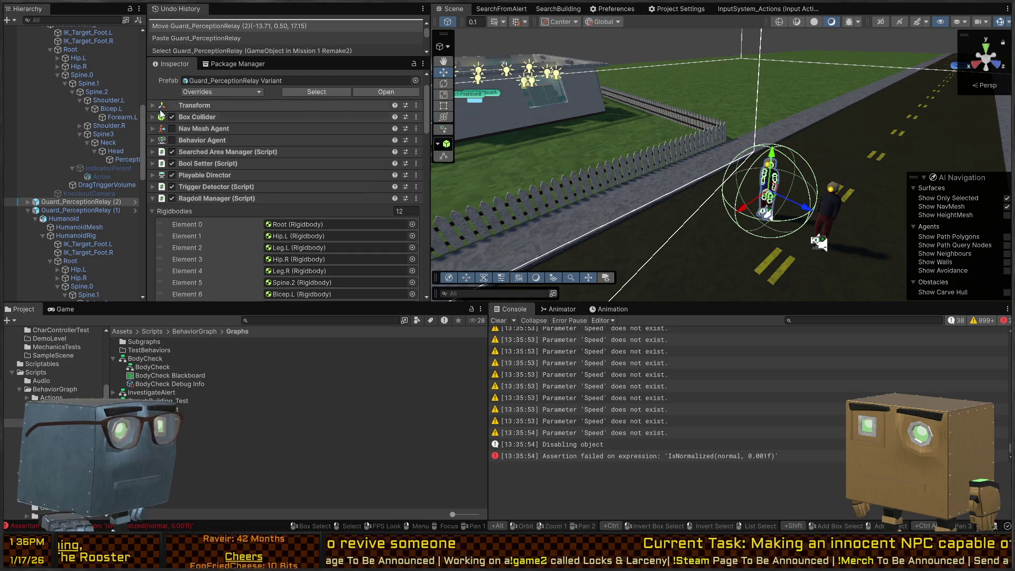
click(28, 202)
click(55, 212)
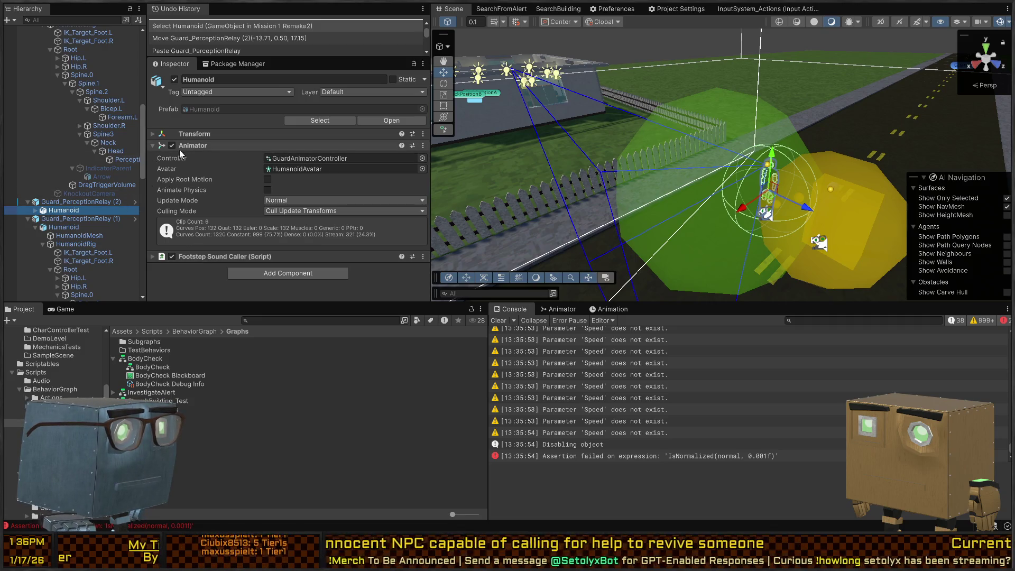
Step: Replace the copy's HumanoidMesh material PersonB with PersonA in Materials Element 0
click(35, 211)
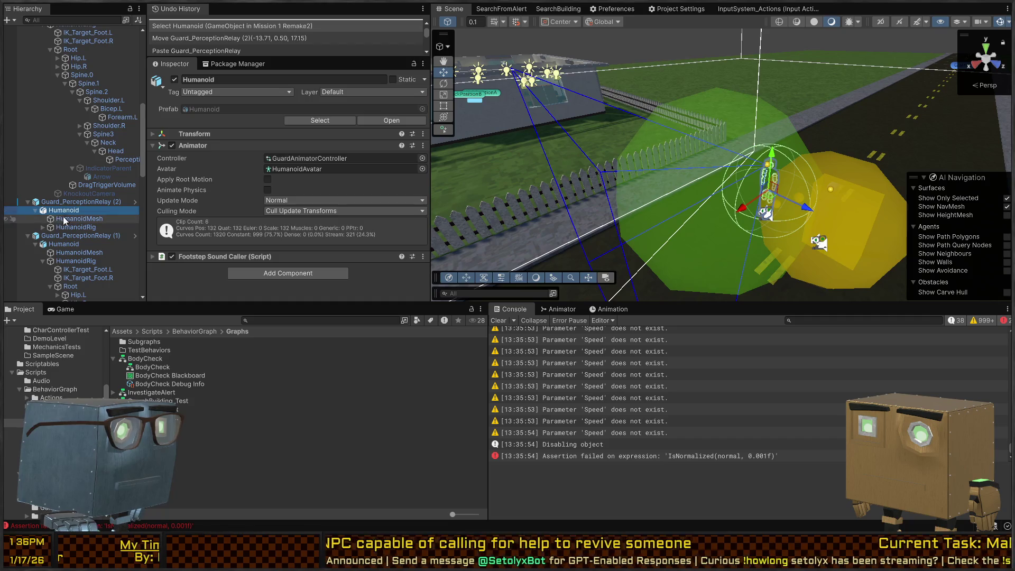
click(74, 219)
click(202, 120)
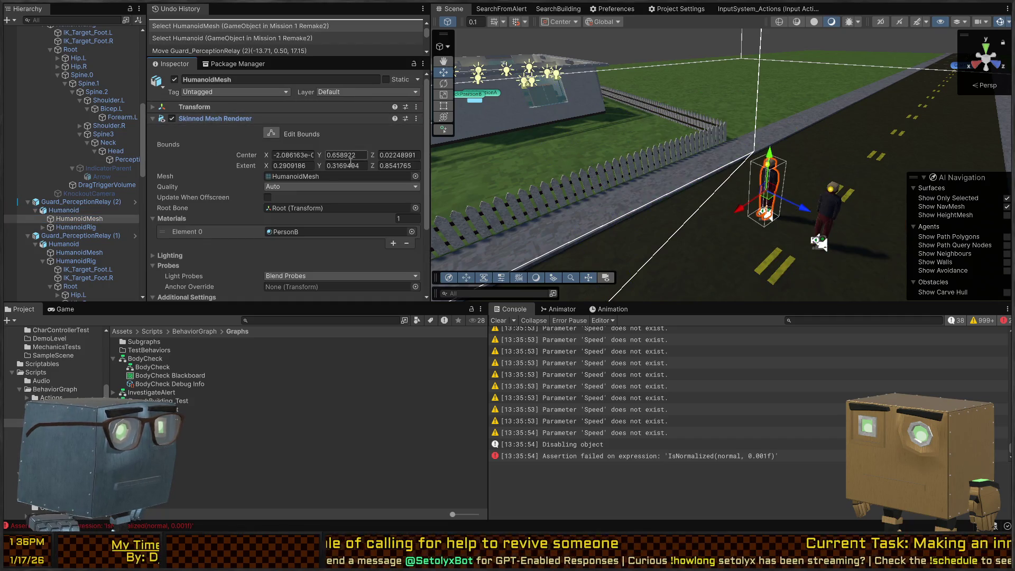
click(299, 178)
key(f)
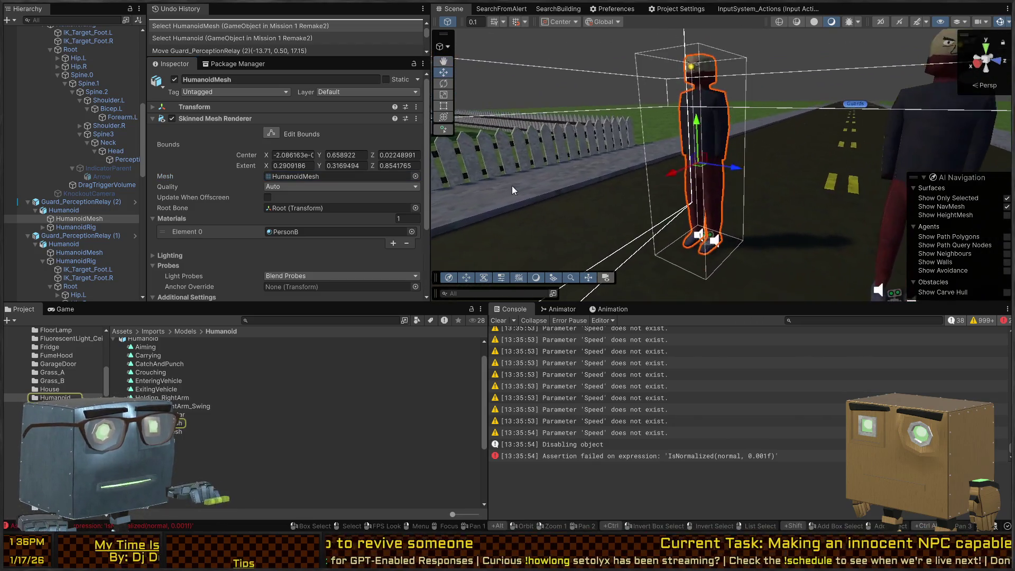
click(381, 231)
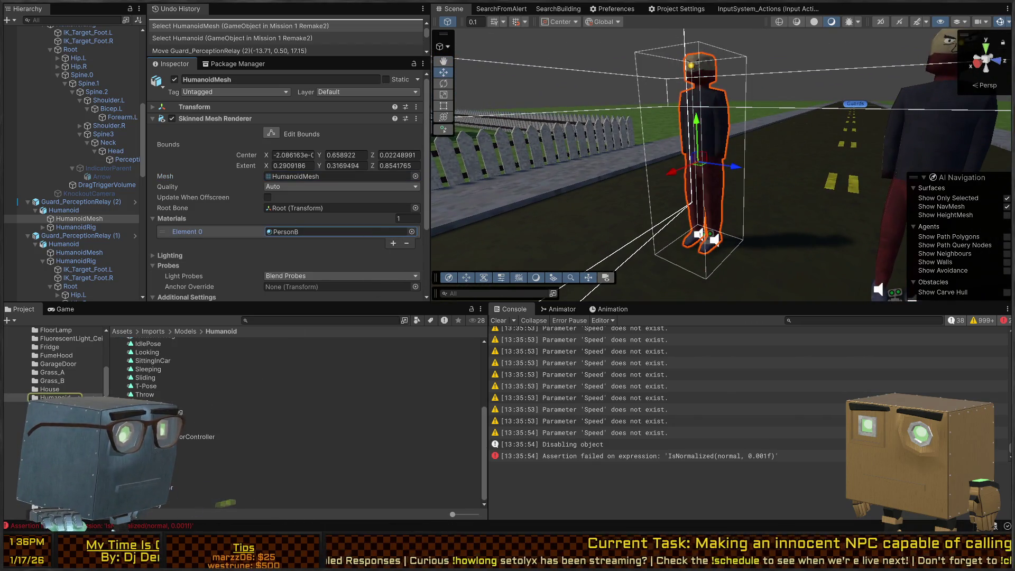
drag(296, 232, 303, 170)
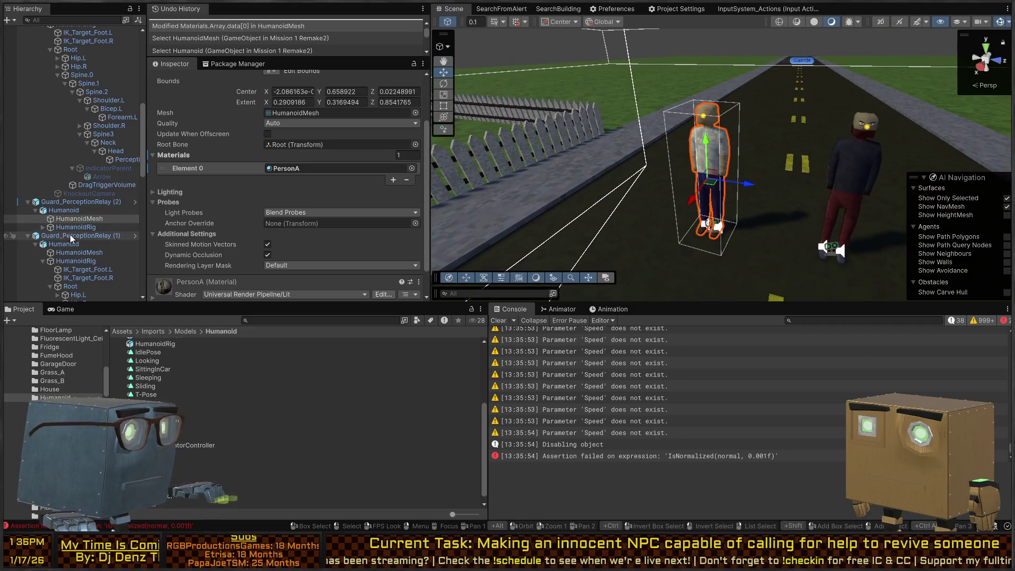
Step: Rename Guard_PerceptionRelay (2) to Innocent in the Hierarchy
click(79, 202)
click(113, 203)
text(Innocent)
key(Return)
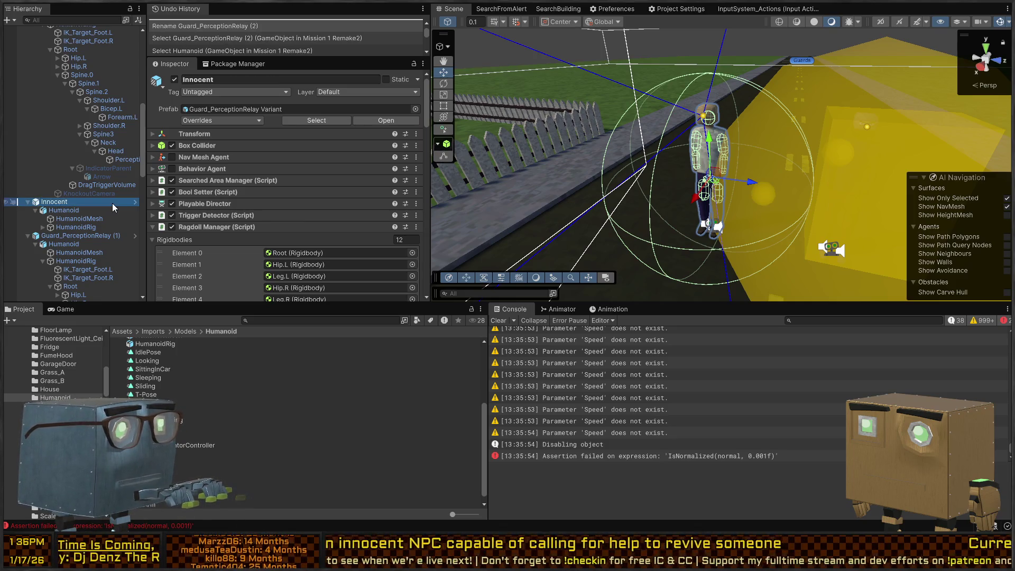
Step: Remove the SearchFromAlert Behavior Agent, Searched Area Manager and Playable Director components from Innocent
scroll(296, 147, down, 4)
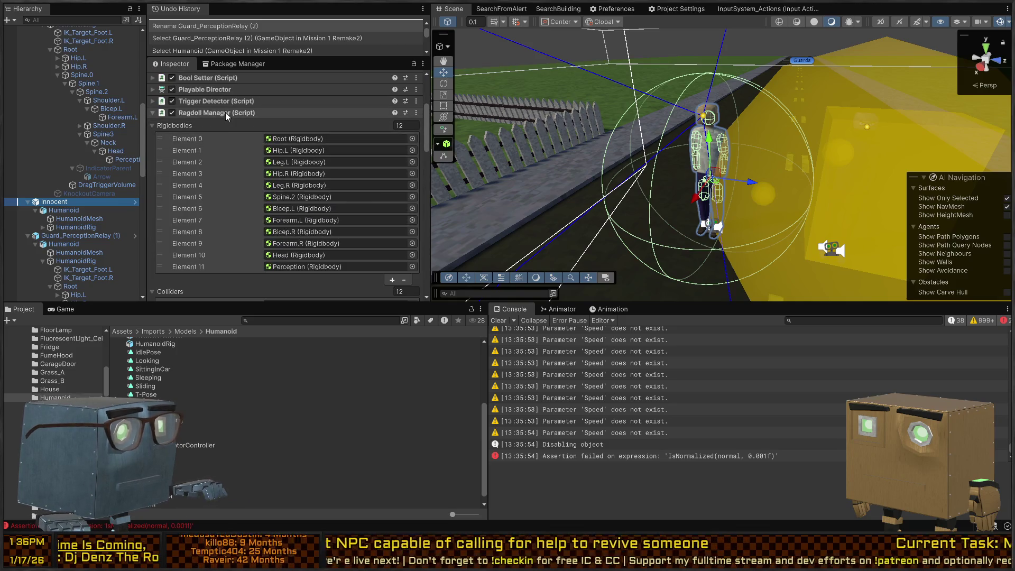
click(225, 112)
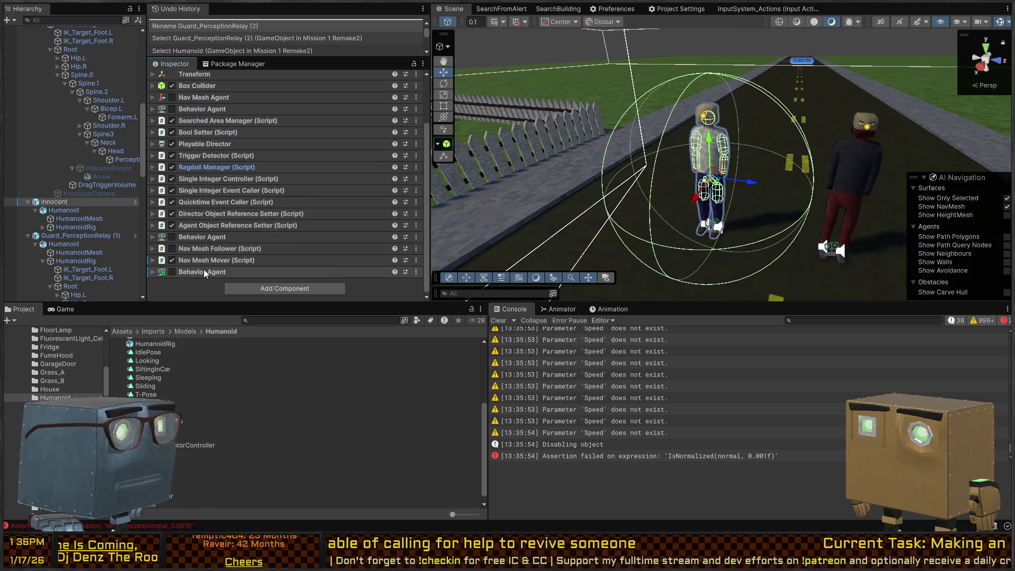
click(195, 108)
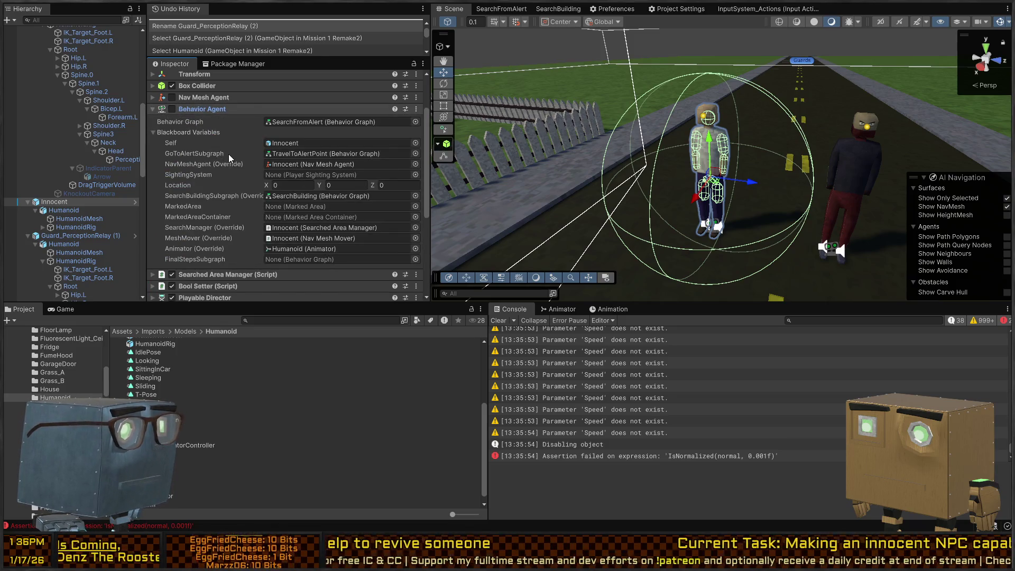
click(214, 123)
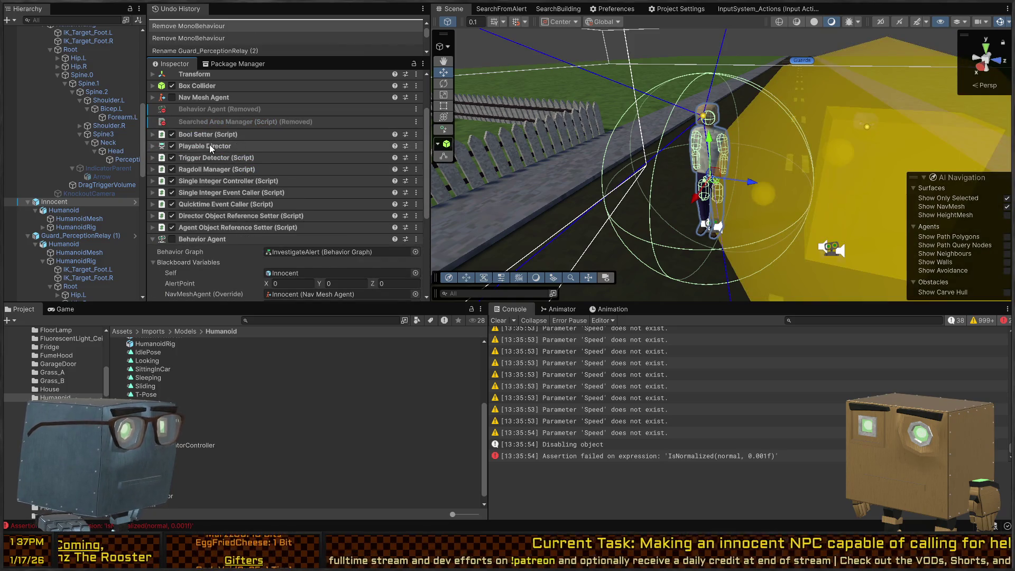
scroll(209, 145, down, 2)
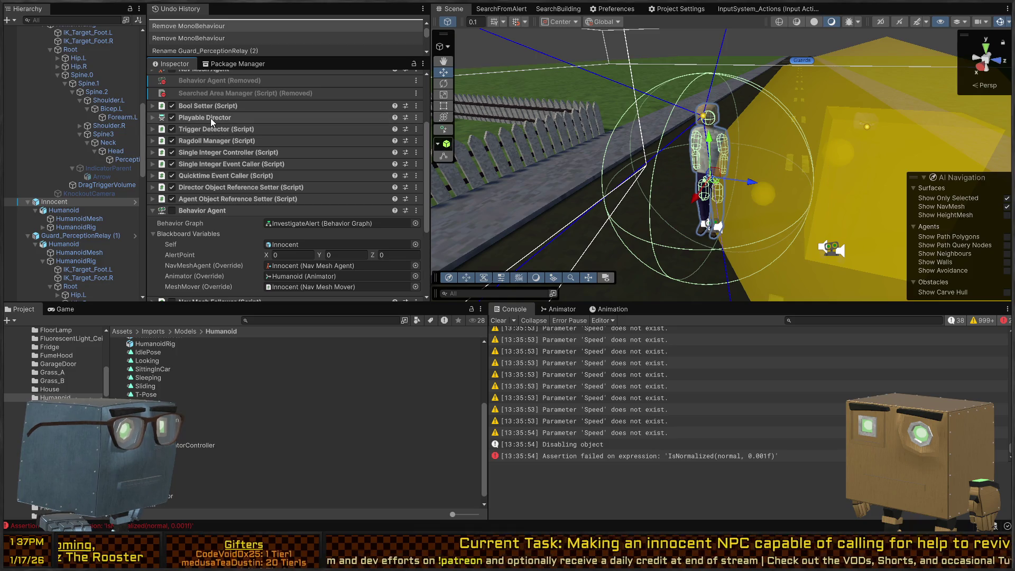
click(211, 118)
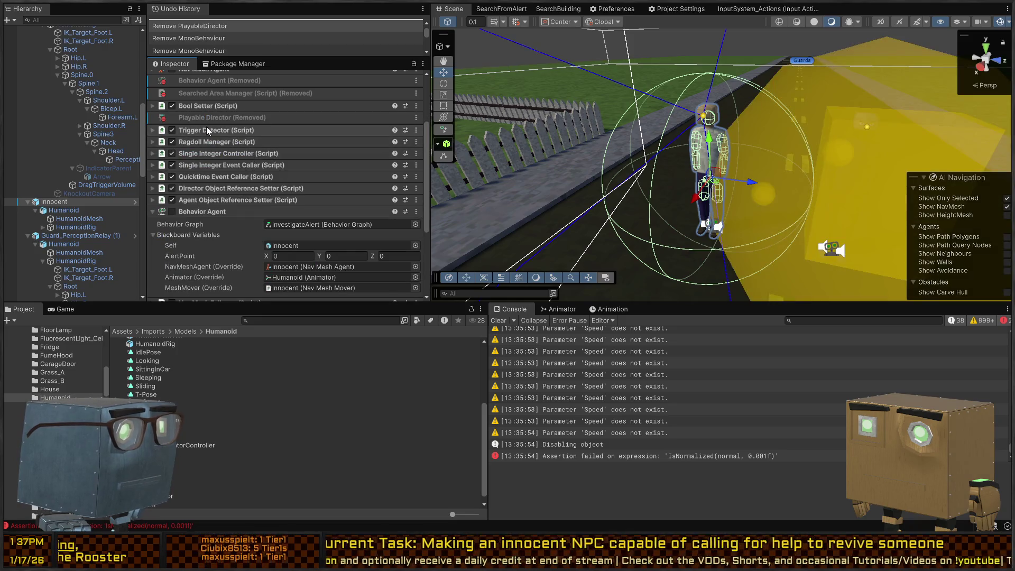
click(205, 130)
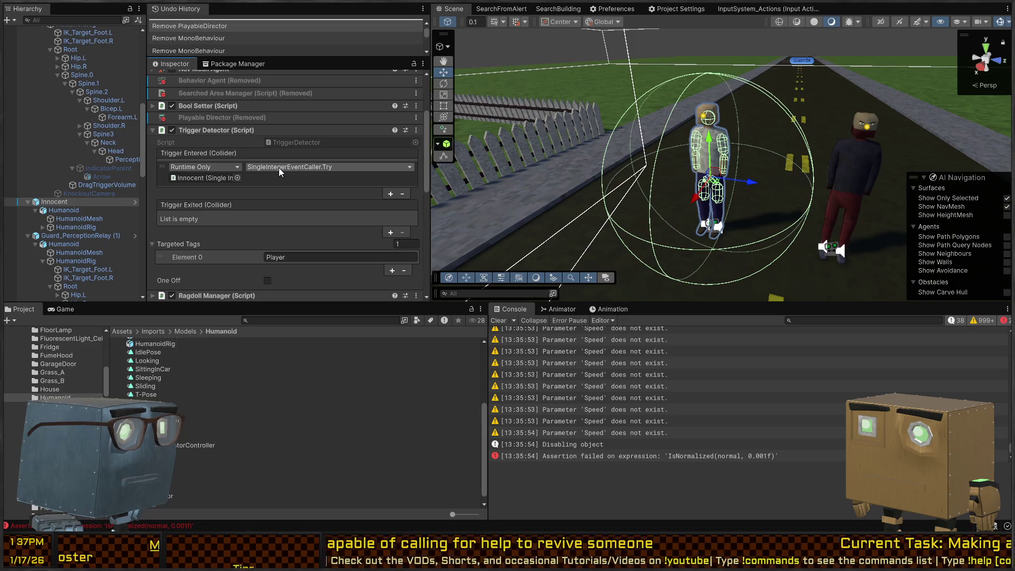
Step: Review Innocent's Single Integer components, then remove the Trigger Detector component
scroll(278, 167, down, 2)
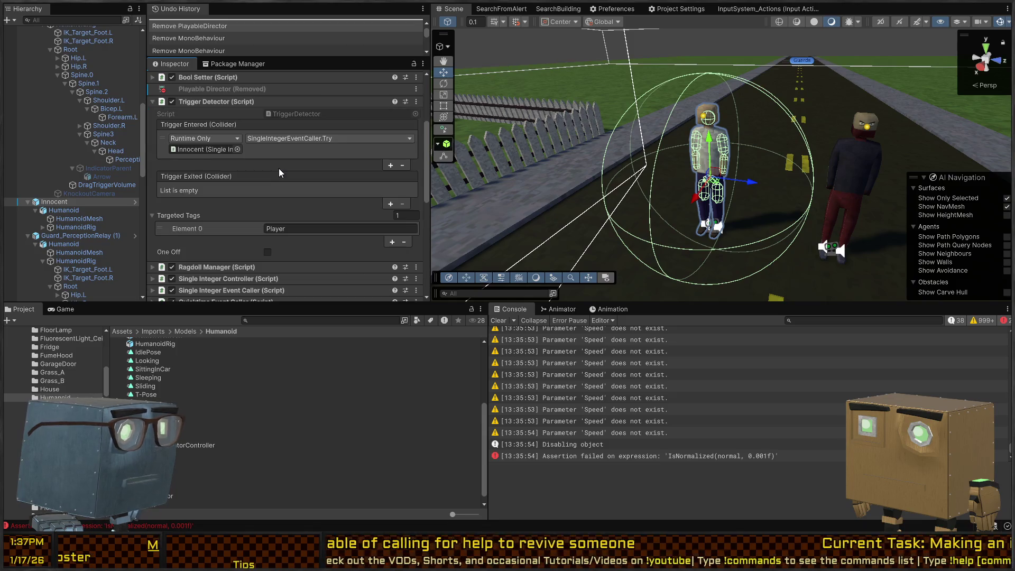
click(207, 149)
scroll(208, 143, down, 5)
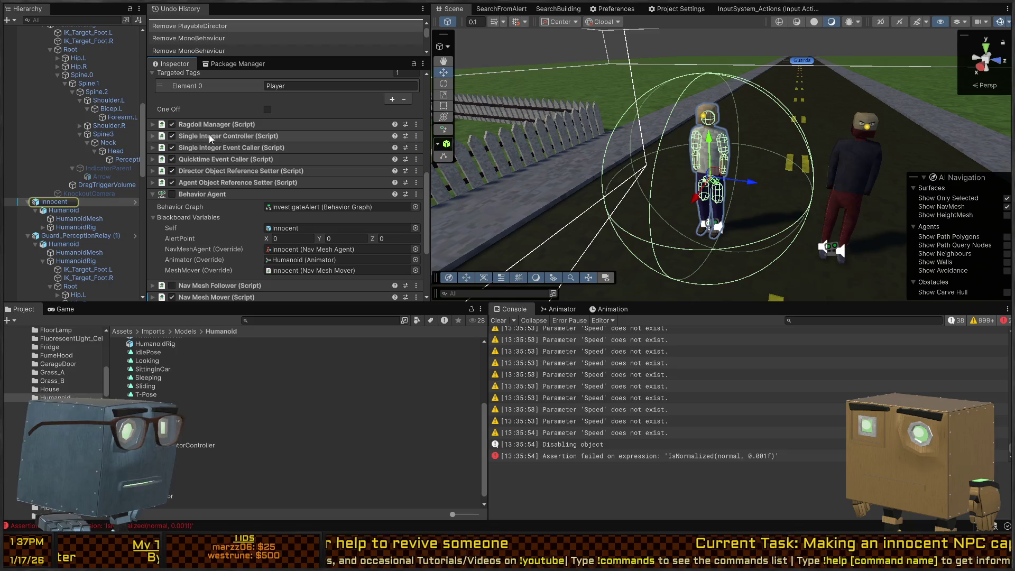
click(223, 137)
click(222, 138)
click(220, 146)
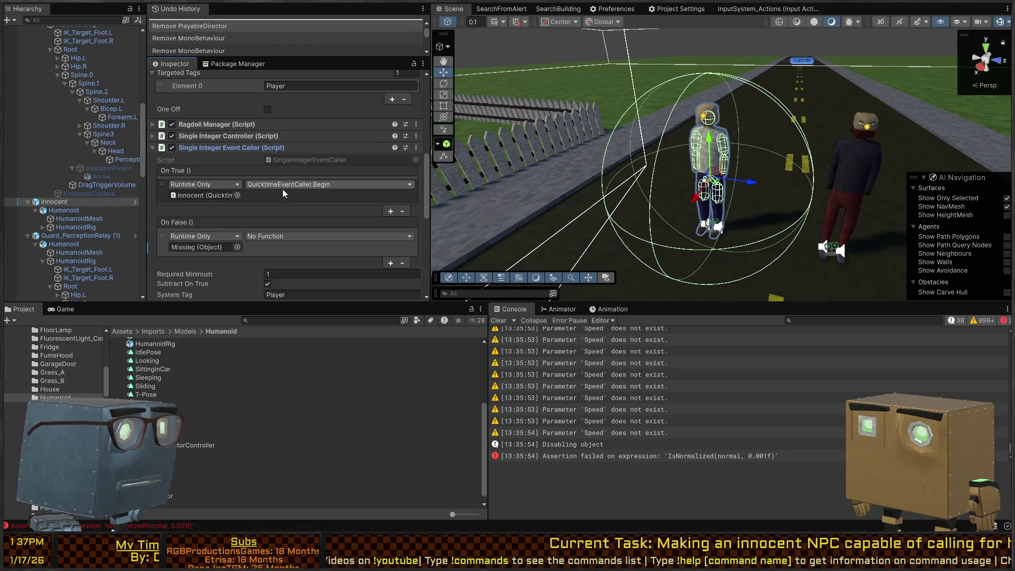
scroll(282, 189, up, 8)
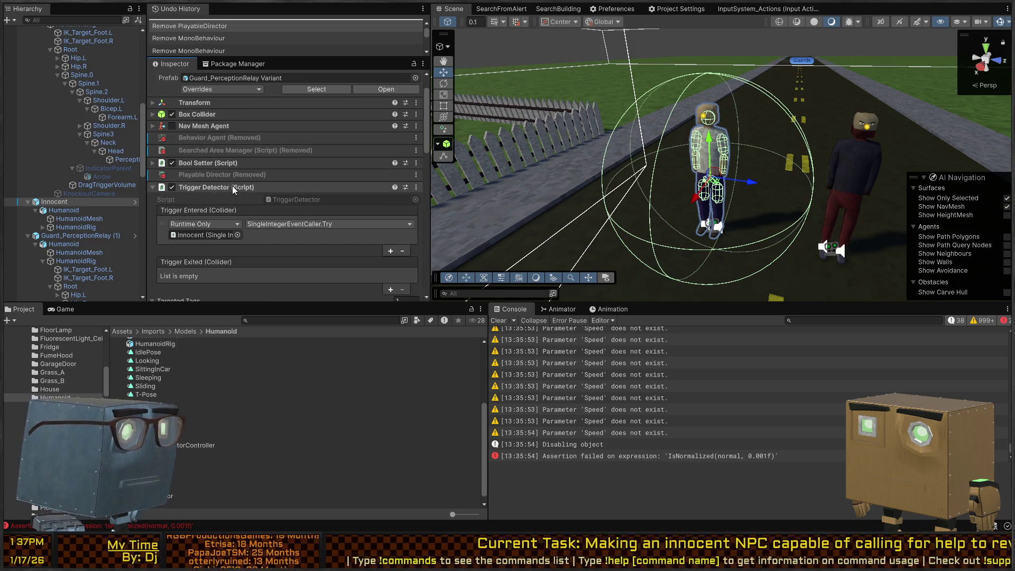
scroll(232, 185, down, 2)
right_click(227, 131)
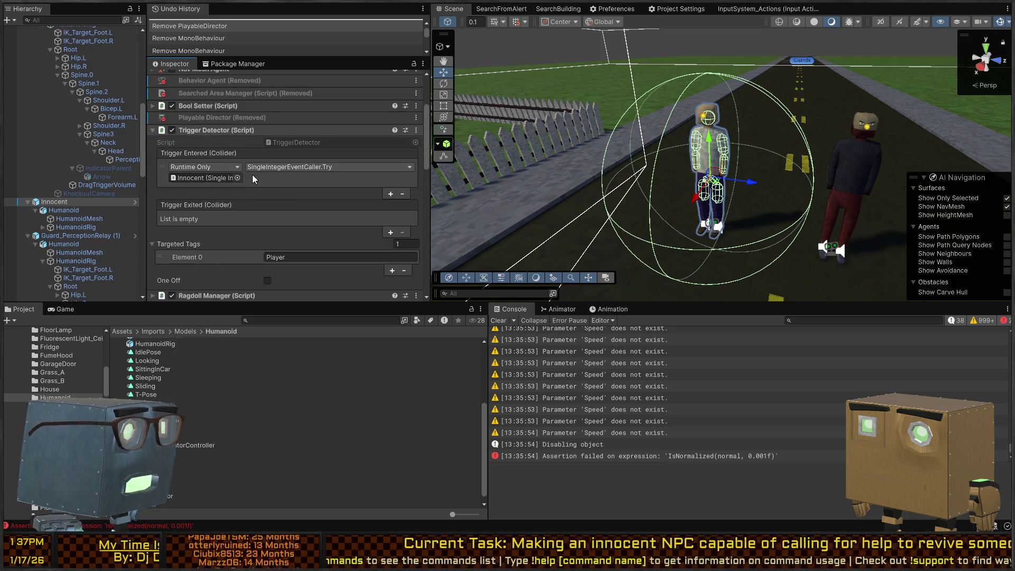
click(253, 175)
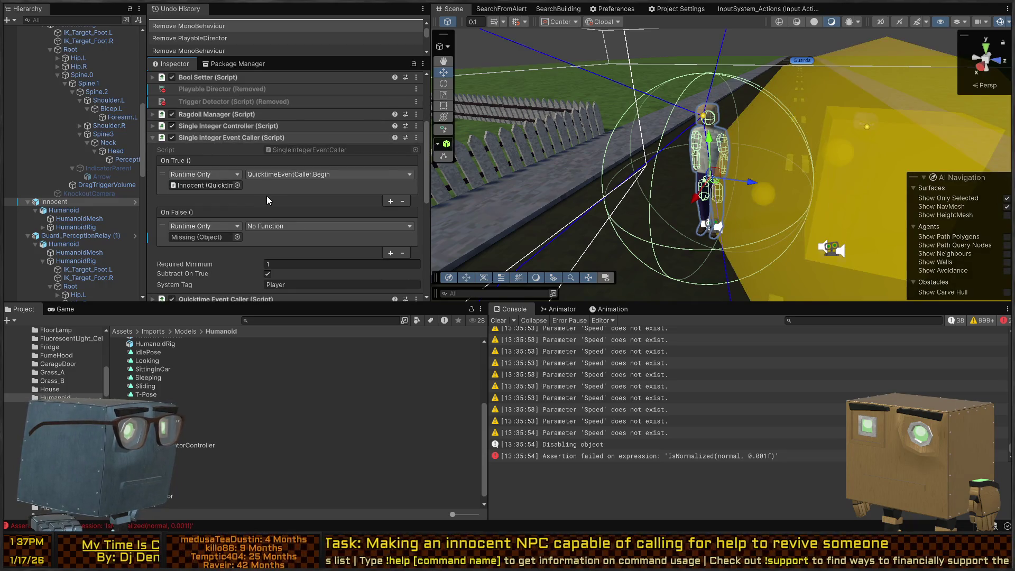
Step: Delete the Single Integer Event Caller and review the Agent Object Reference Setter and Nav Mesh Follower
key(Delete)
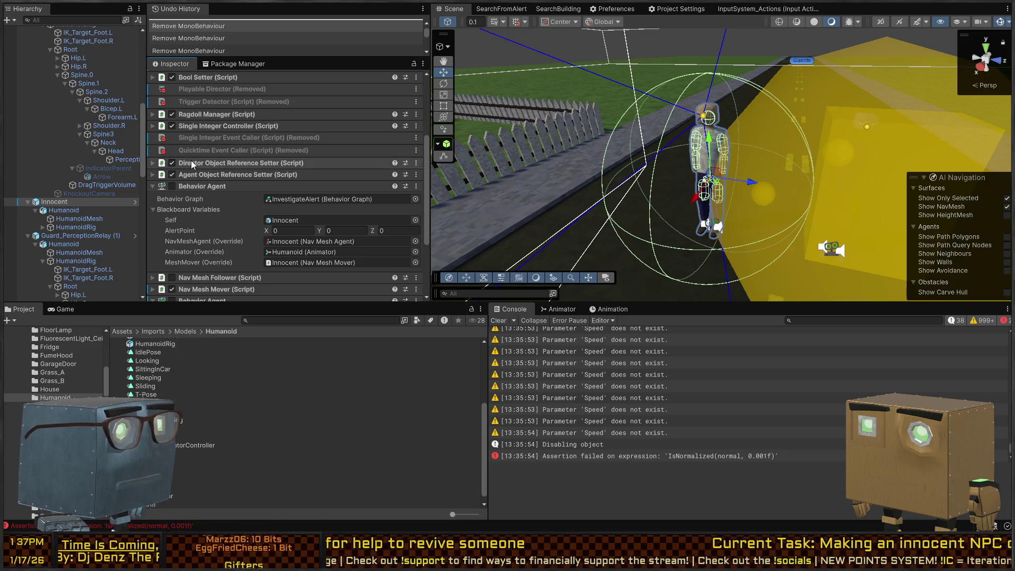
scroll(224, 161, down, 1)
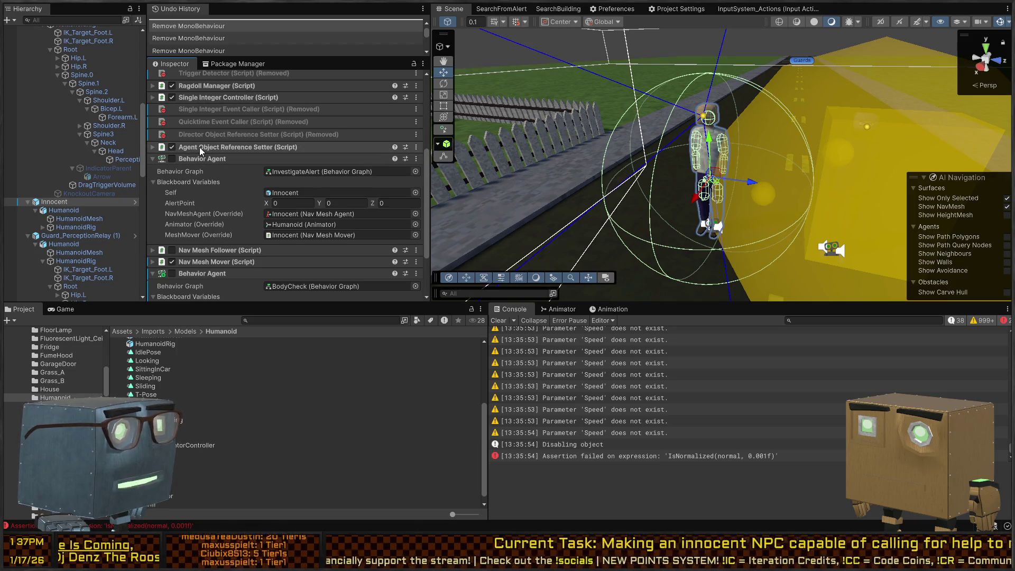
click(199, 147)
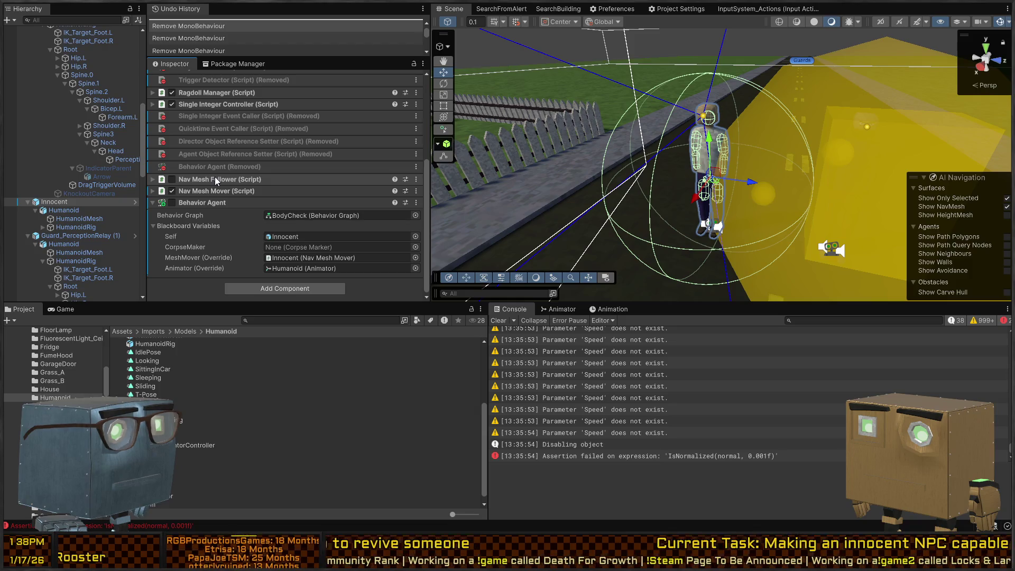
click(215, 178)
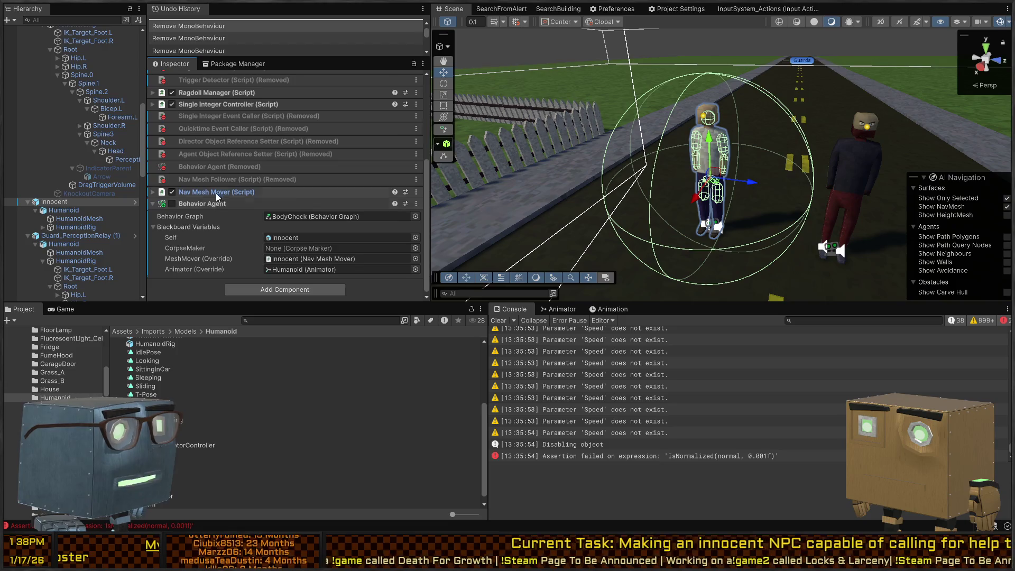
Step: Toggle the BodyCheck Behavior Agent's checkbox, then select and expand HumanoidRig
scroll(217, 191, up, 5)
scroll(174, 154, down, 3)
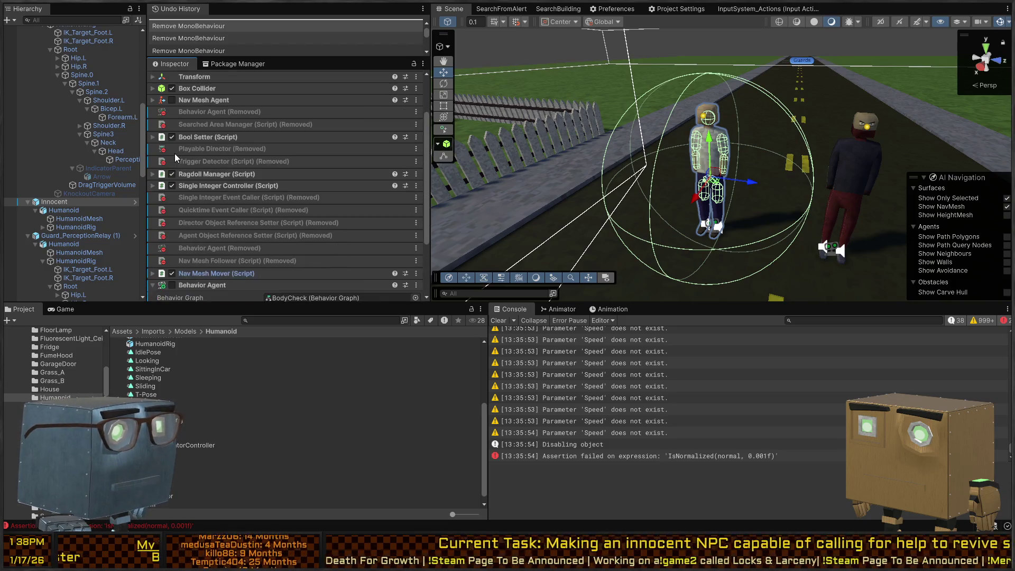
scroll(229, 160, down, 2)
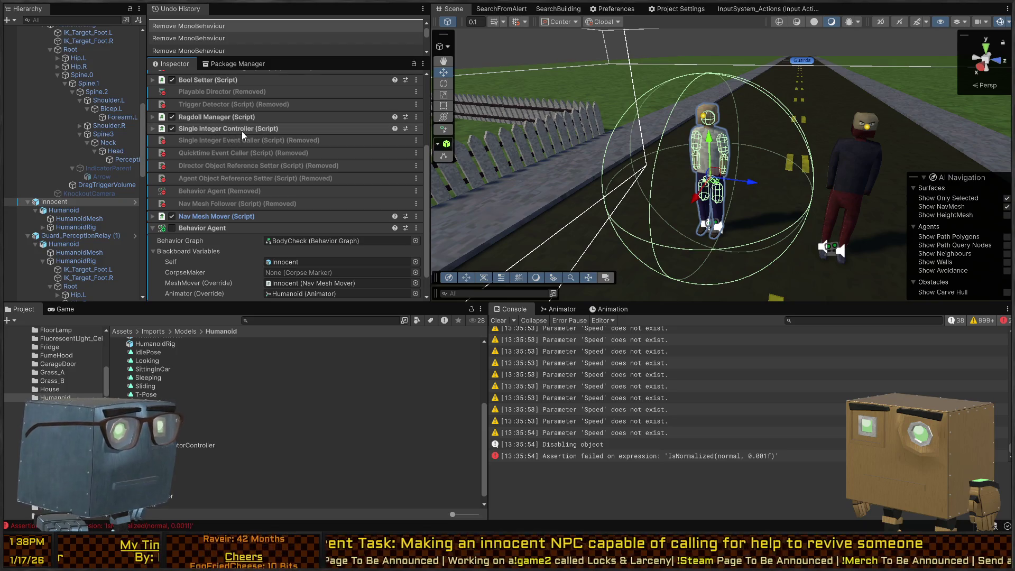
click(242, 131)
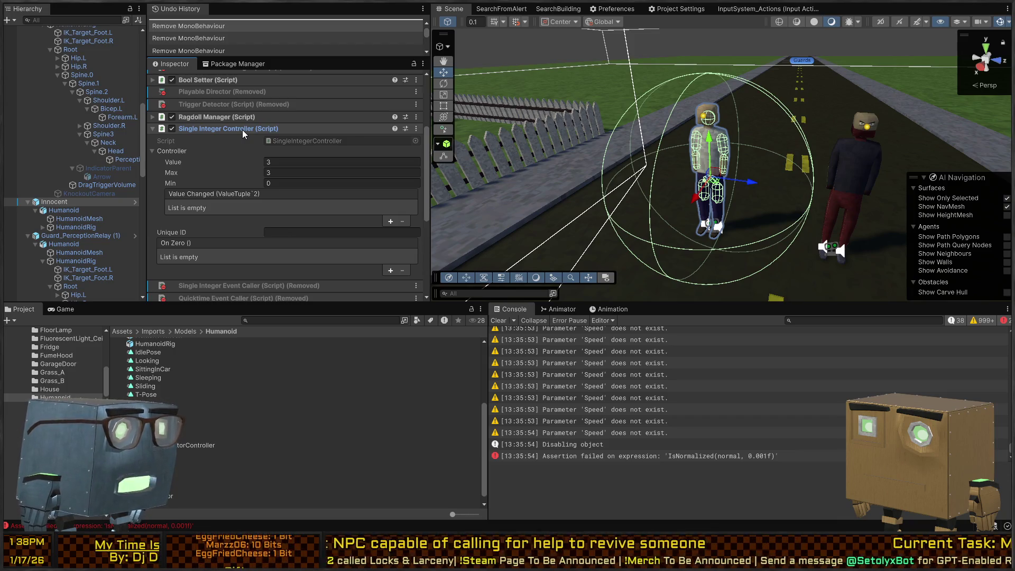
click(242, 129)
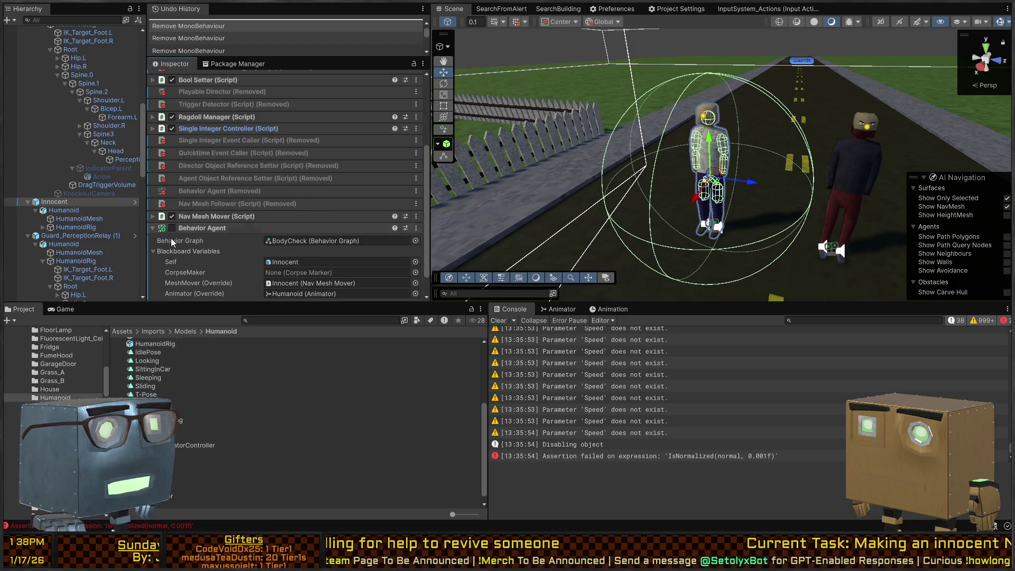
scroll(247, 233, down, 1)
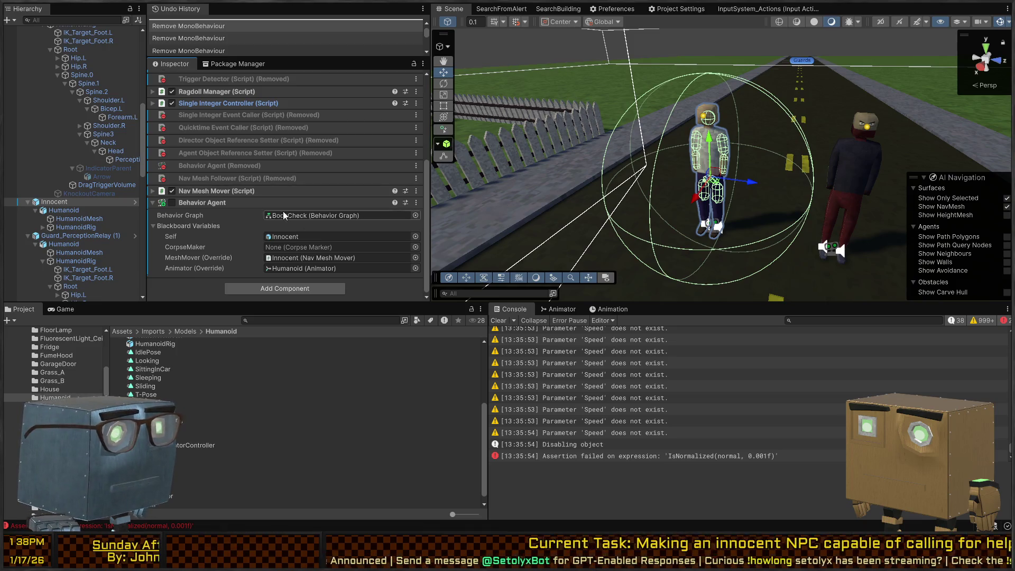
click(172, 203)
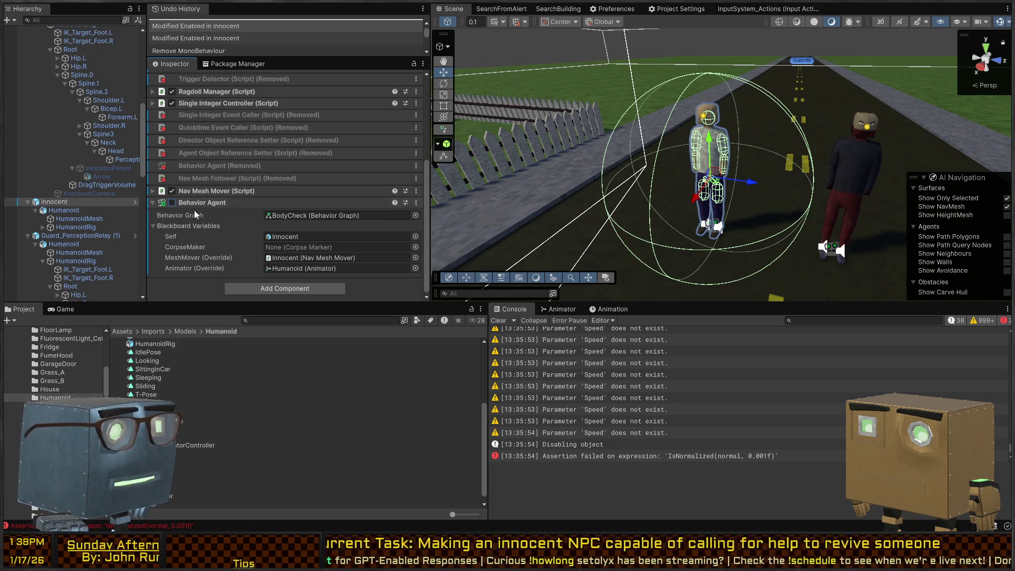
click(75, 227)
click(43, 227)
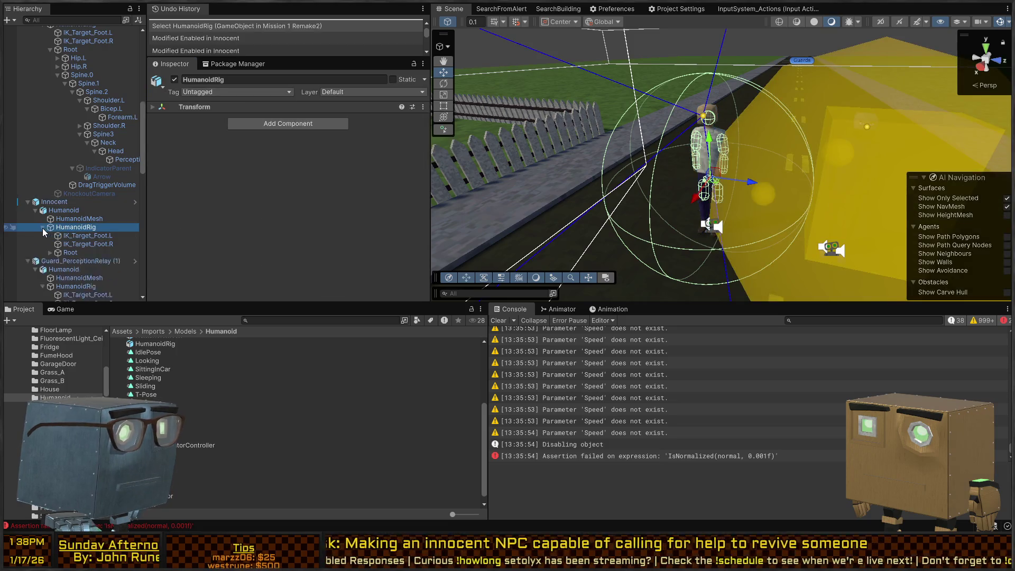
Step: Save Innocent as a Prefab Variant in Assets/Prefabs/Actors and start renaming it
click(702, 121)
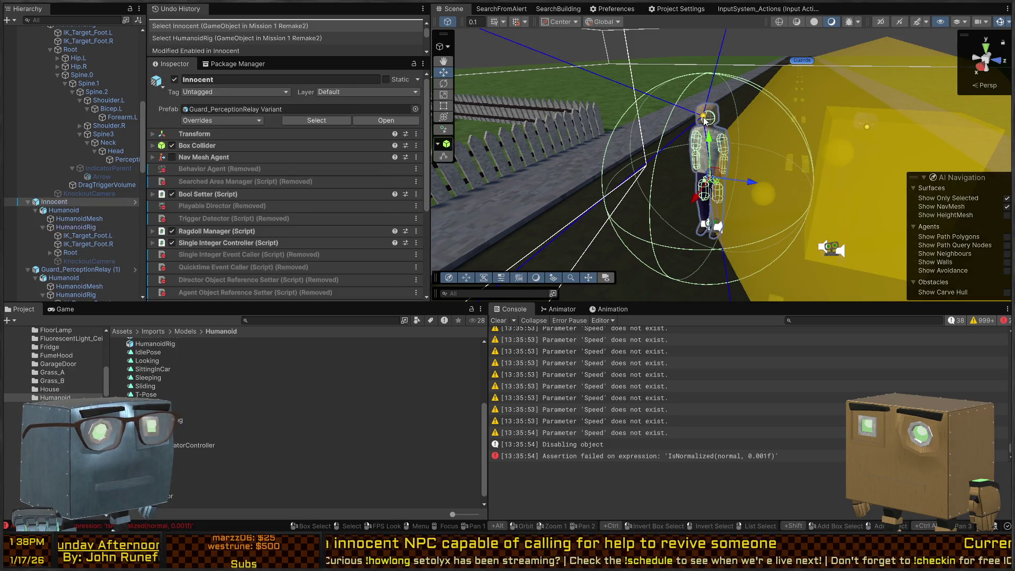
click(250, 114)
click(54, 203)
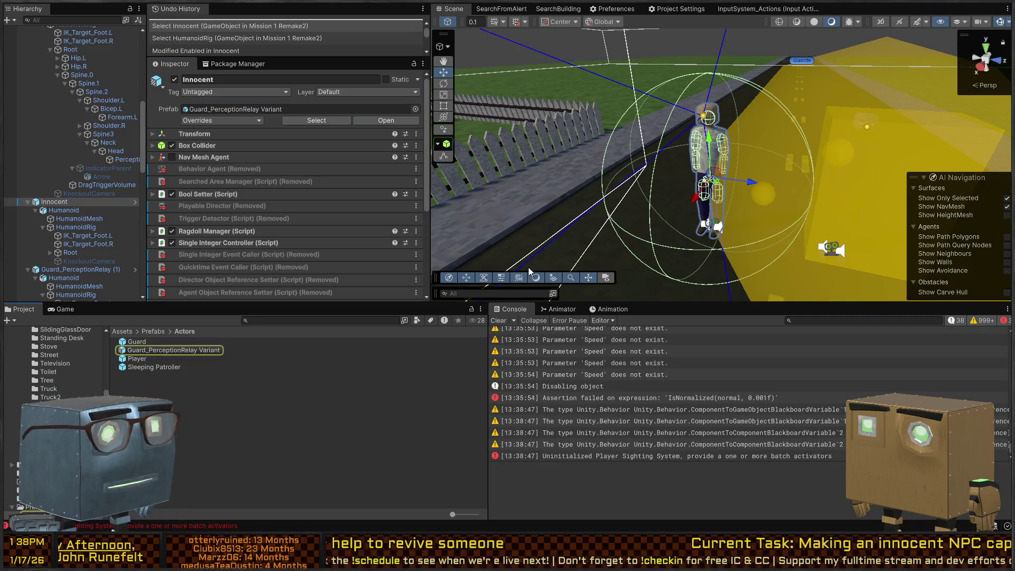
drag(54, 201, 318, 375)
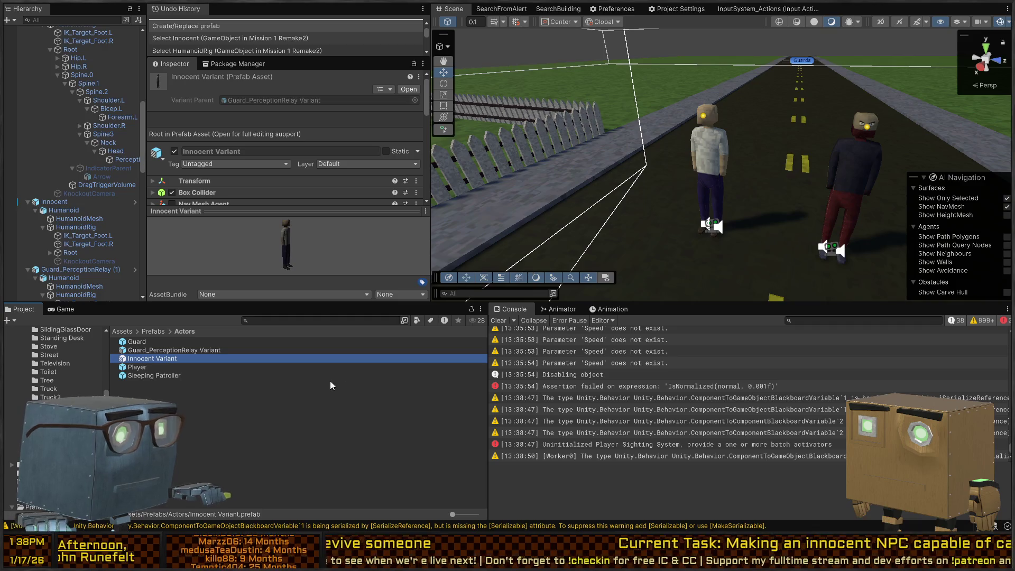
key(F2)
Step: Name the variant Innocent.prefab, then select the Innocent character and open it in Prefab Mode
text(Innocent)
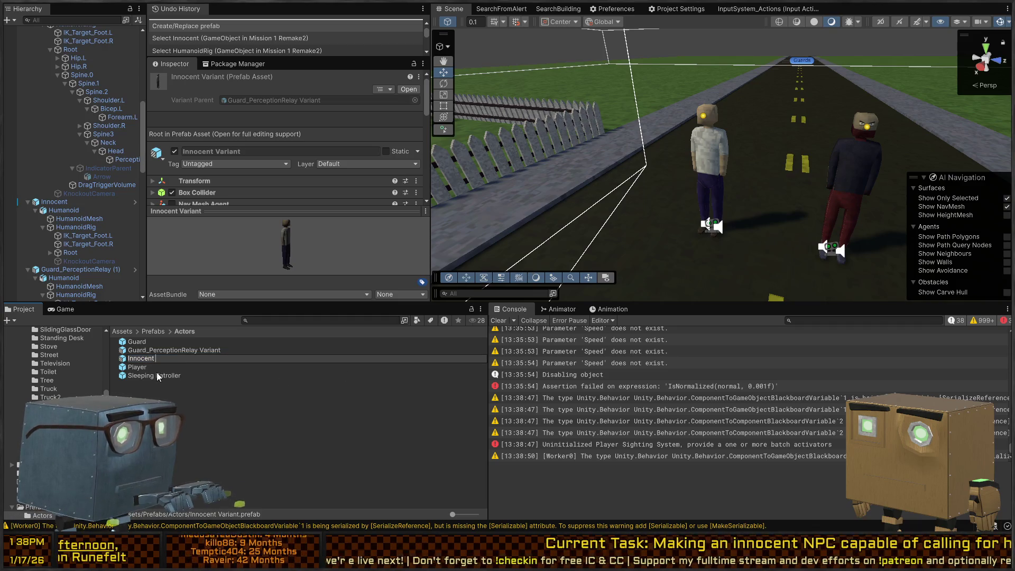
key(Return)
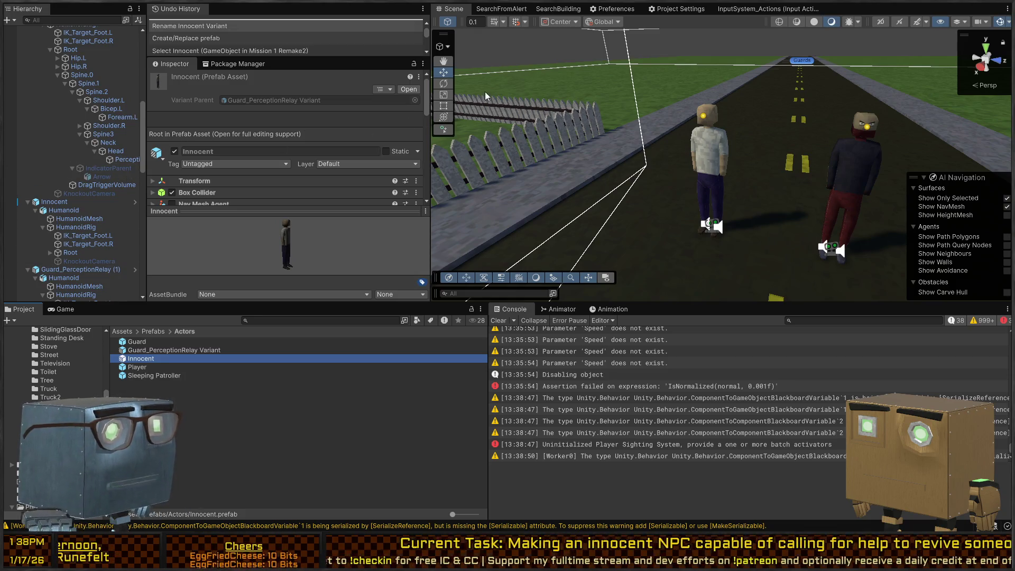
right_click(768, 123)
key(w)
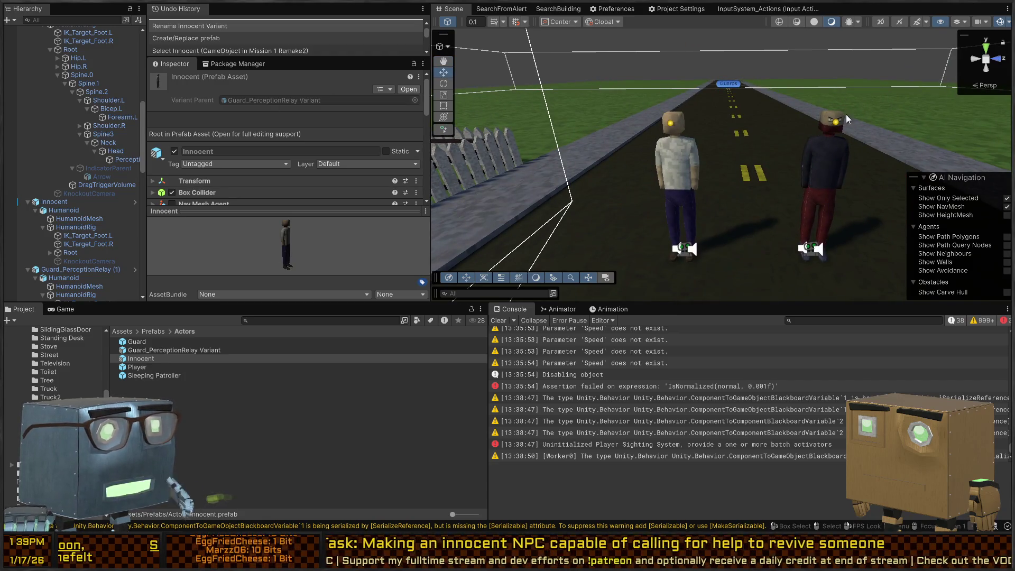
click(667, 126)
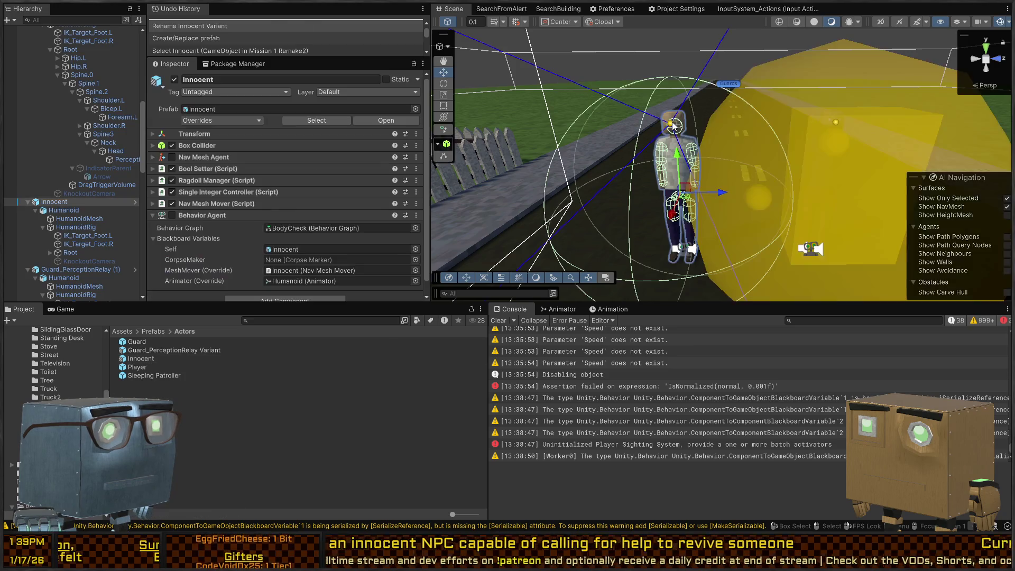
click(135, 201)
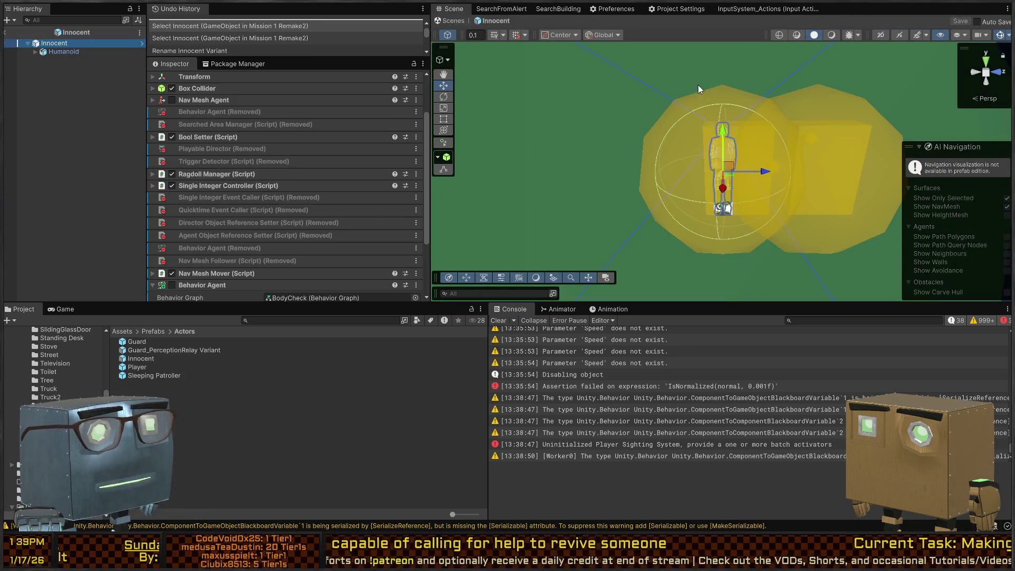
Step: Select the head's Perception object and review its gizmo and Corpse Aware Patroller settings
scroll(698, 85, up, 5)
click(624, 69)
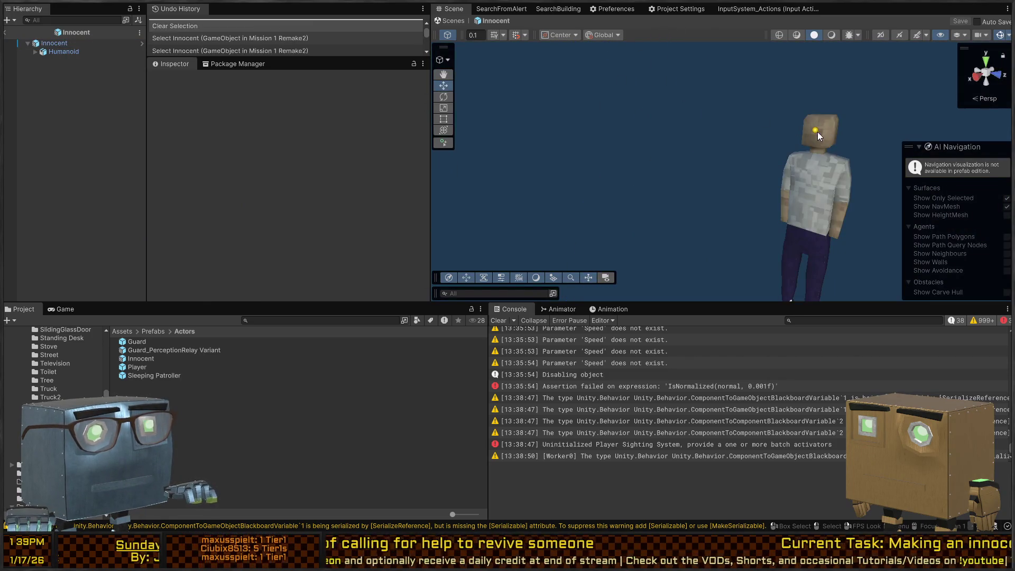
click(815, 131)
scroll(247, 180, down, 5)
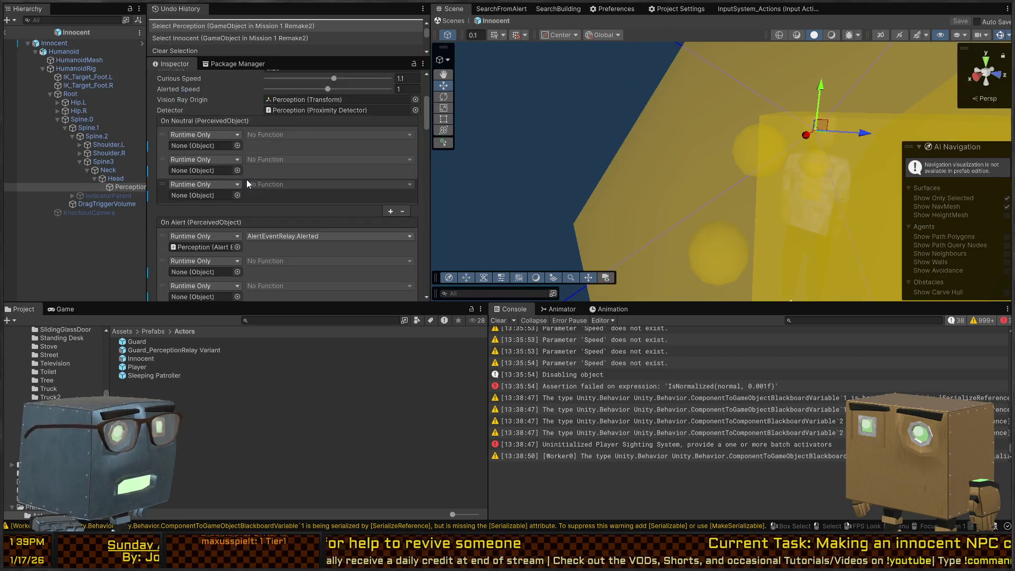
scroll(246, 179, down, 10)
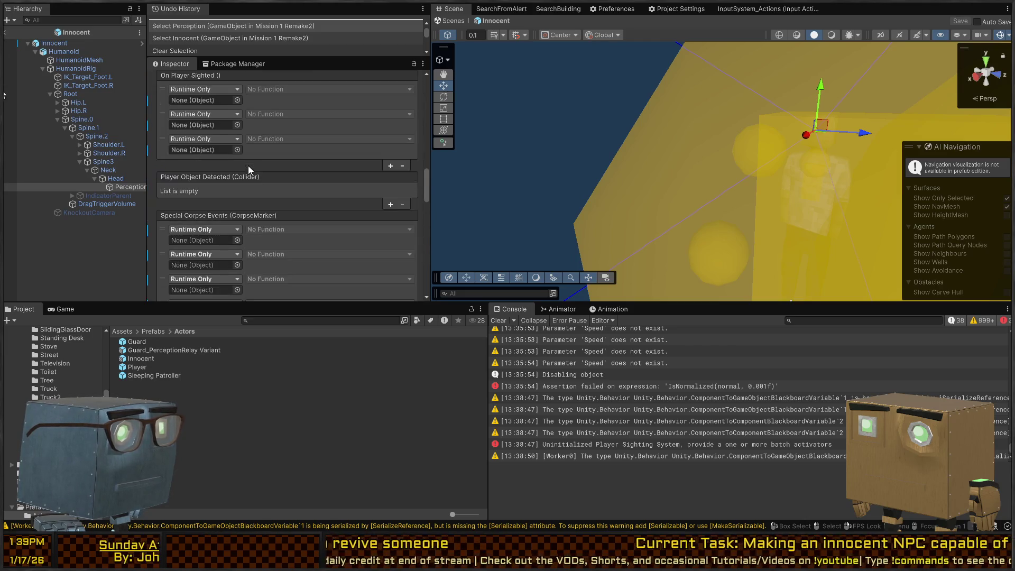
scroll(248, 166, up, 3)
click(267, 112)
click(267, 112)
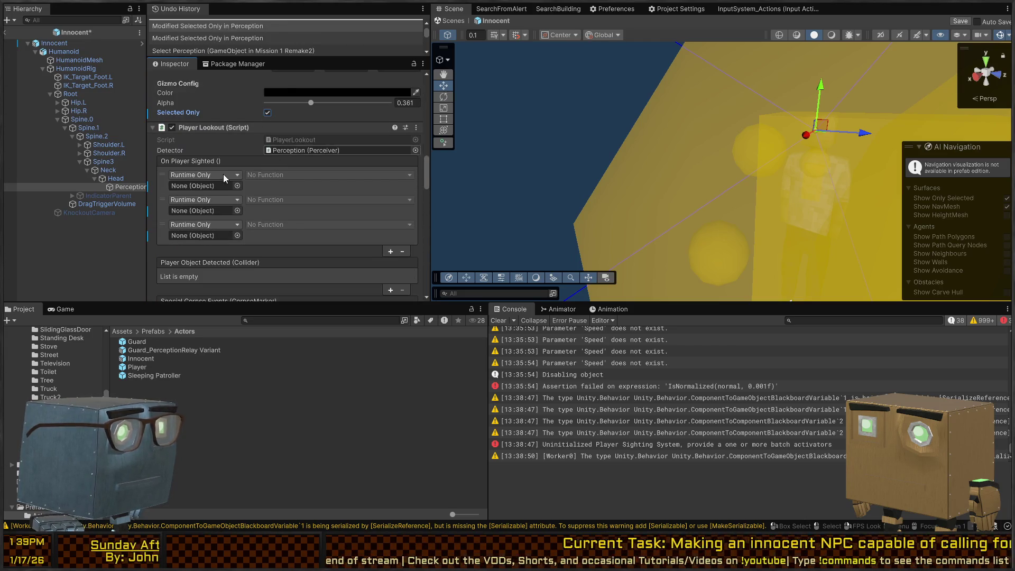
scroll(208, 148, down, 10)
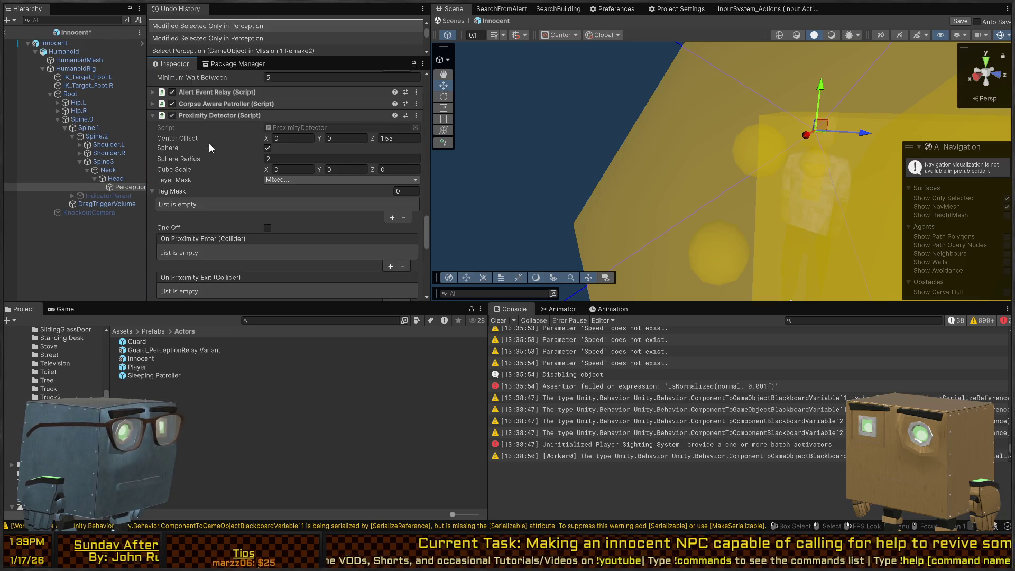
click(210, 103)
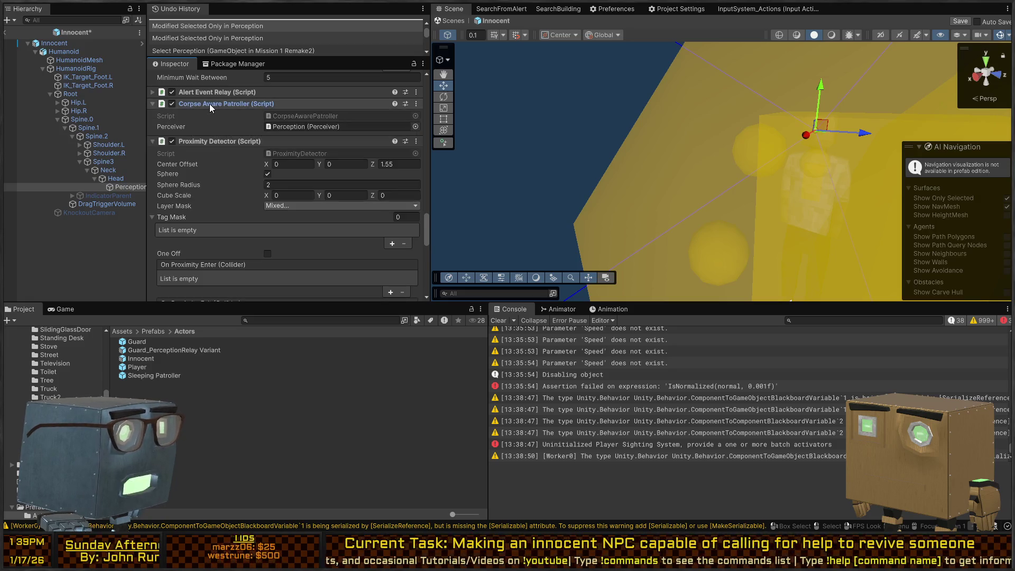
click(272, 129)
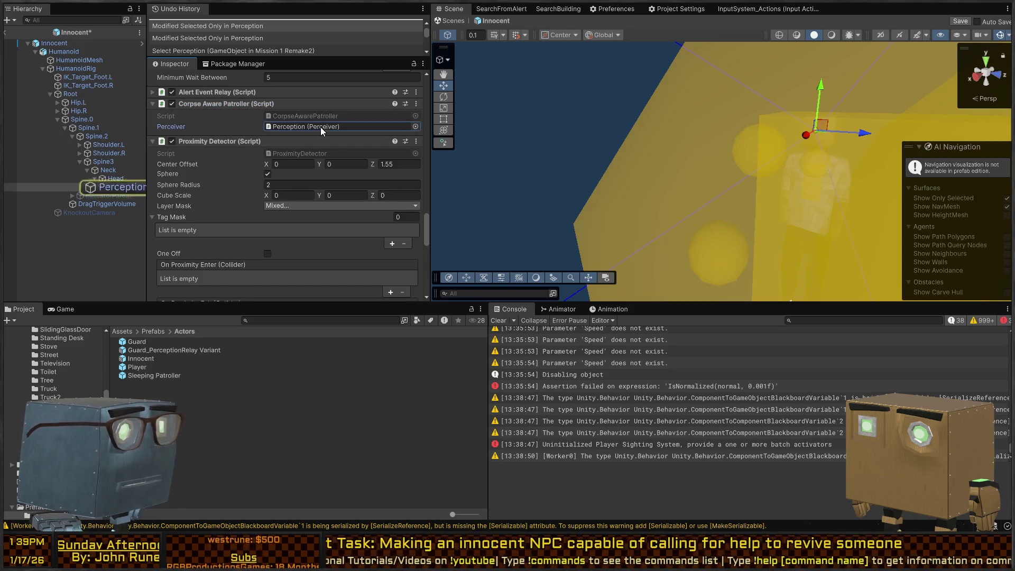
scroll(211, 141, up, 6)
scroll(214, 228, up, 3)
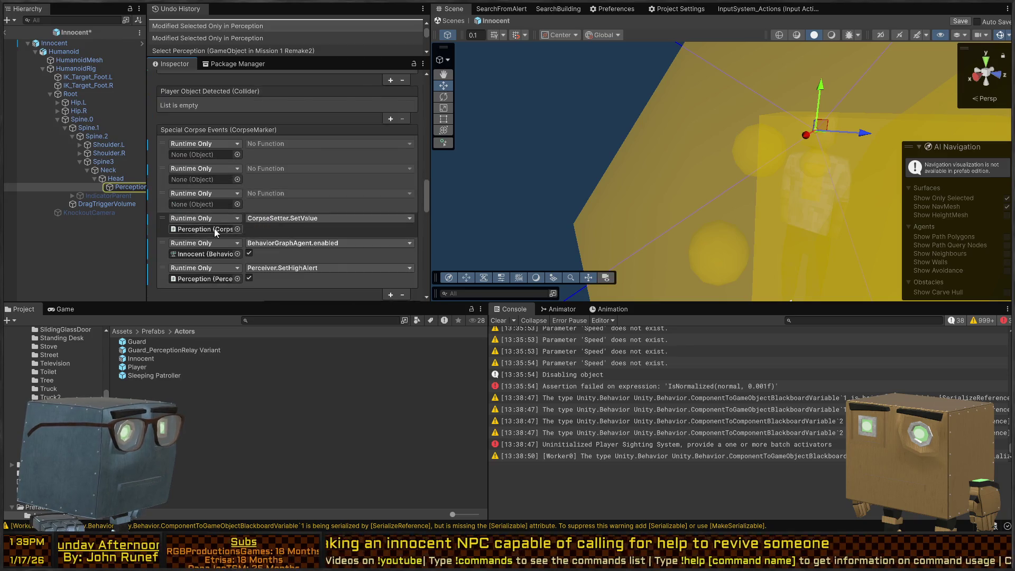
Step: Delete the empty Special Corpse Events entries, keeping CorpseSetter.SetValue, BehaviorGraphAgent.enabled and Perceiver.SetHighAlert
click(165, 170)
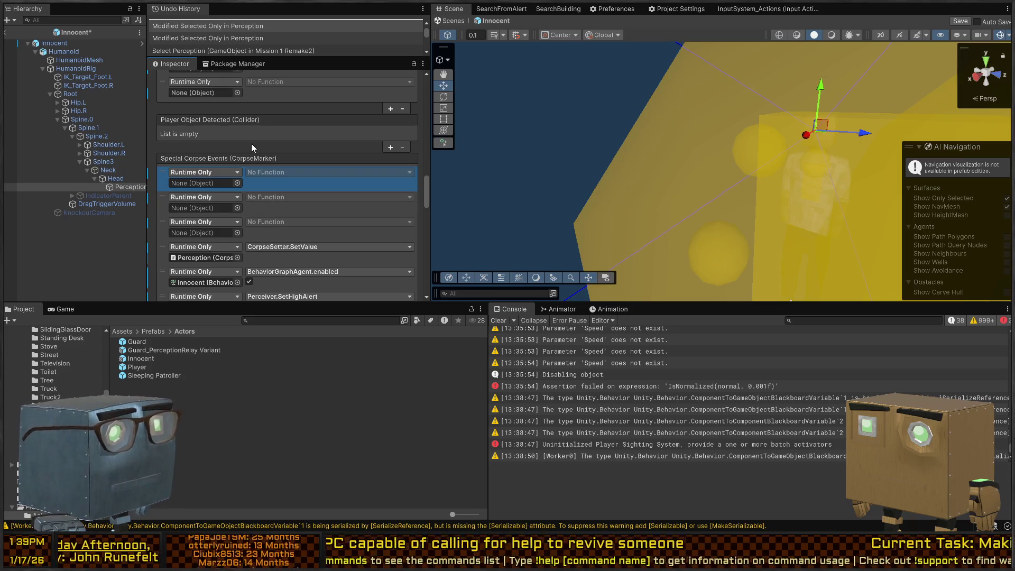
scroll(223, 173, down, 3)
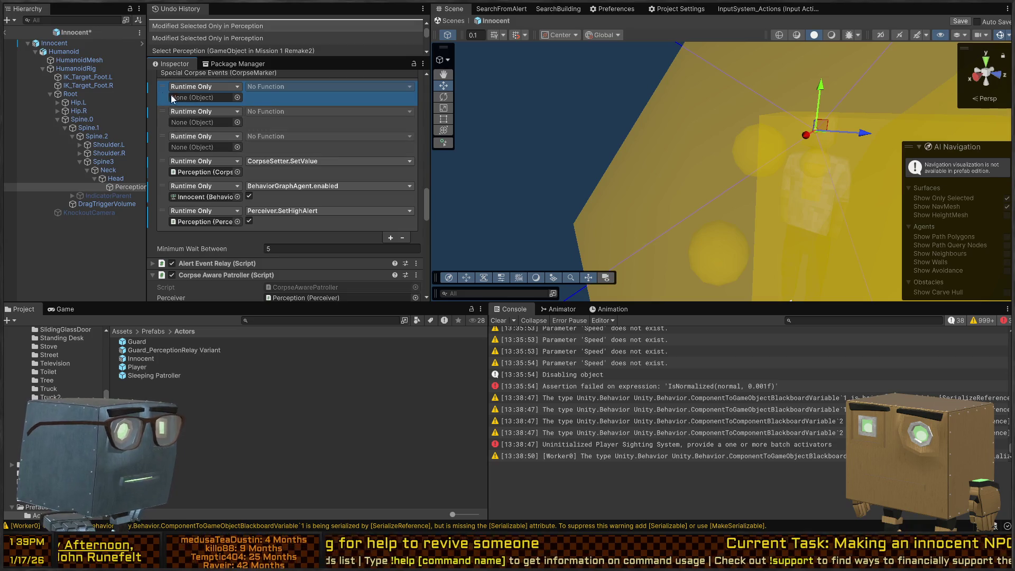
click(402, 237)
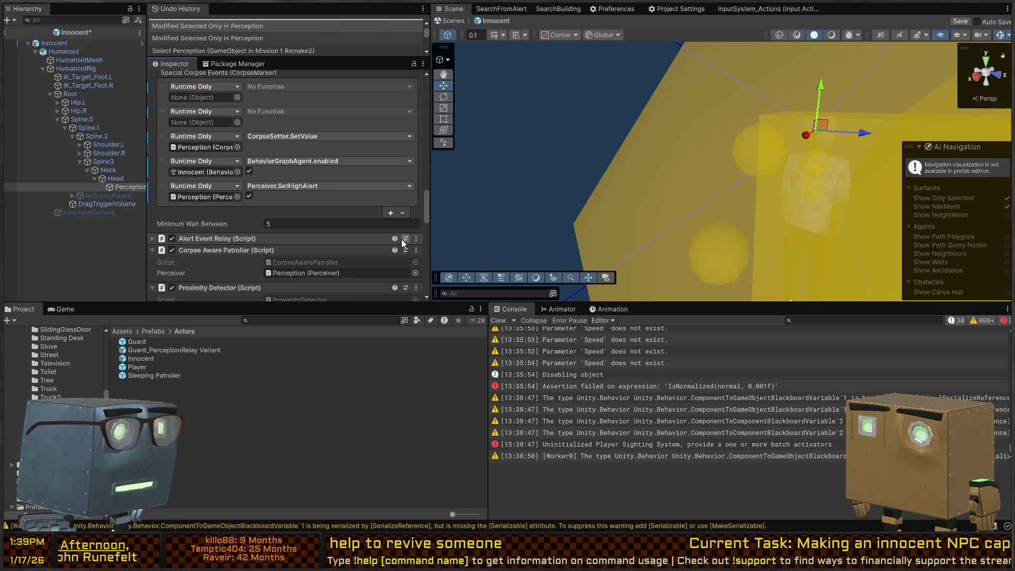
click(387, 100)
click(402, 212)
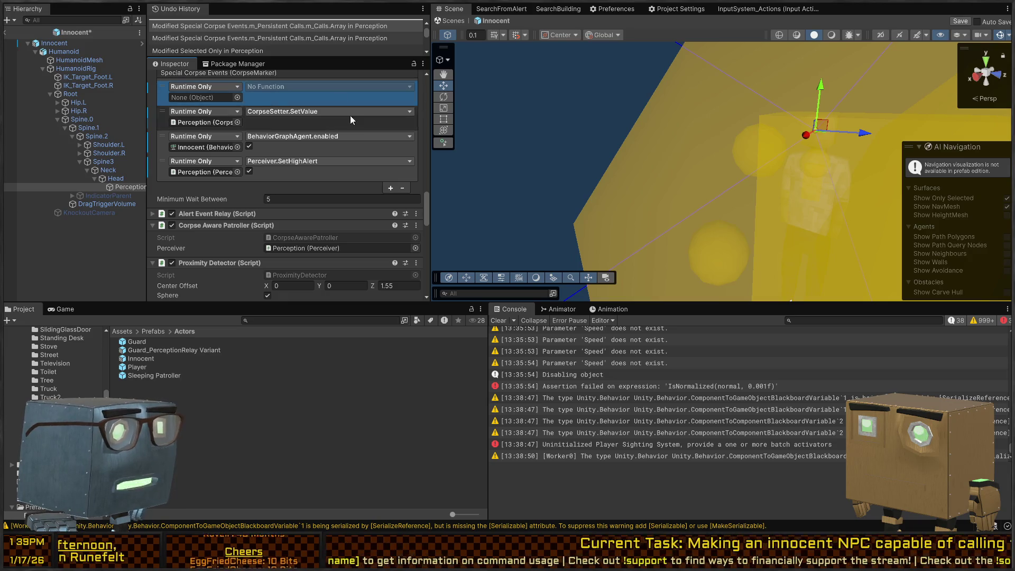
click(402, 188)
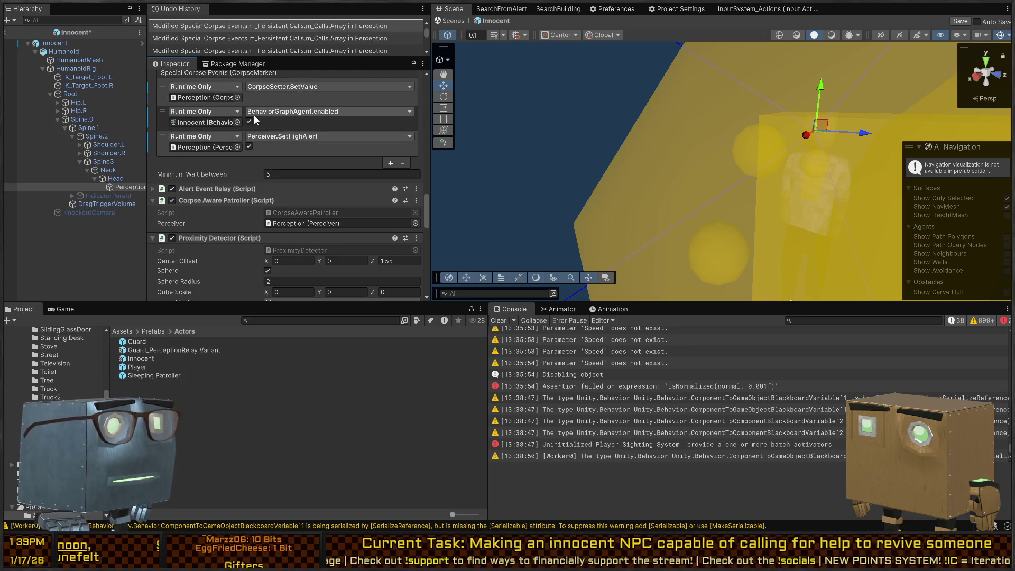
Step: Select the Innocent root and ping its Behavior Agent's BodyCheck graph in the Project
click(200, 121)
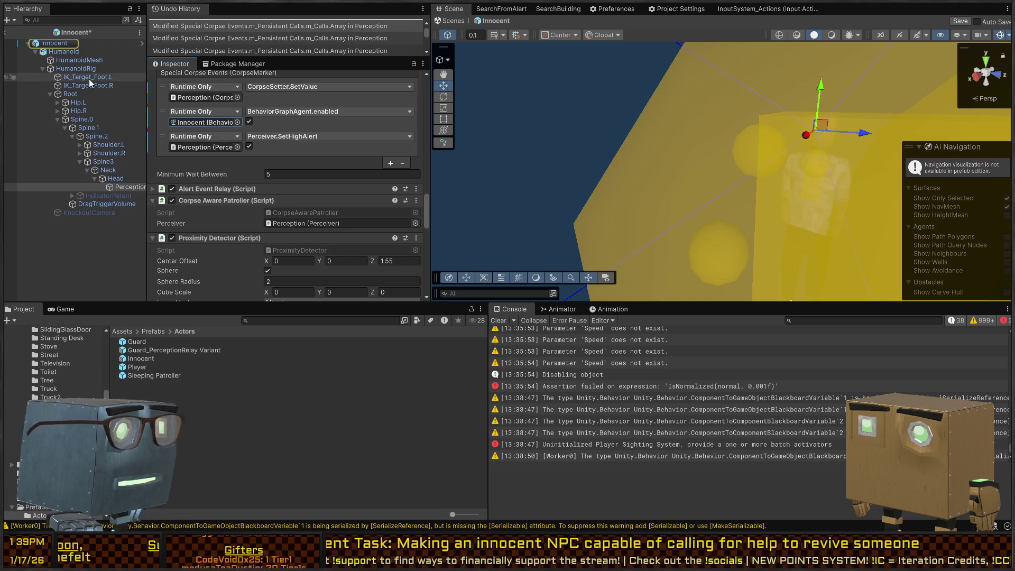
scroll(238, 180, down, 3)
click(58, 45)
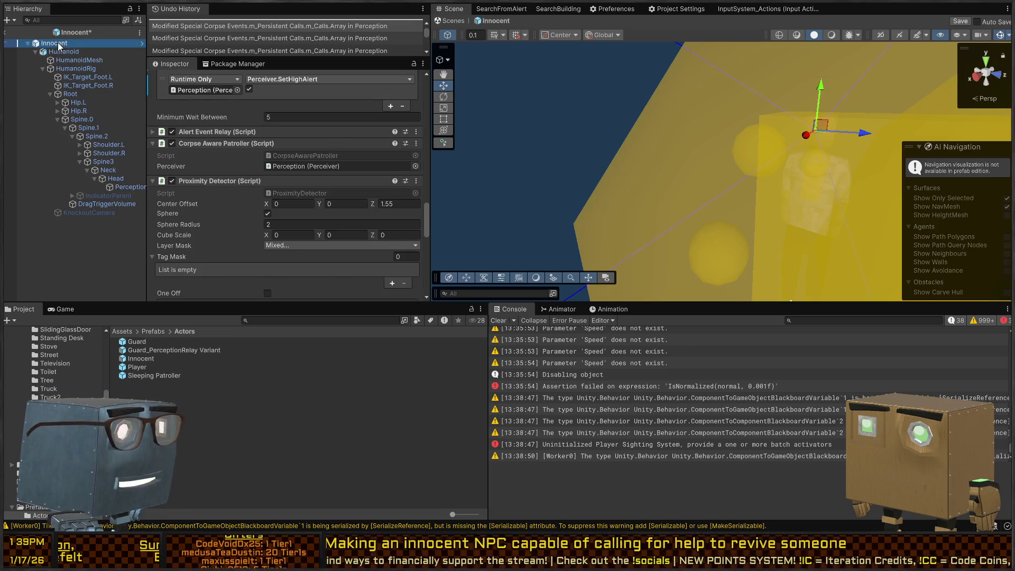
click(326, 213)
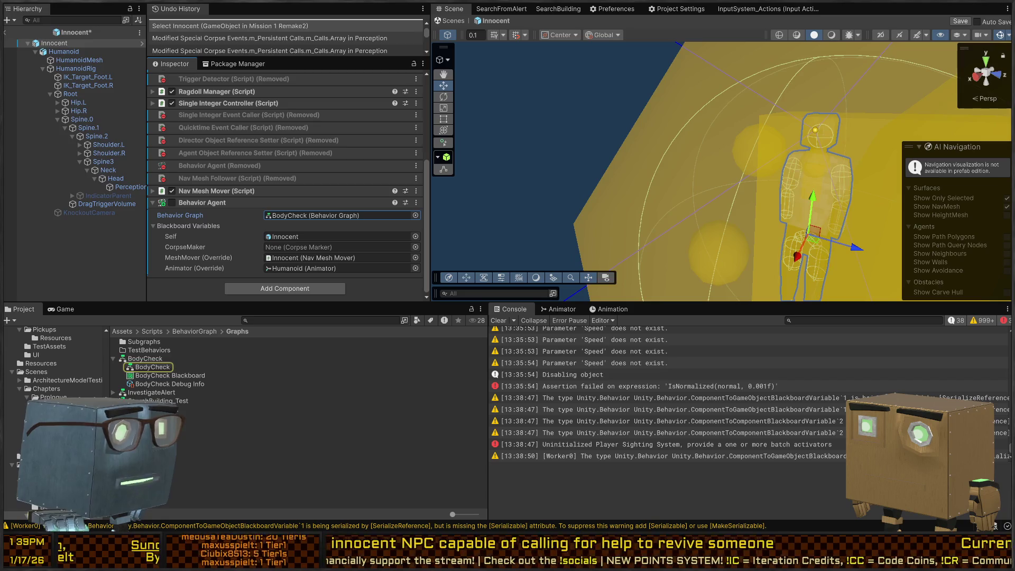
Step: Copy the BodyCheck behavior graph as BodyRetreat and open it in the graph editor
click(152, 359)
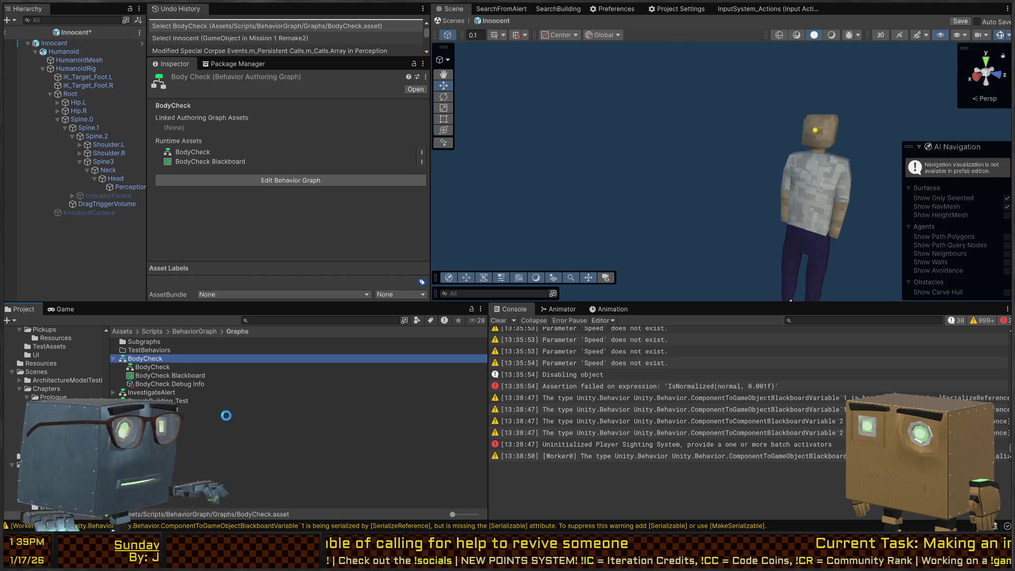
key(F2)
text(BodyRetreat)
key(Return)
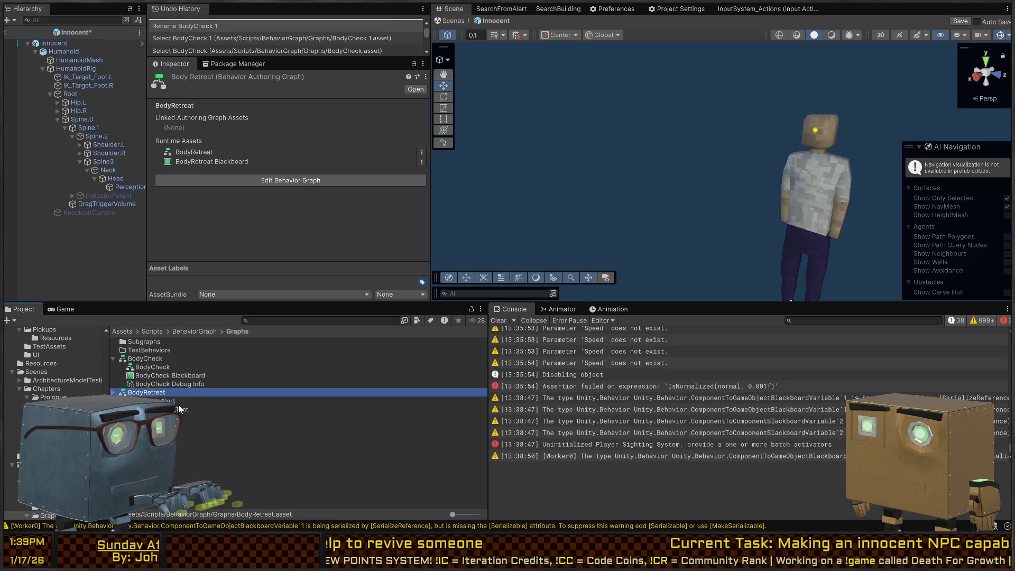
key(Return)
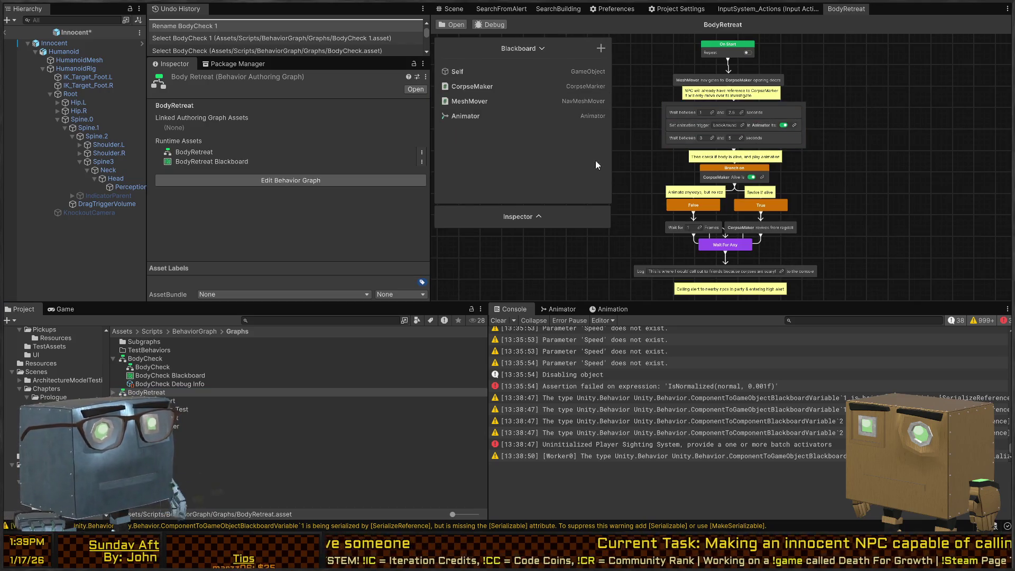
Step: Pan and resize the graph editor to review BodyRetreat's revive-or-alert nodes, then save the Innocent prefab
drag(597, 165, 608, 233)
drag(831, 176, 771, 133)
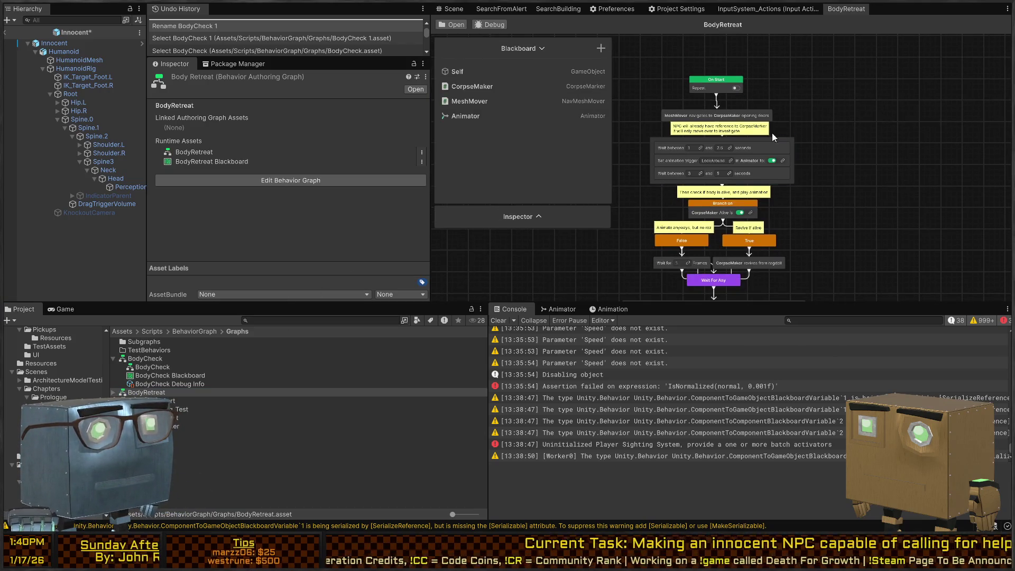
mouse_move(529, 304)
mouse_down()
mouse_move(507, 470)
mouse_move(451, 413)
mouse_up()
drag(429, 294, 277, 288)
scroll(567, 165, up, 4)
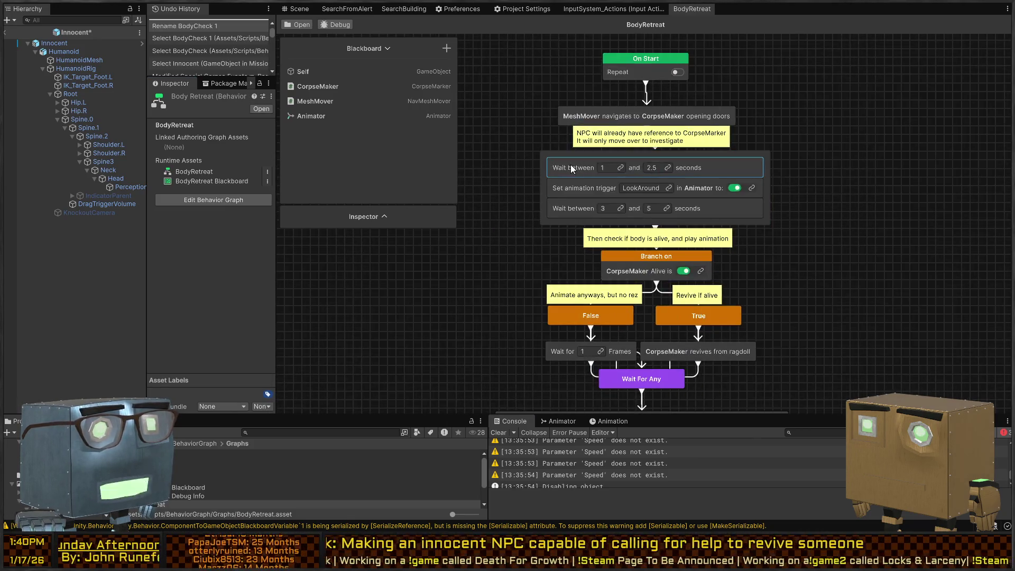
scroll(571, 168, down, 2)
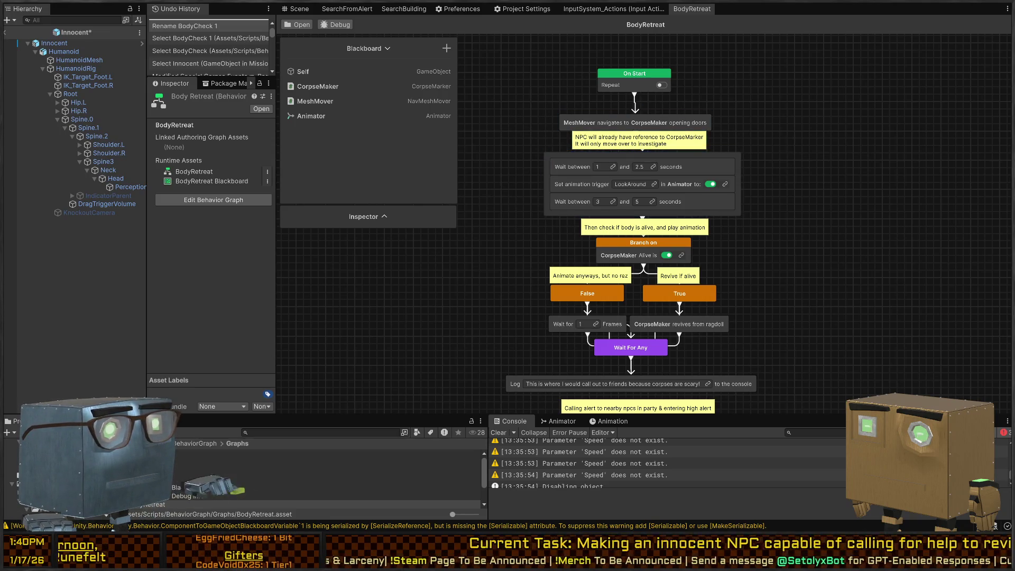
click(306, 9)
key(ctrl+s)
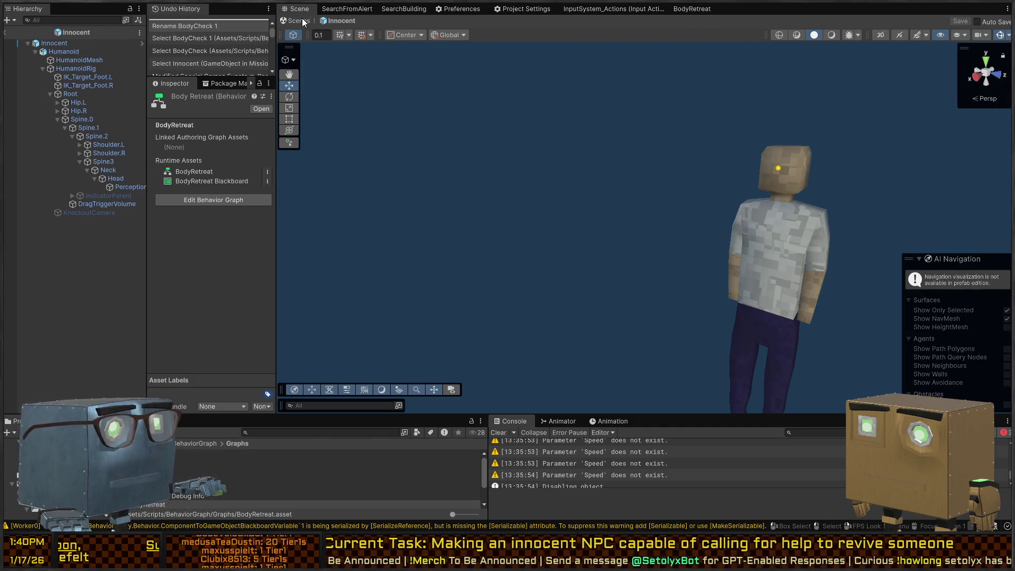
Step: Reopen the Innocent prefab, set its Behavior Agent's graph to BodyRetreat, and return to the mission scene
click(299, 21)
click(136, 202)
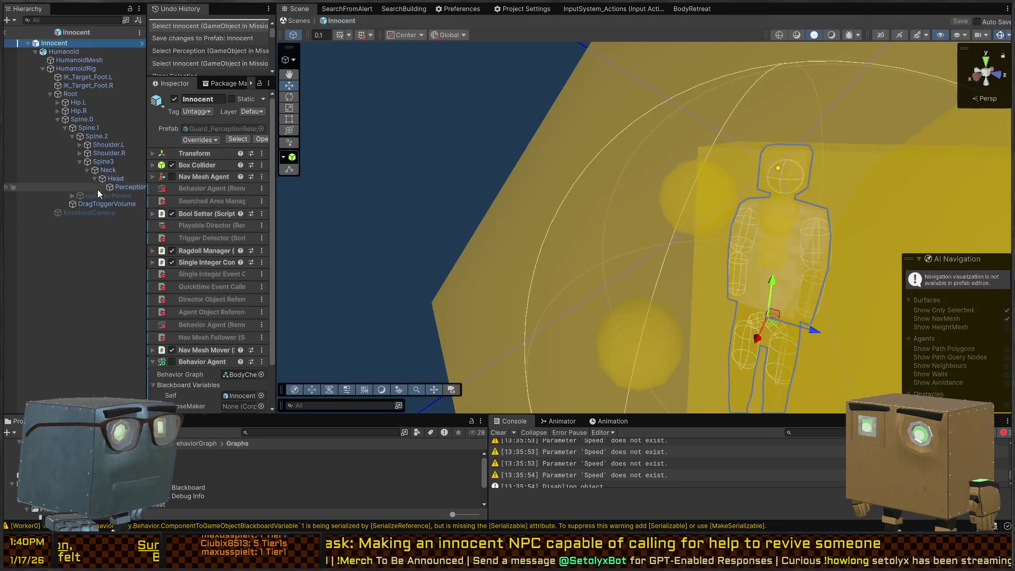
scroll(207, 222, down, 2)
click(262, 325)
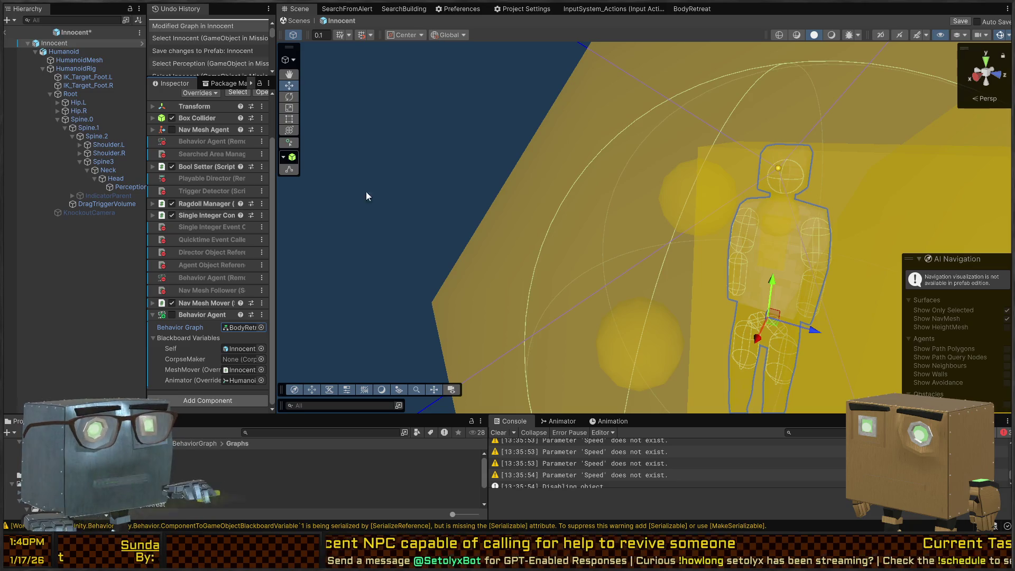
click(289, 20)
drag(611, 183, 388, 213)
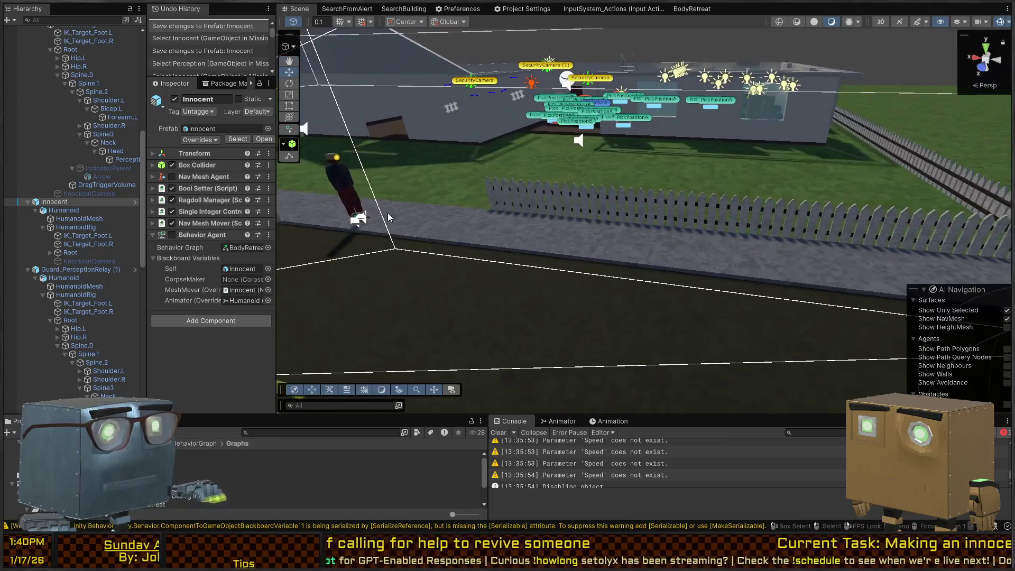
Step: Orbit the Scene view back to the road and frame the Innocent character
drag(593, 171, 381, 190)
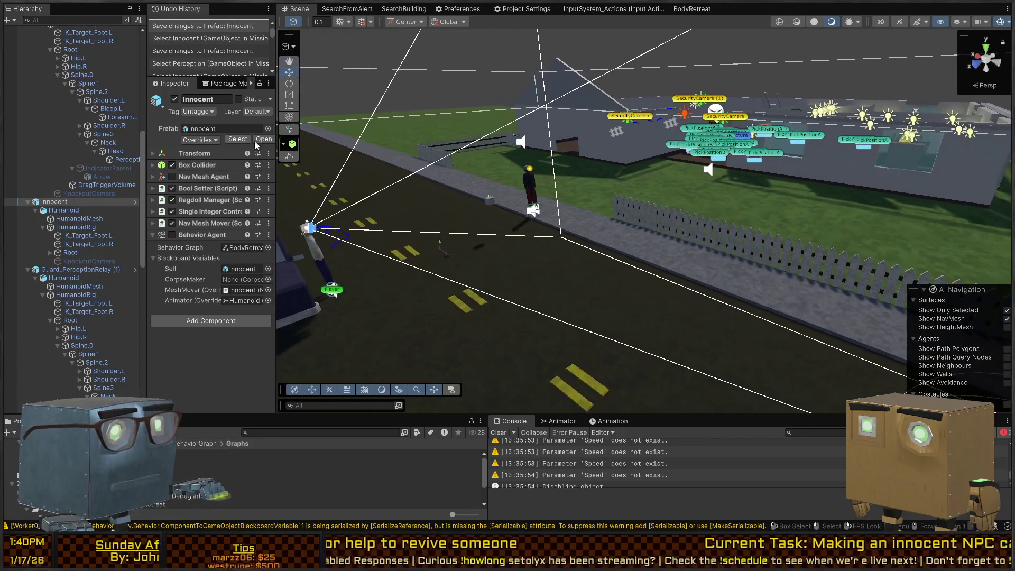
scroll(86, 151, up, 5)
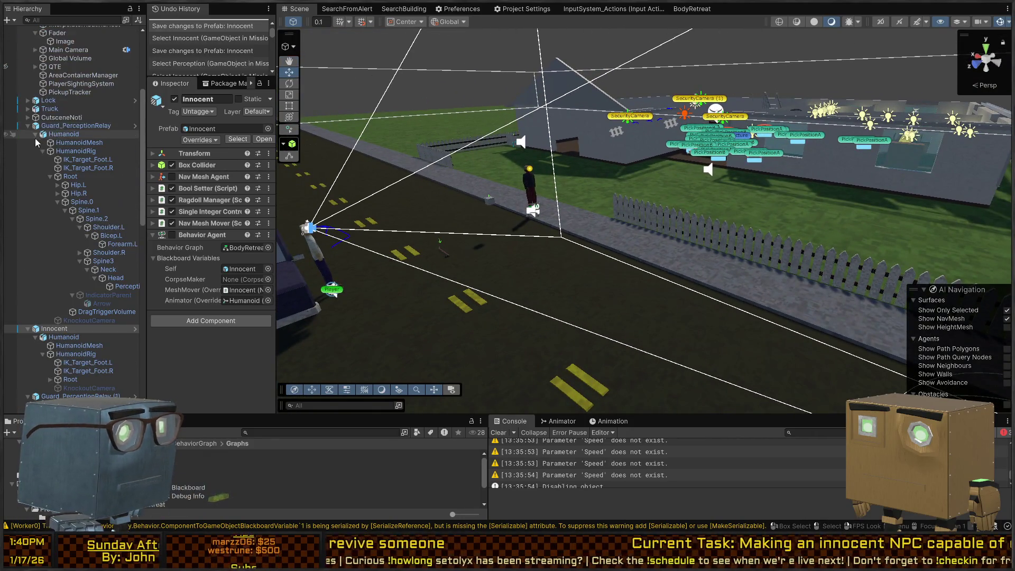
drag(641, 178, 317, 192)
key(f)
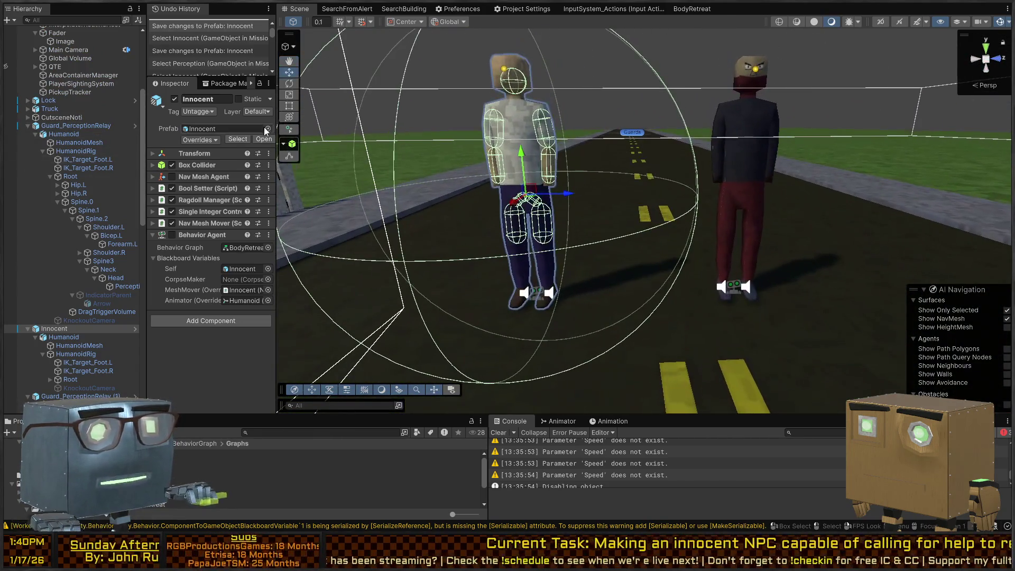
Step: Select the guard's Perception, widen the Inspector to review Special Corpse Events, then select SecurityCamera
click(753, 134)
click(753, 133)
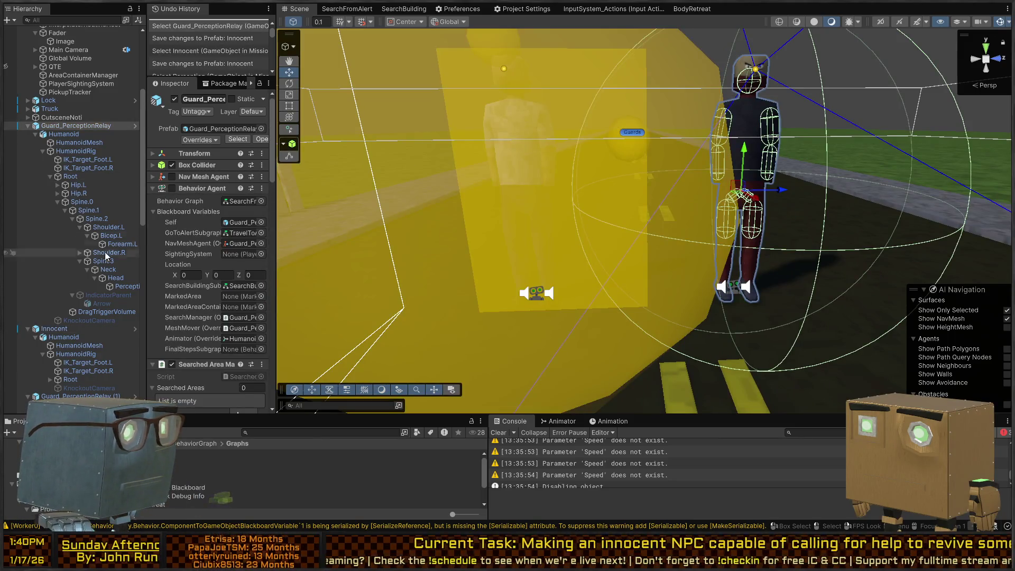
scroll(264, 188, down, 10)
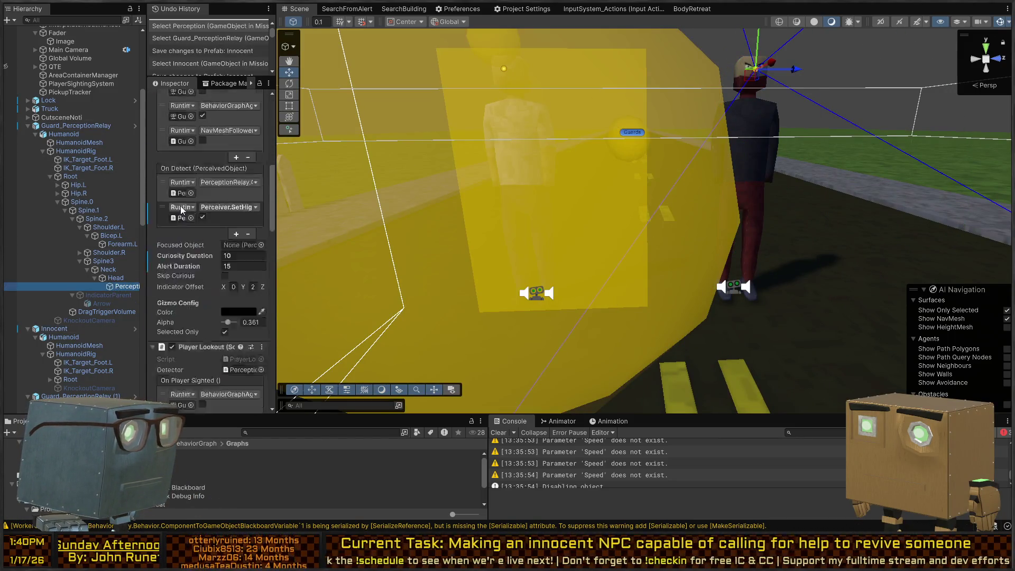
drag(277, 185, 407, 185)
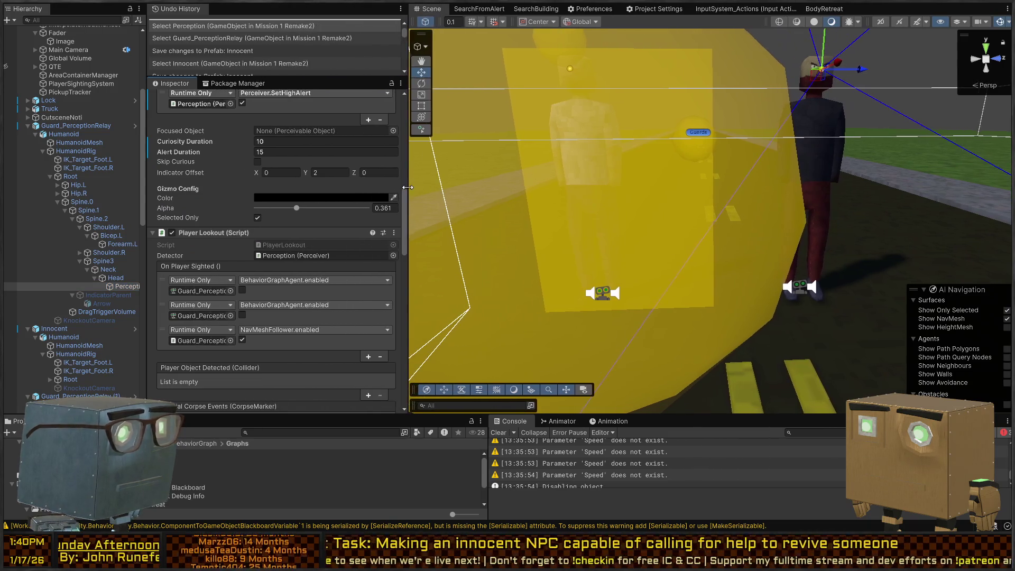
scroll(255, 192, up, 3)
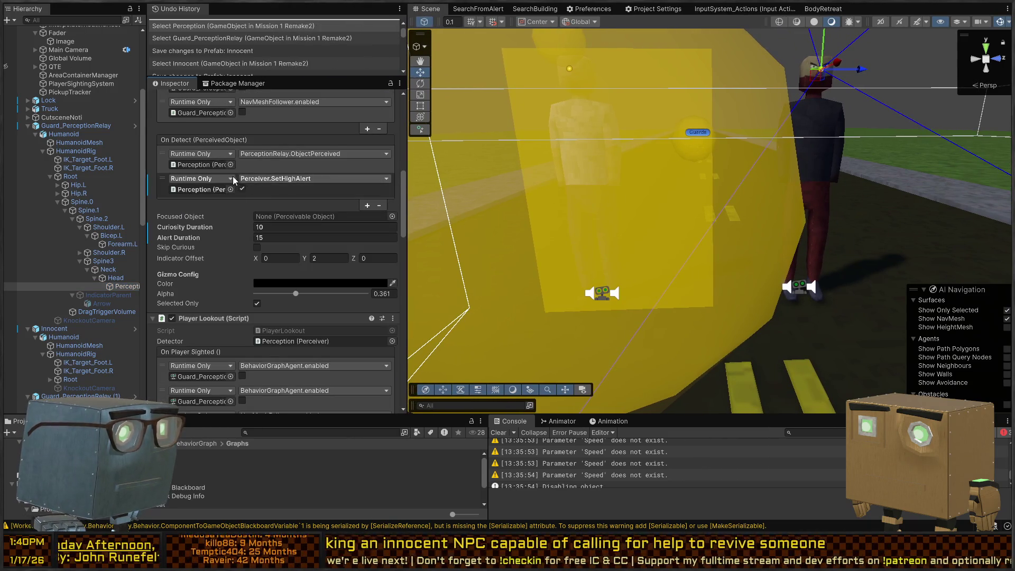
scroll(222, 193, down, 6)
scroll(213, 205, down, 7)
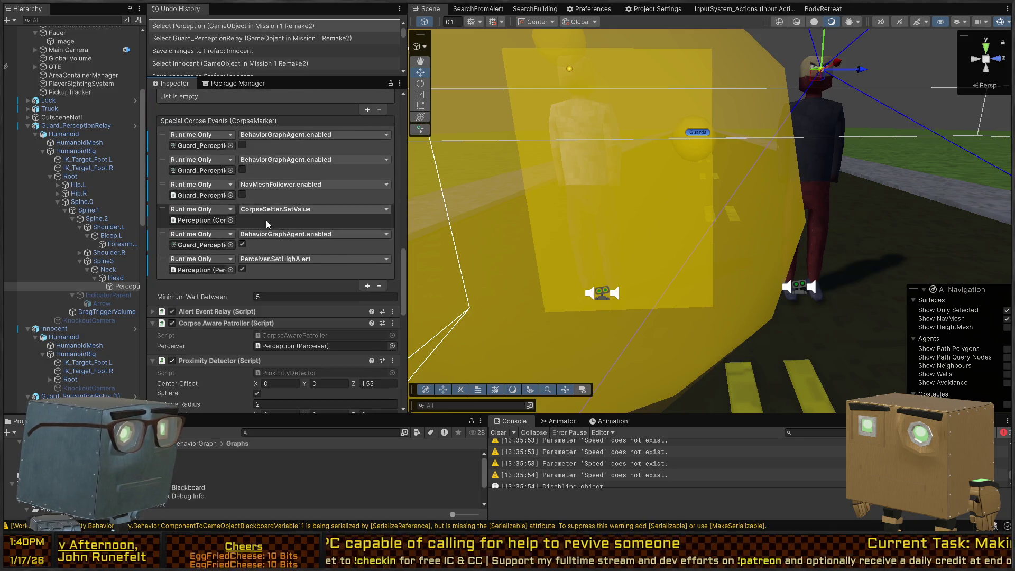
scroll(266, 224, up, 1)
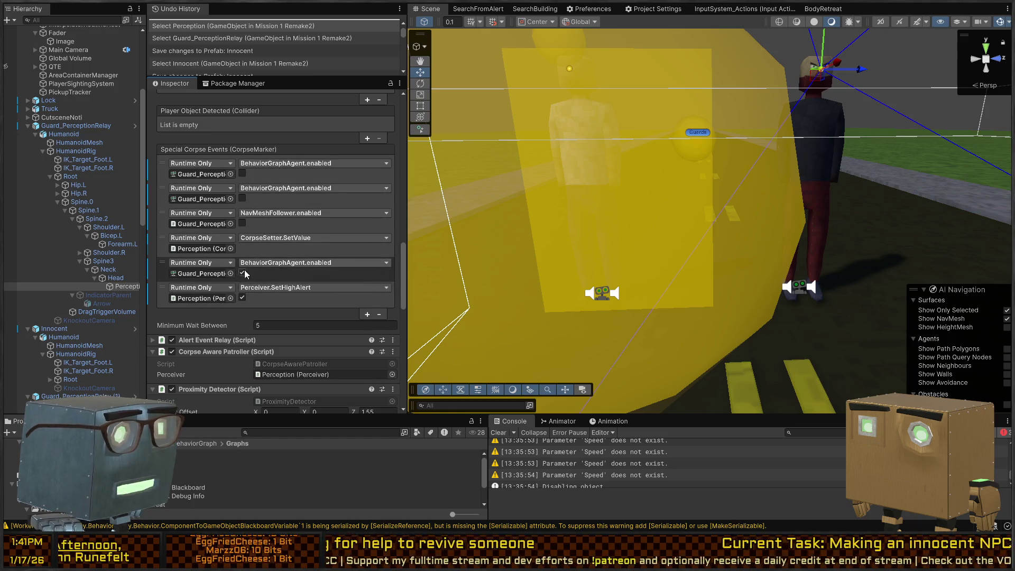
scroll(164, 296, down, 3)
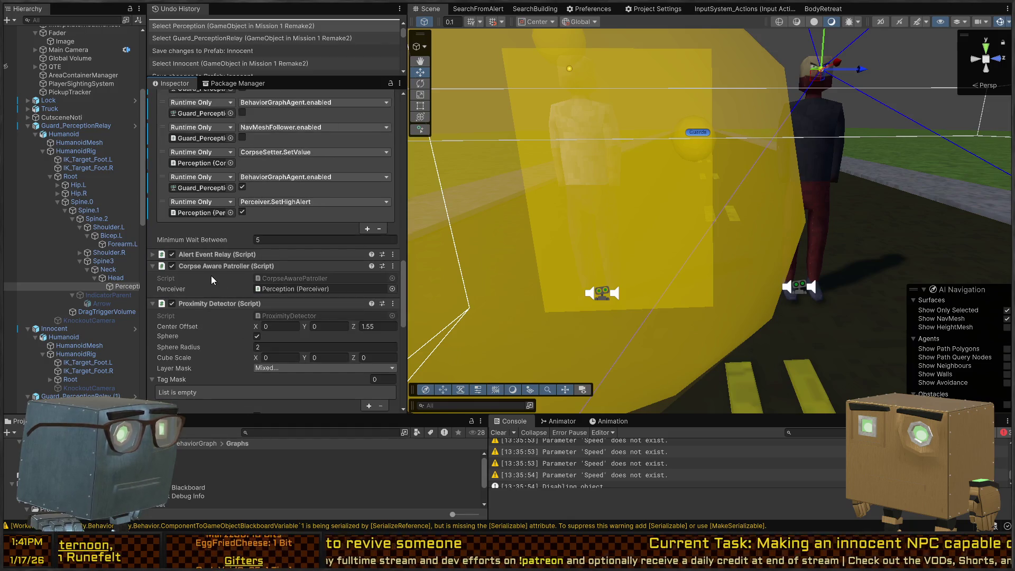
scroll(197, 180, up, 4)
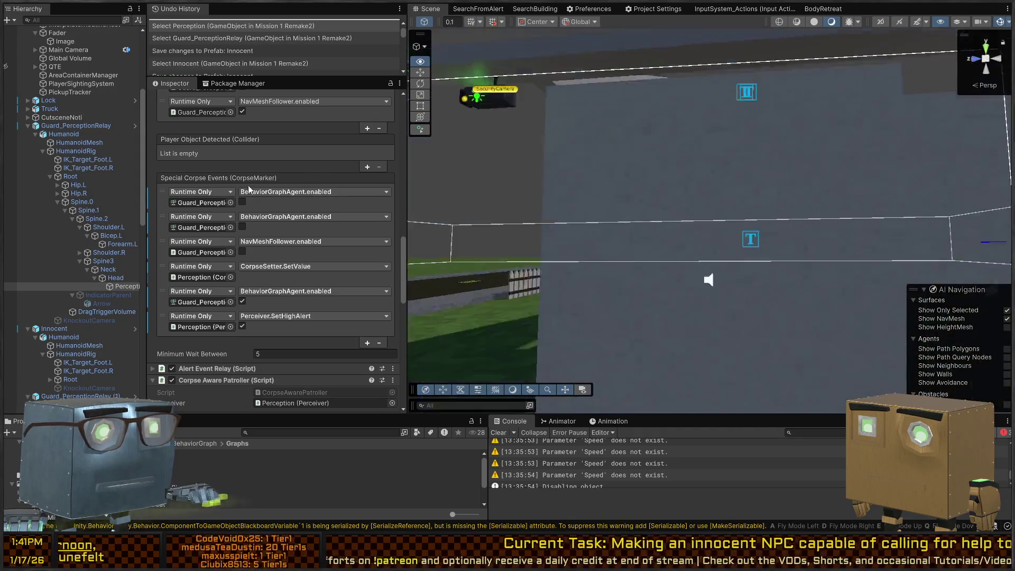
click(578, 298)
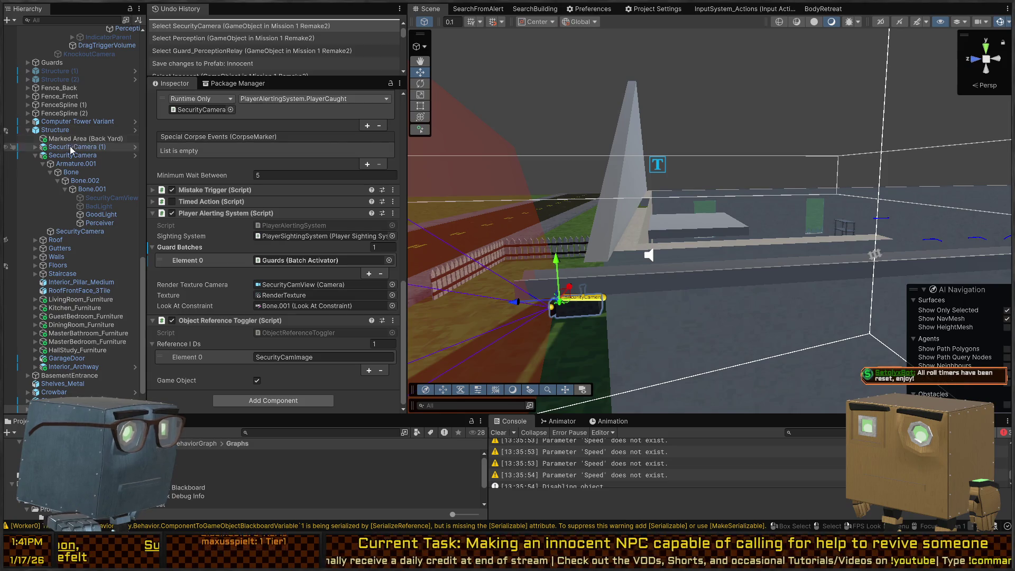
Step: Frame the SecurityCamera in the Scene view and show its Perceiver's On Neutral event list
scroll(72, 211, down, 2)
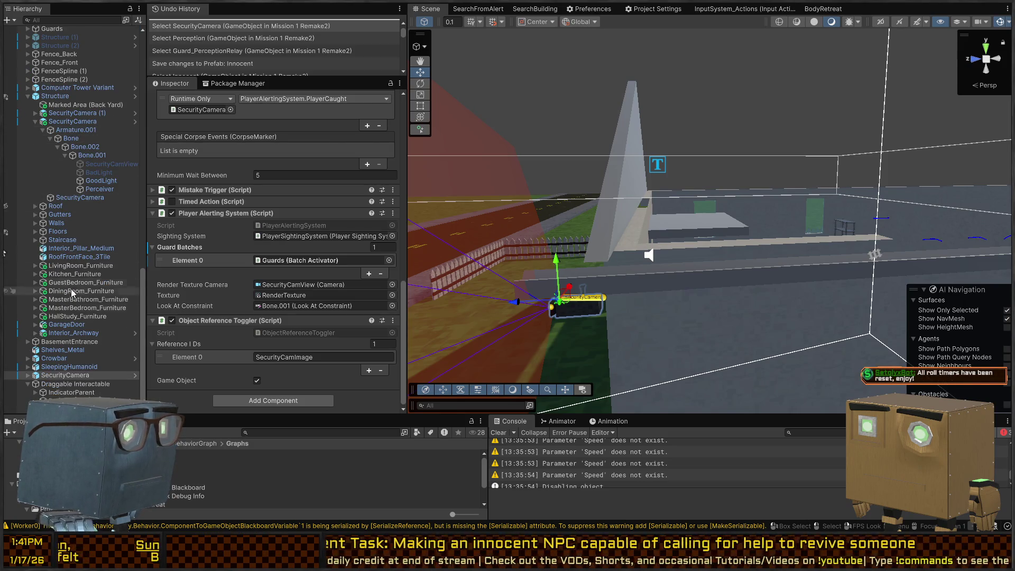
key(f)
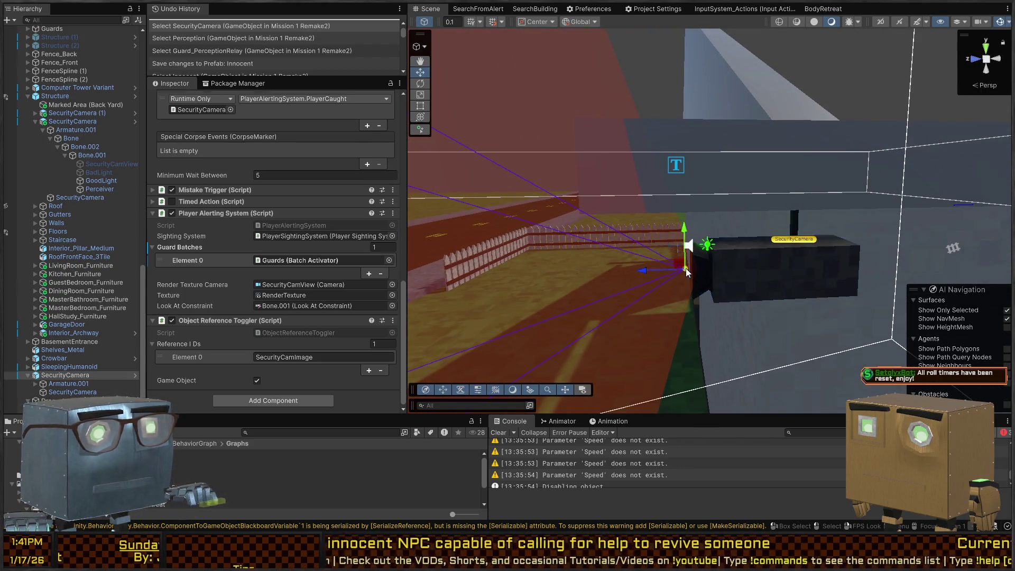
click(686, 268)
scroll(198, 211, down, 3)
scroll(194, 209, up, 10)
scroll(190, 227, up, 5)
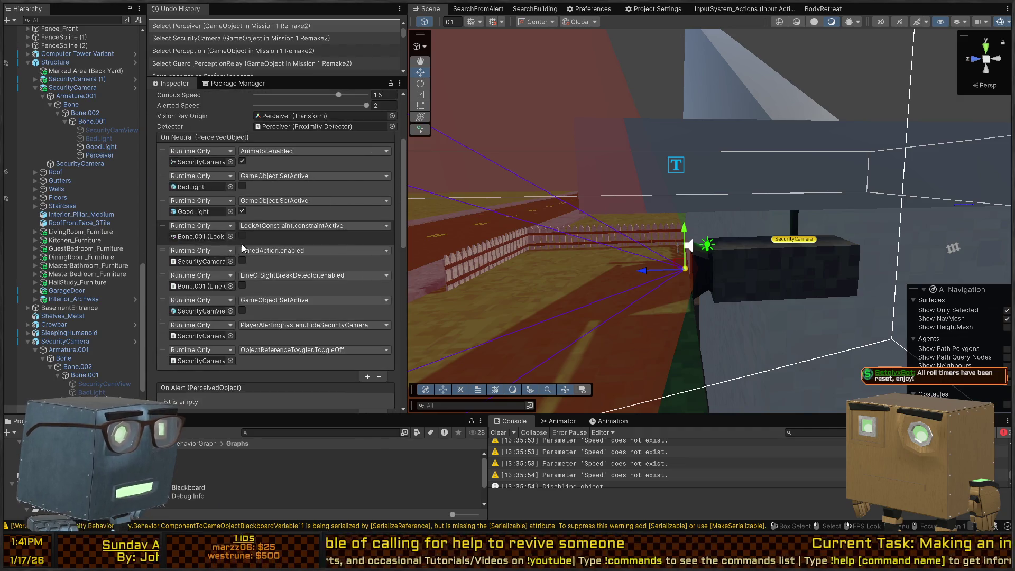